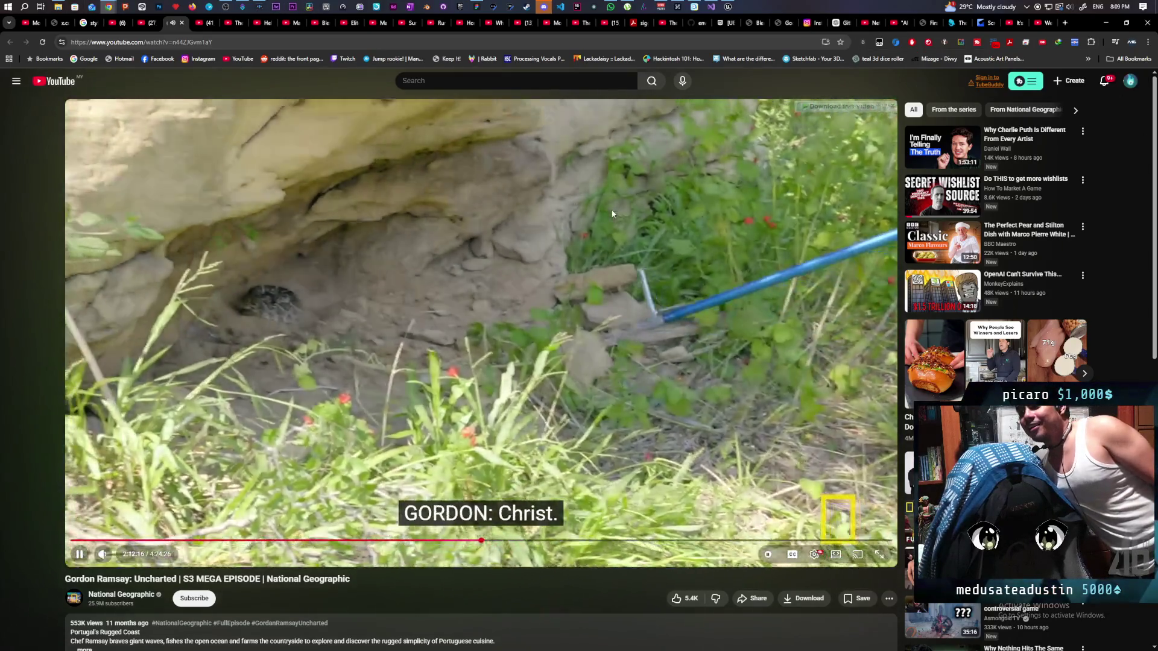
Pause the Gordon Ramsay episode and bring the Prismatiscape_Manager_BP editor back to the front.
left_click(612, 213)
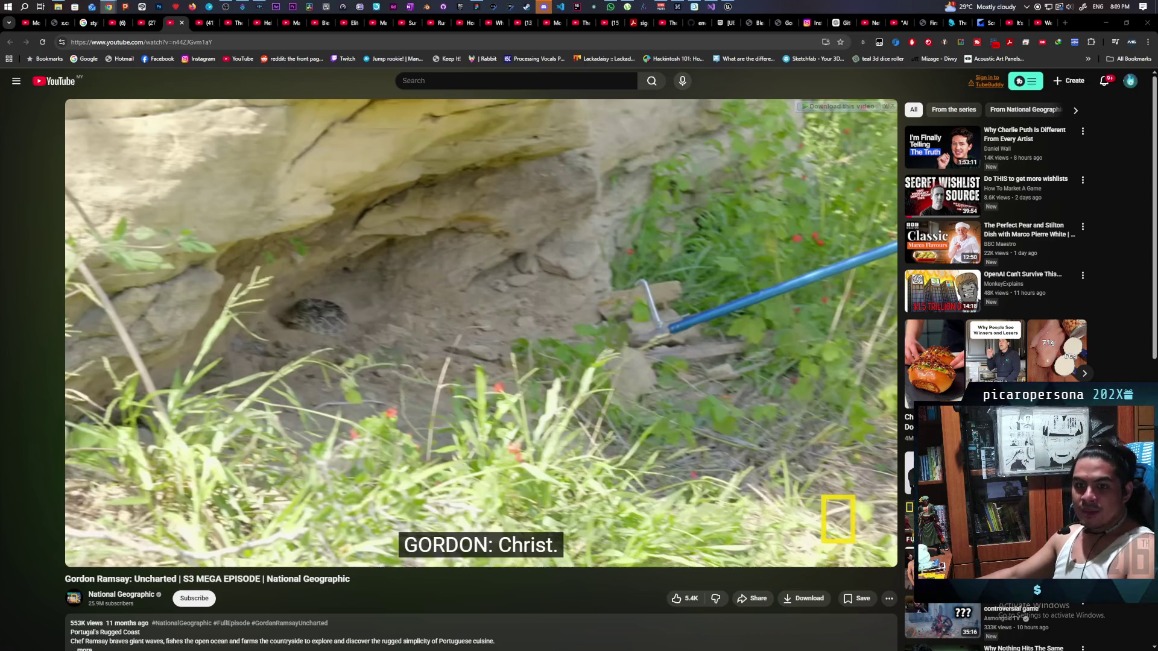
mouse_move(595, 441)
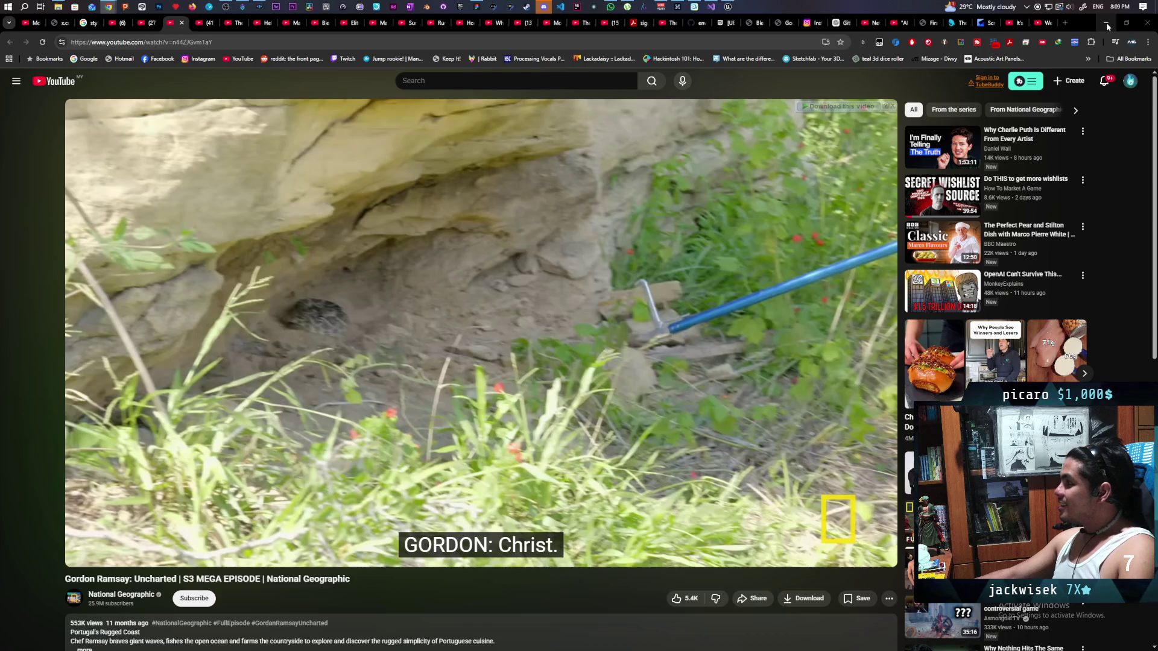
left_click(728, 7)
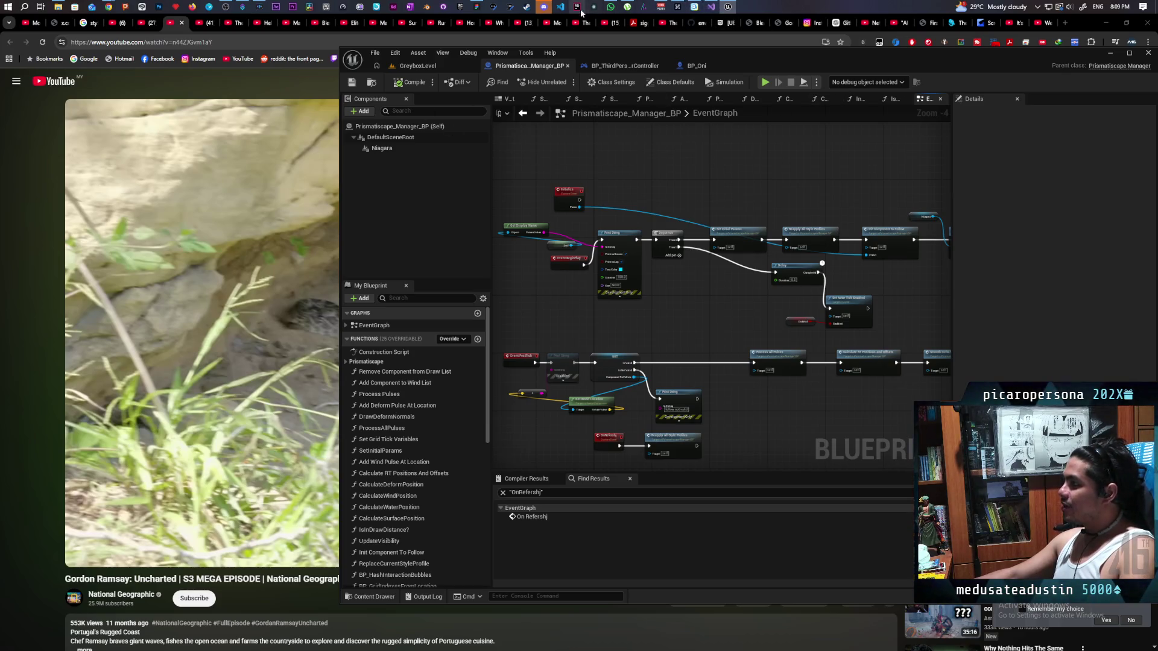
Bring up the Paparazzi whiteboard behind the Unreal editor in place of YouTube.
mouse_move(543, 11)
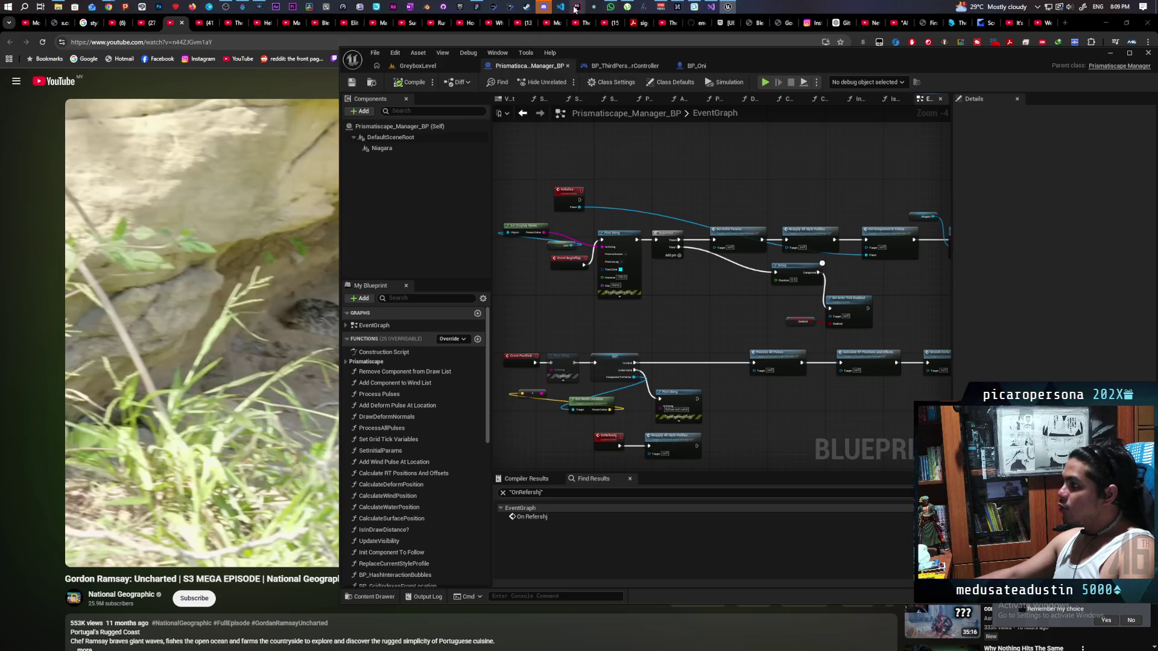
left_click(477, 7)
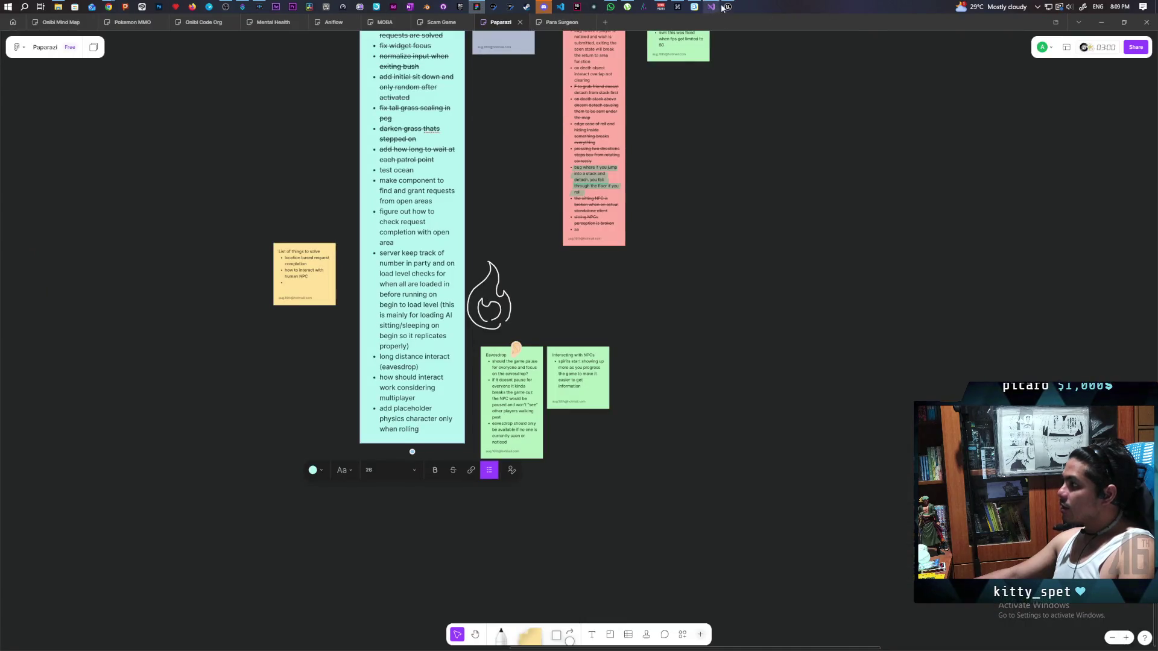
left_click(728, 7)
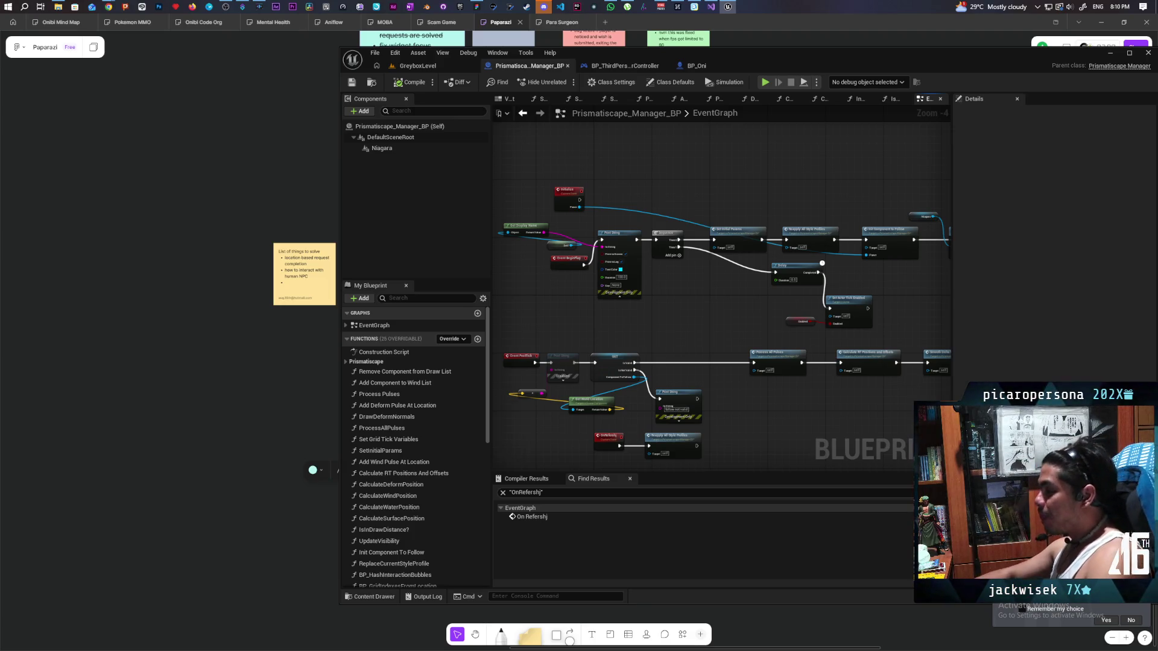
Start a playtest of GreyboxLevel and give the game input focus.
left_click(415, 67)
left_click(565, 81)
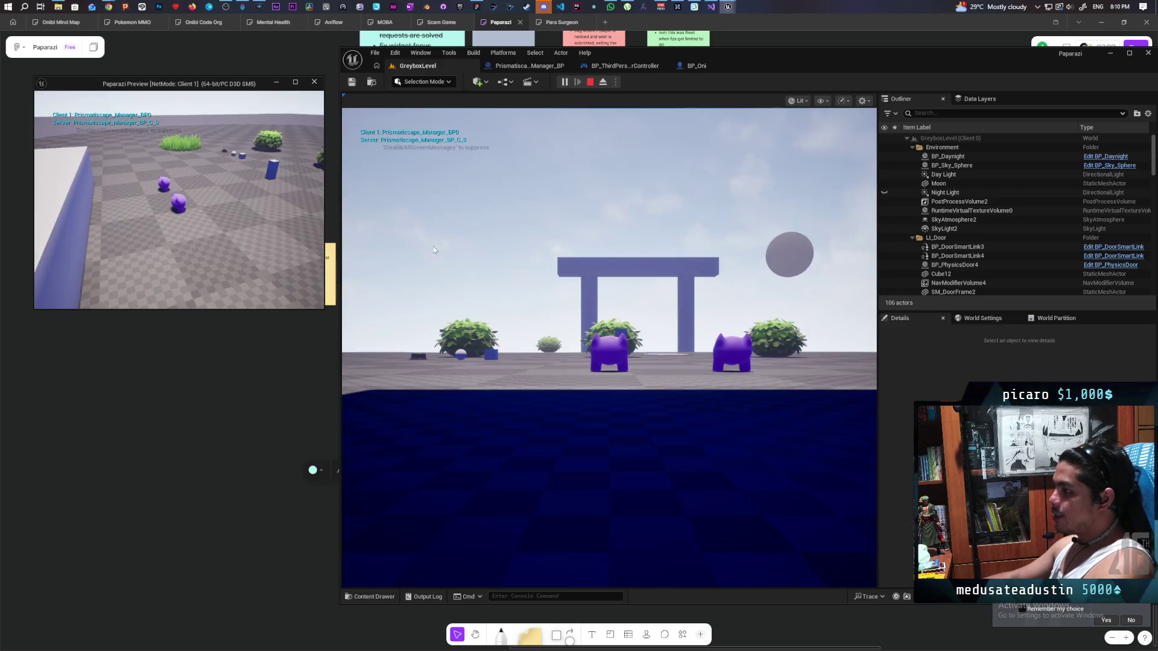
left_click(433, 249)
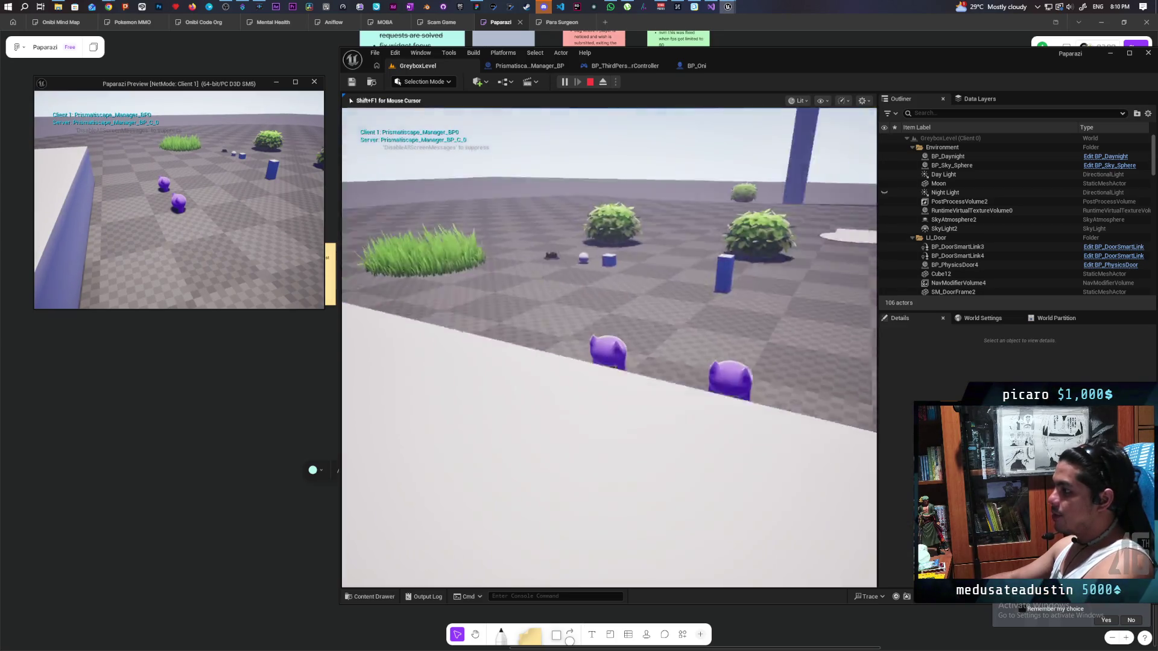
Walk the purple character in and out of the tall grass, then stop the playtest.
key("w")
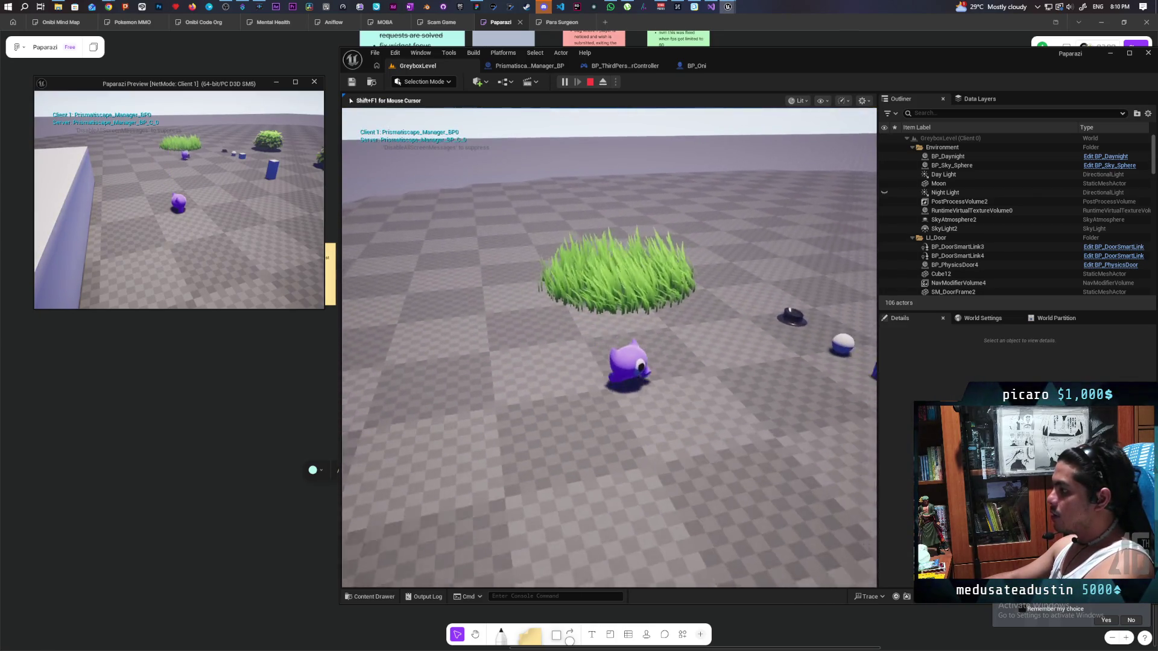
key("s")
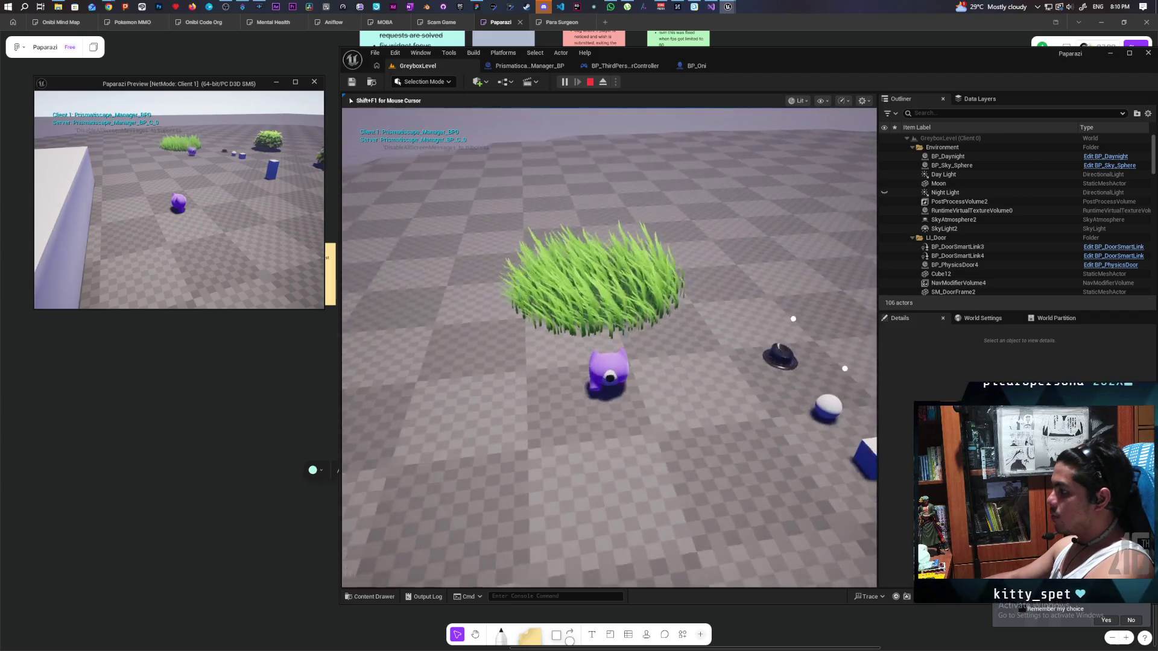
key("s")
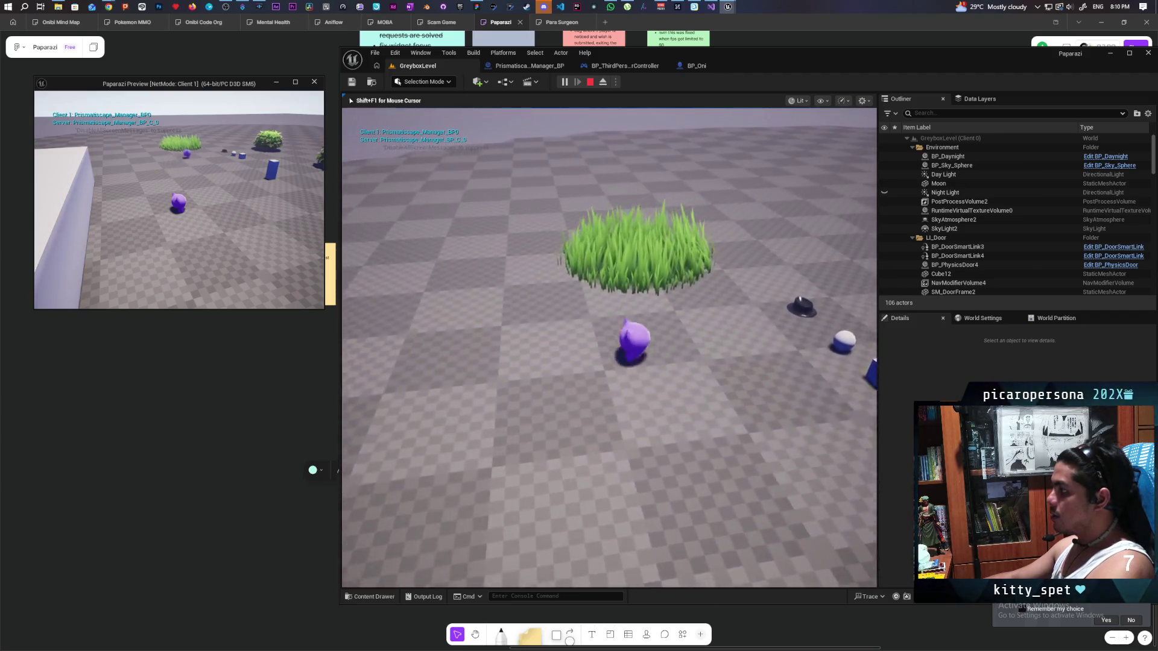
key("w")
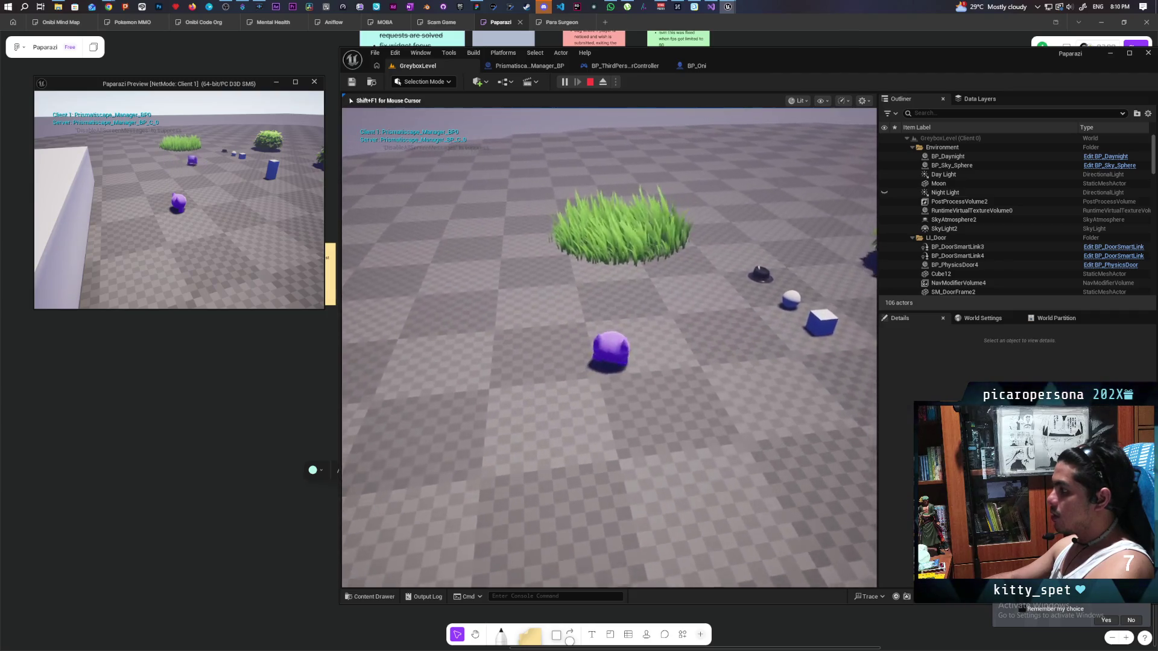
key("w")
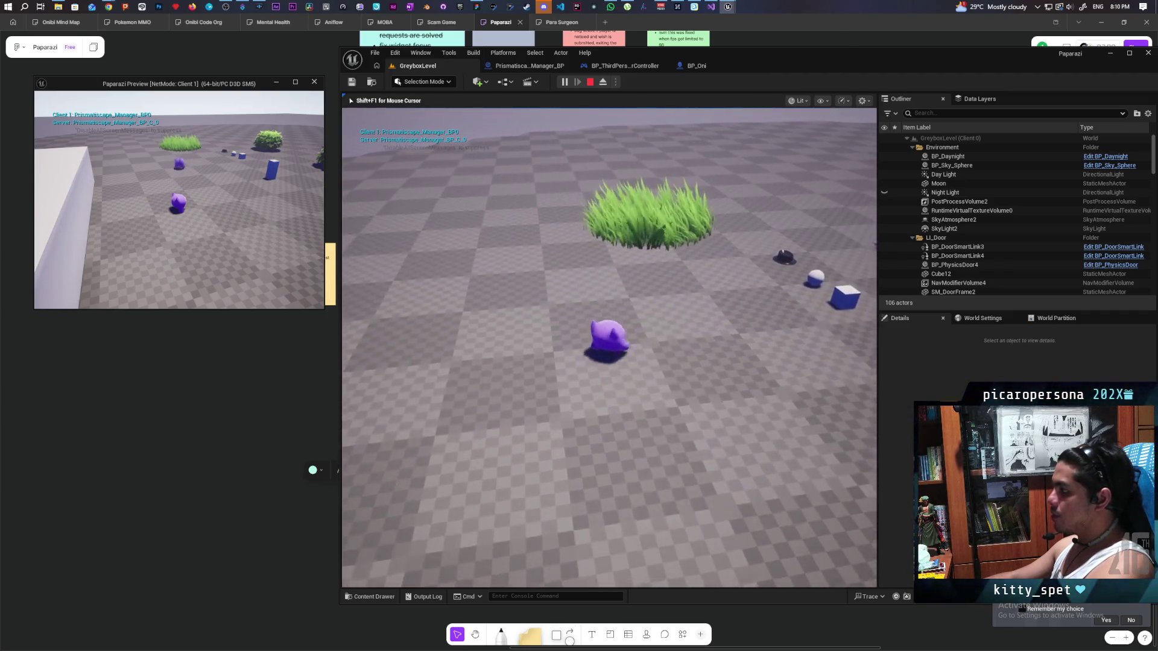
key("s")
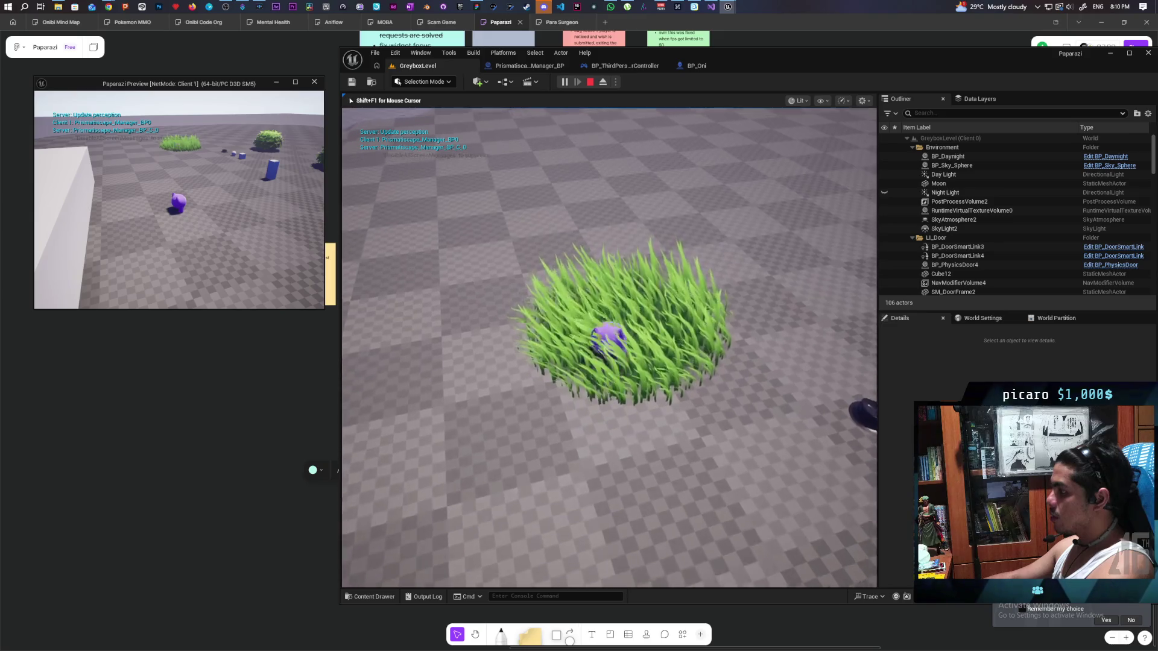
key("w")
key("w")
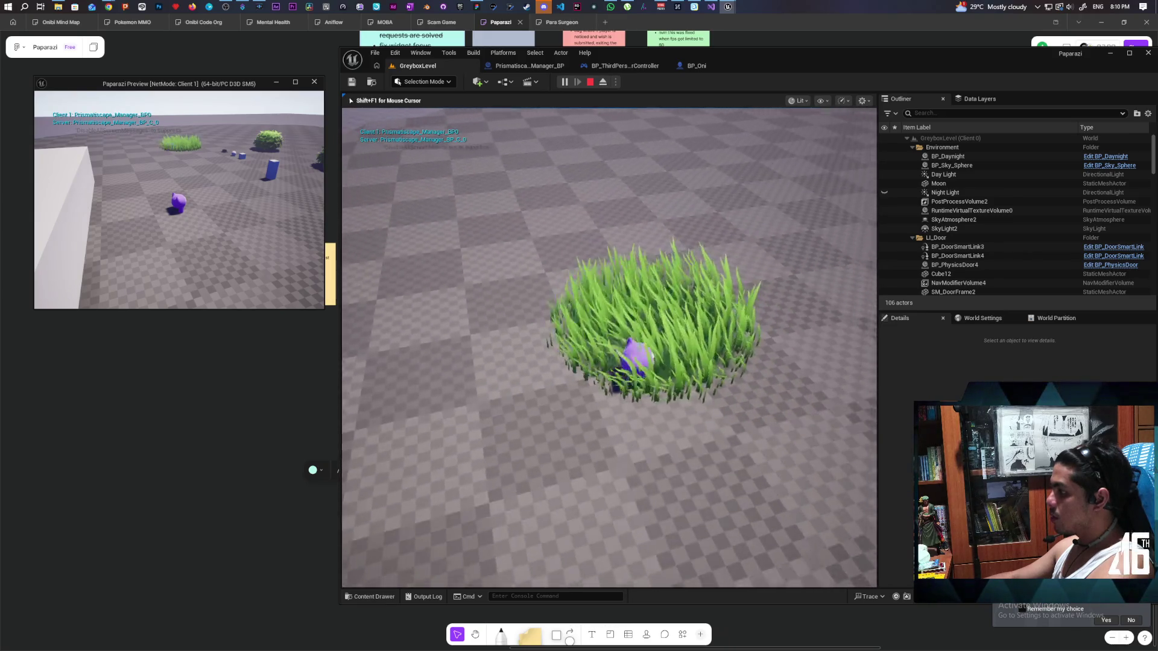
key("w")
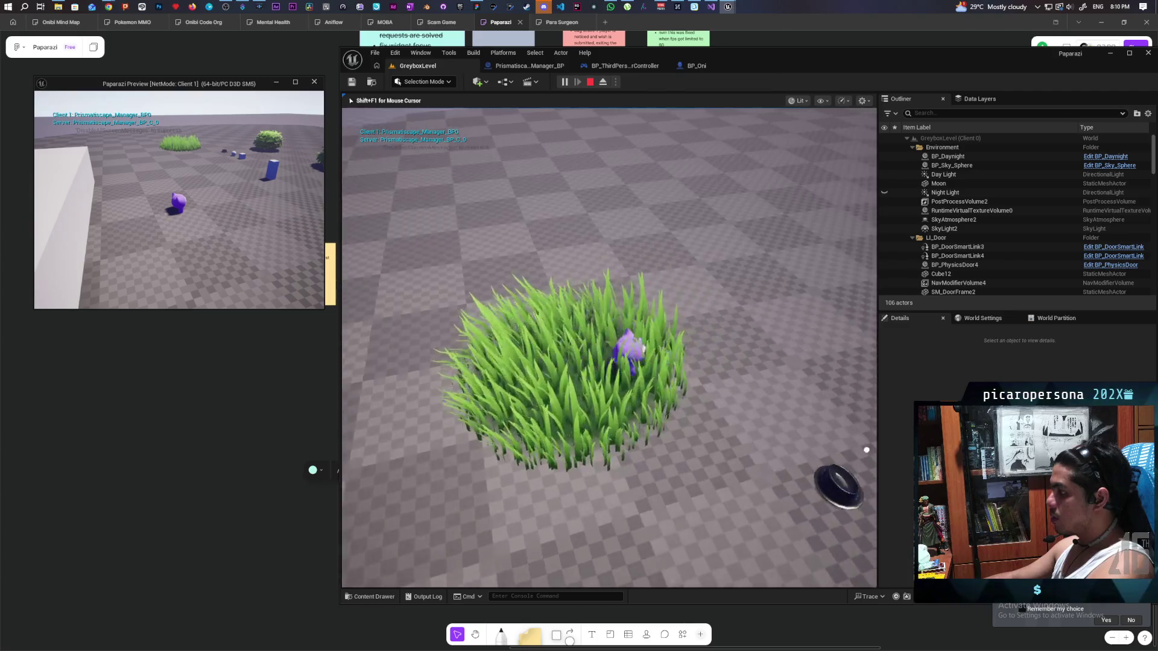
key("w")
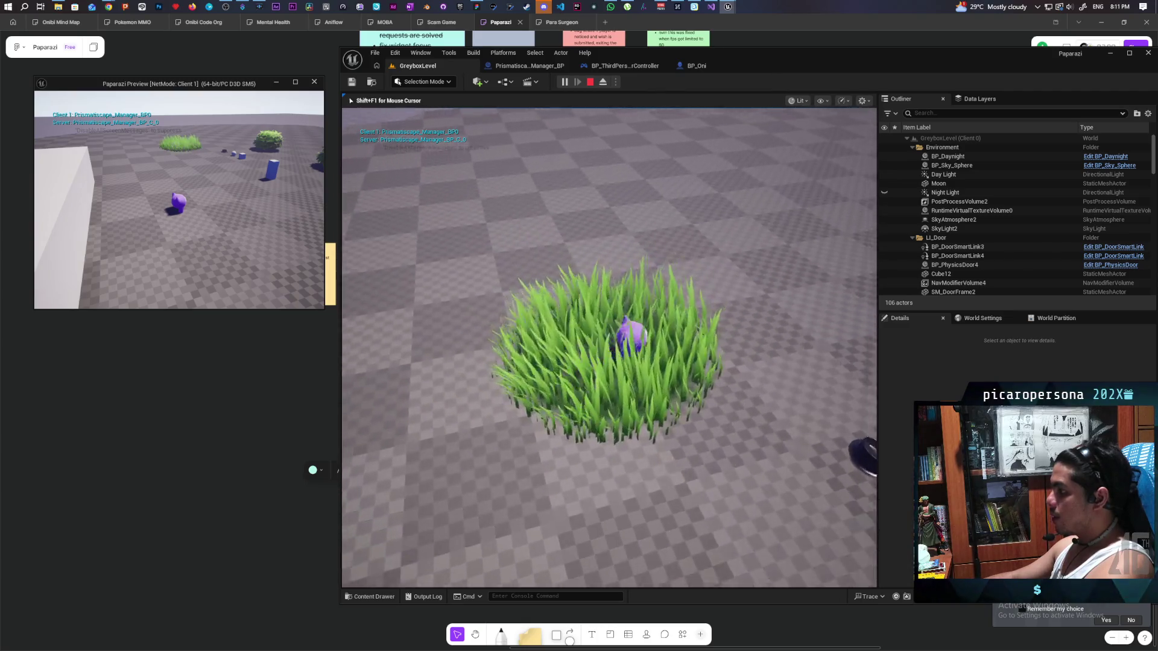
key("w")
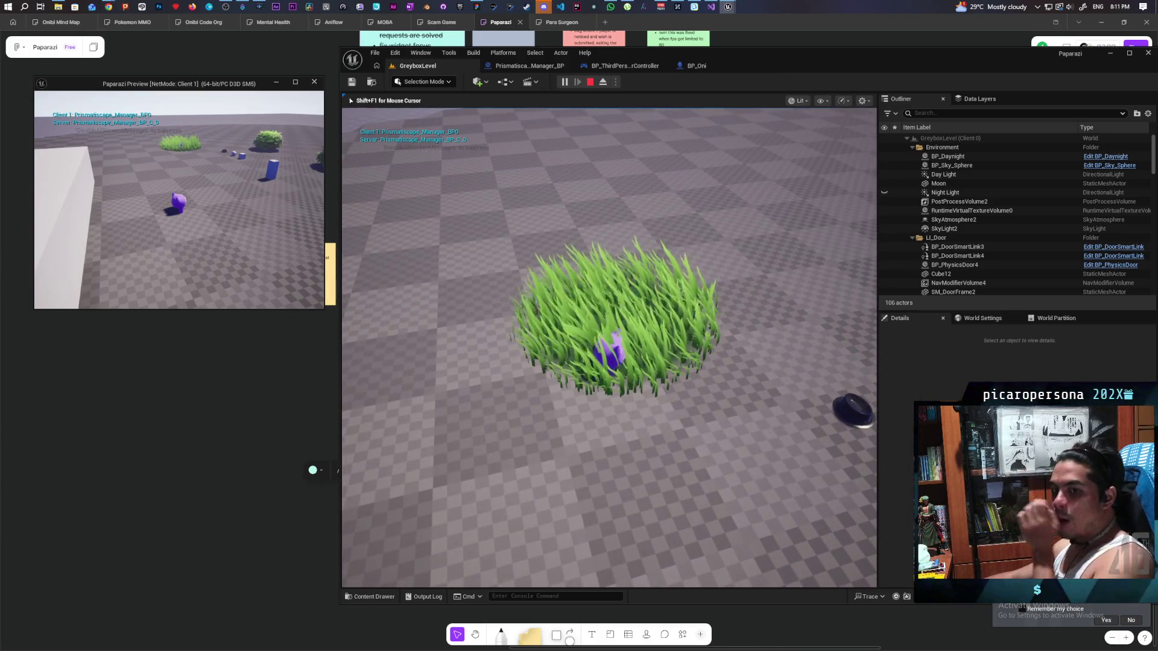
key("Escape")
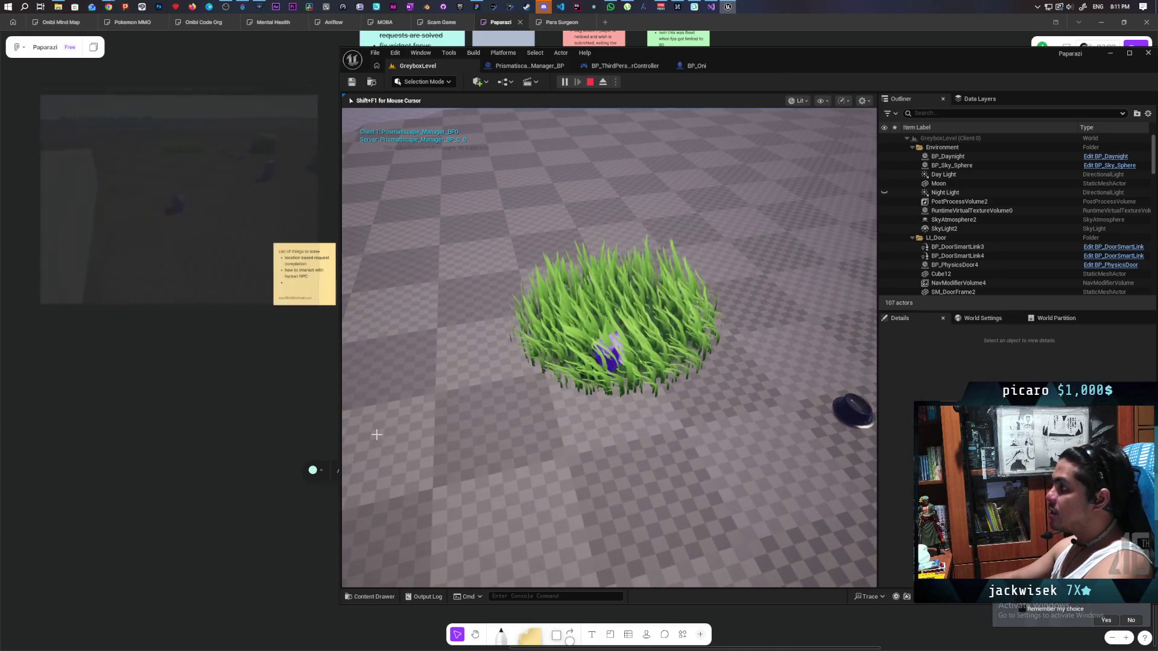
Inspect BP_Oni's PrismatiscapeDeformComponentCharacter settings, then playtest GreyboxLevel again.
left_click(697, 66)
scroll(392, 242, "down", 3)
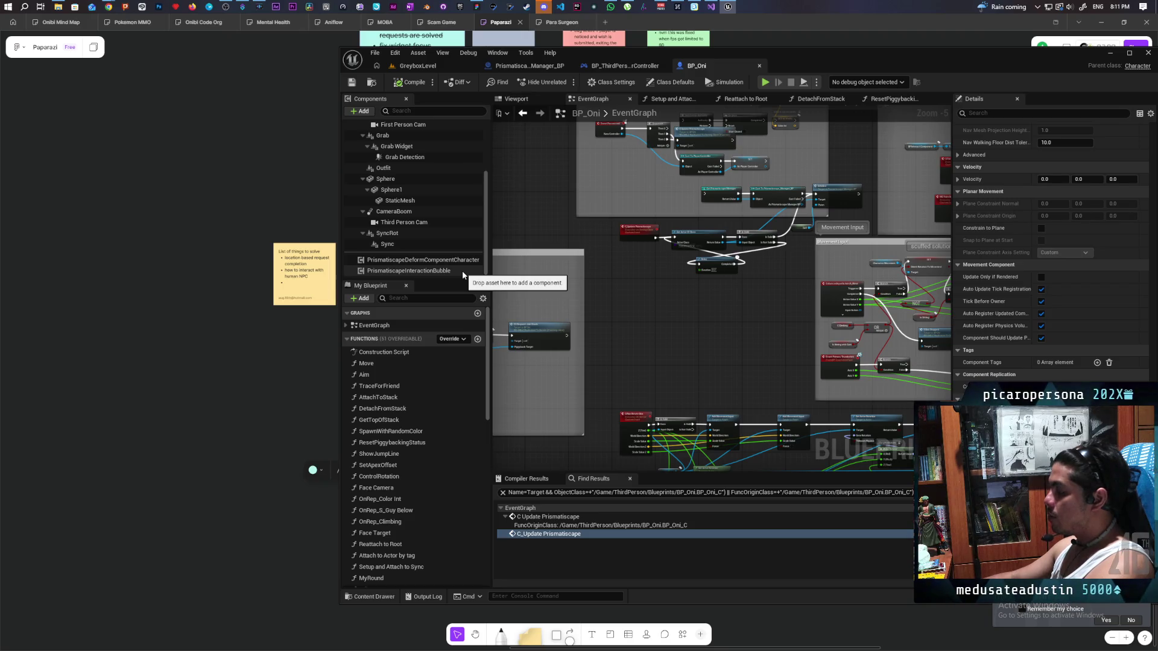
left_click(449, 263)
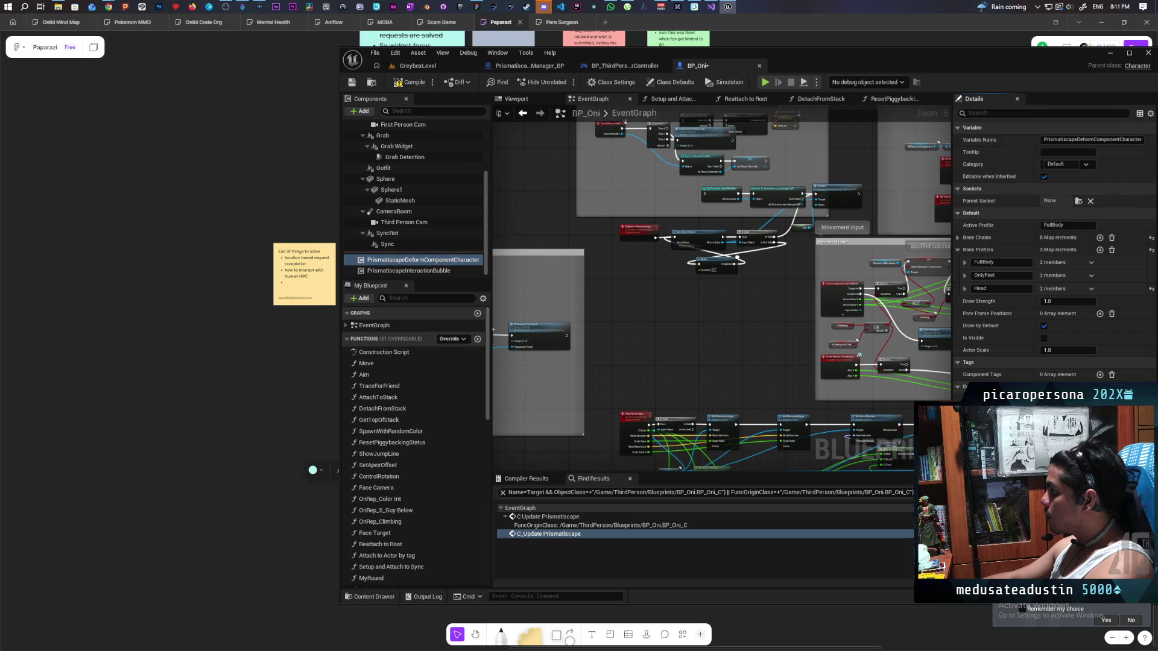
left_click(434, 67)
left_click(564, 82)
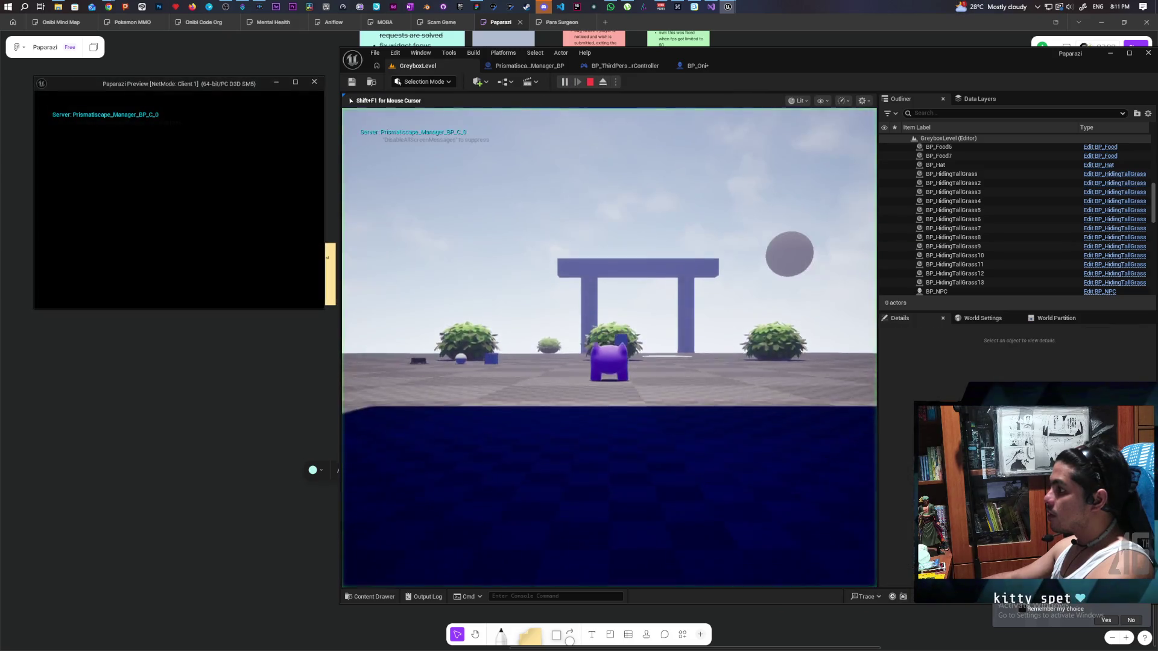
Walk the character into the grass, end the playtest, and return to BP_Oni.
key("w")
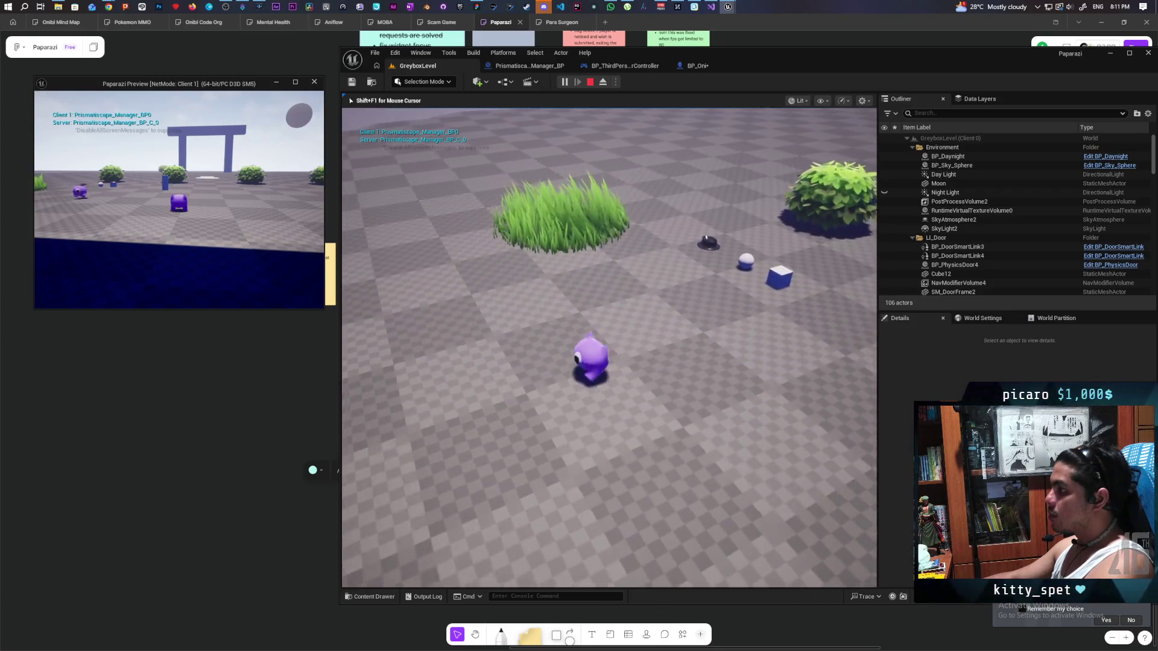
key("w")
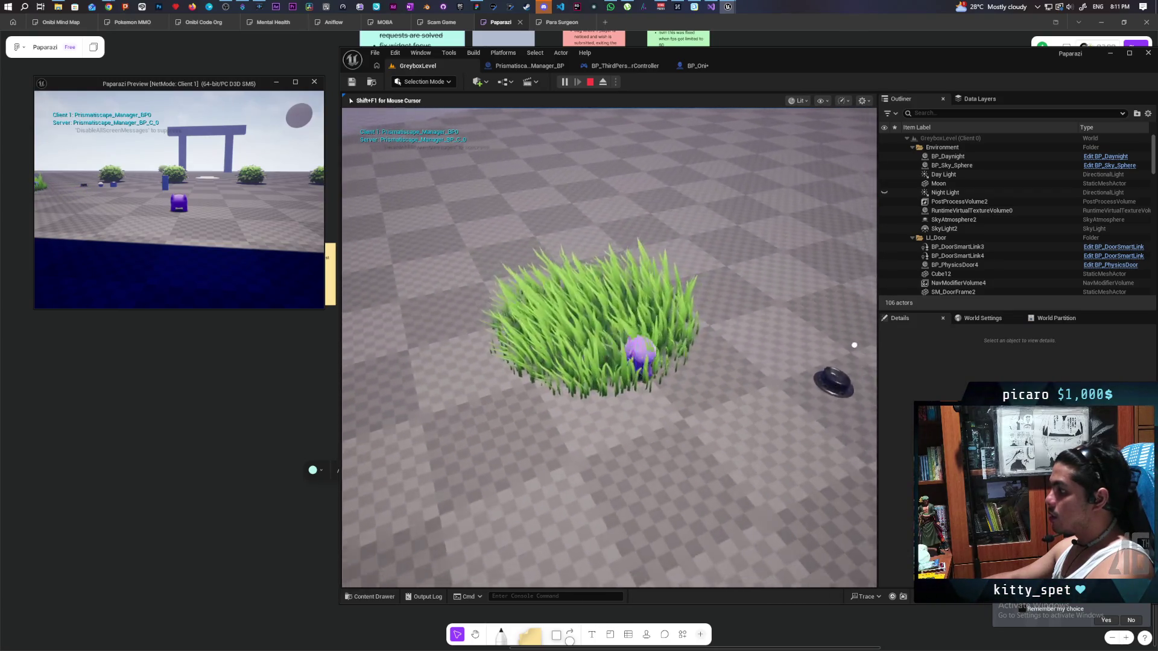
key("Escape")
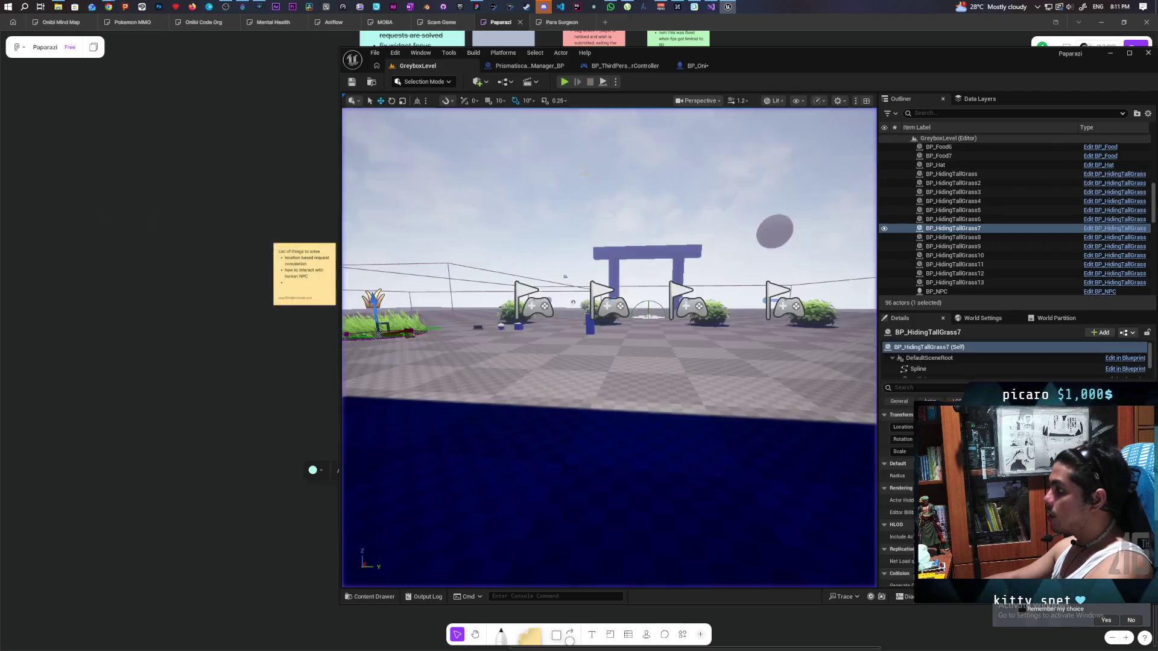
left_click(697, 65)
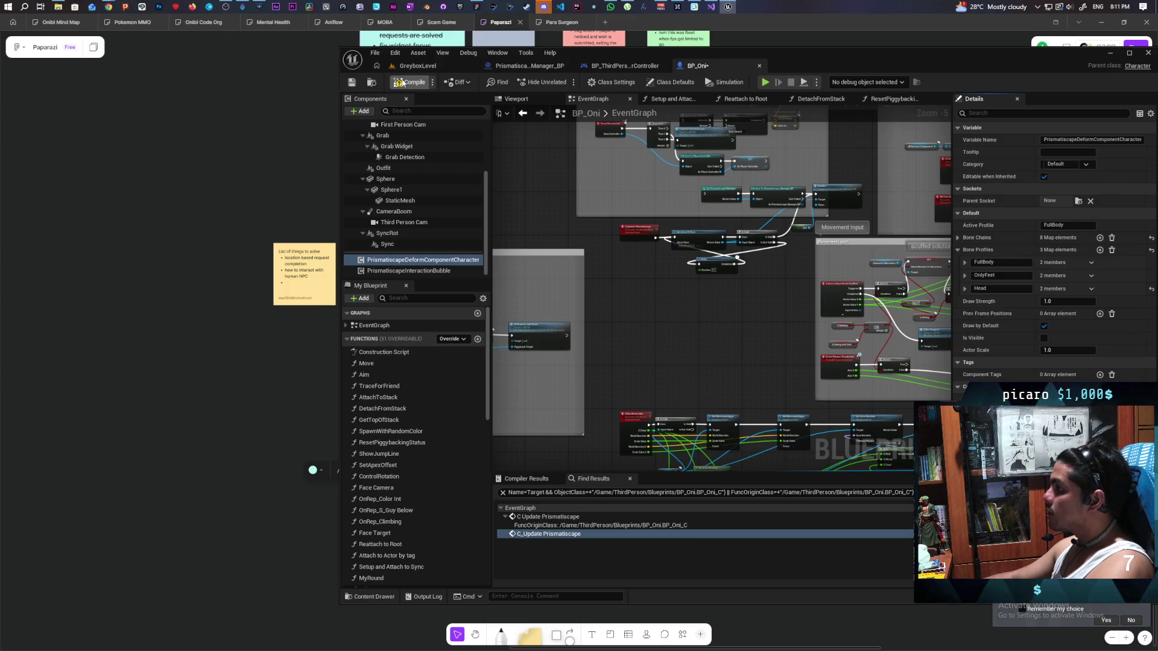
Save the BP_Oni blueprint and go back to the GreyboxLevel view.
left_click(353, 86)
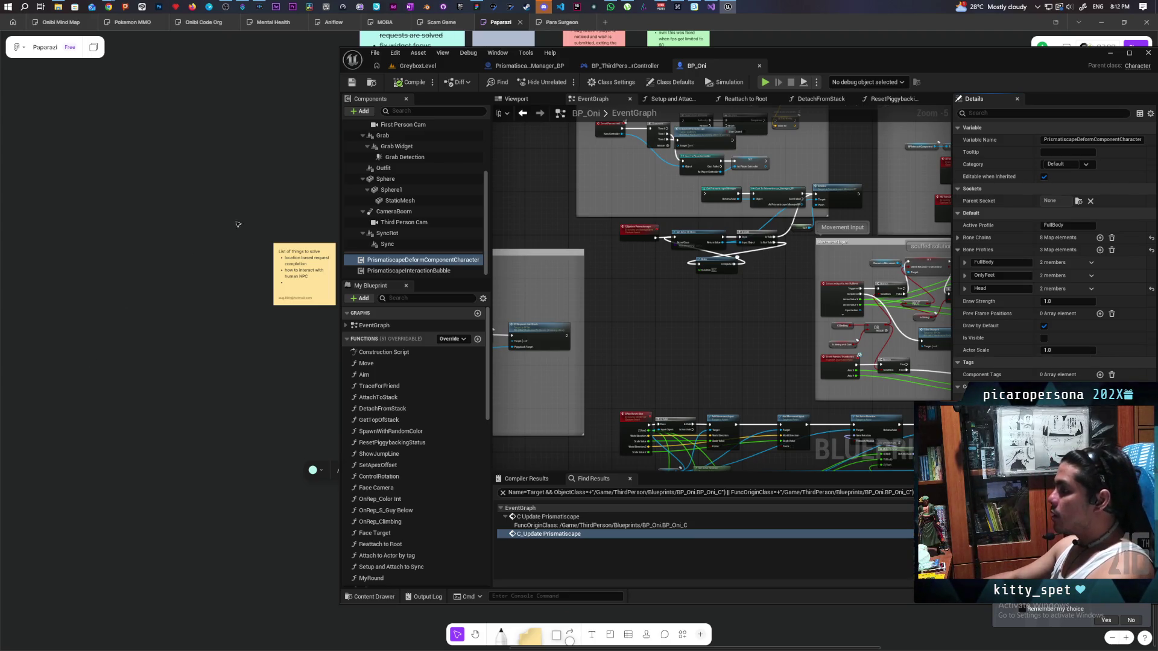
left_click(425, 67)
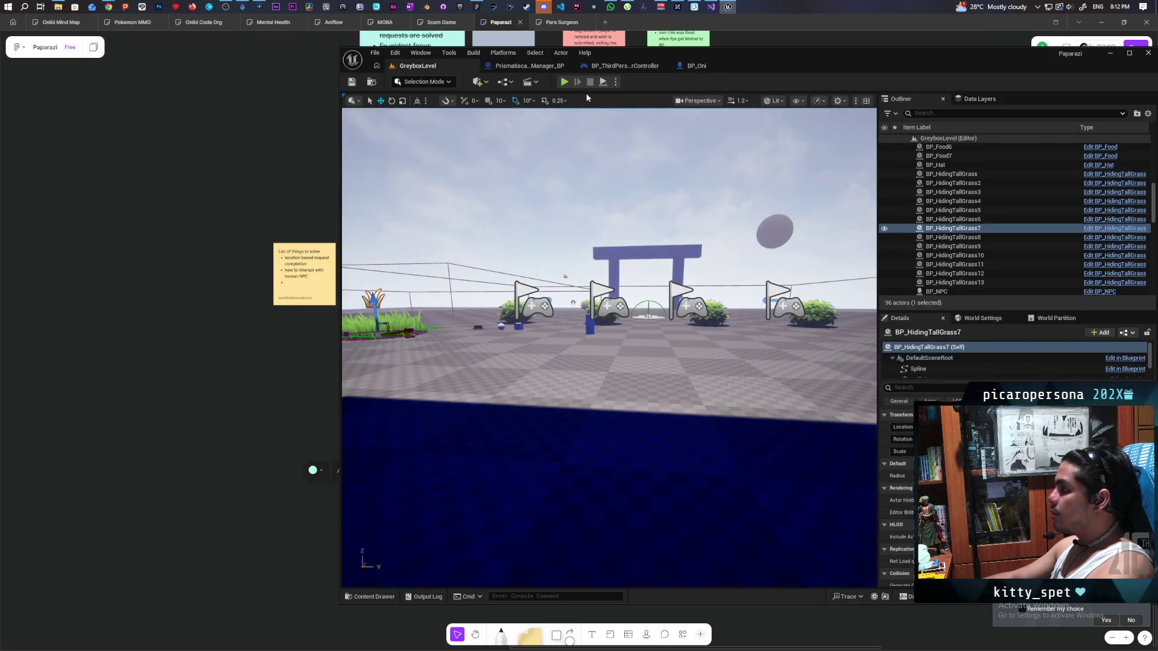
Set the number of players to 1 and start the playtest.
left_click(615, 81)
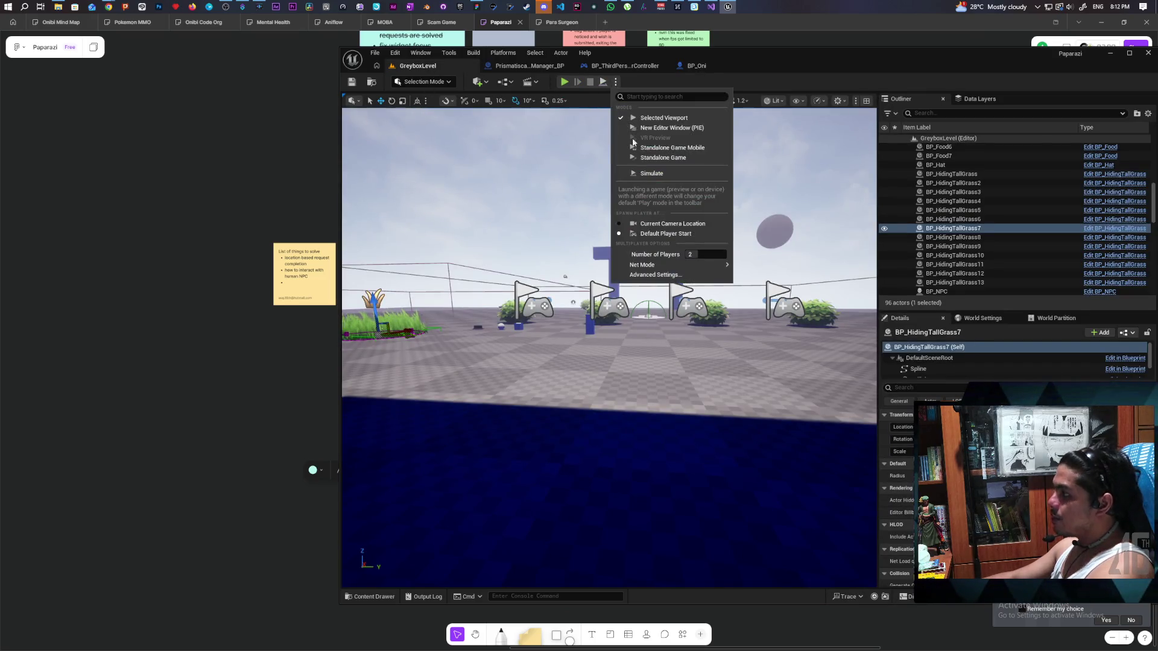
left_click(698, 253)
type("1")
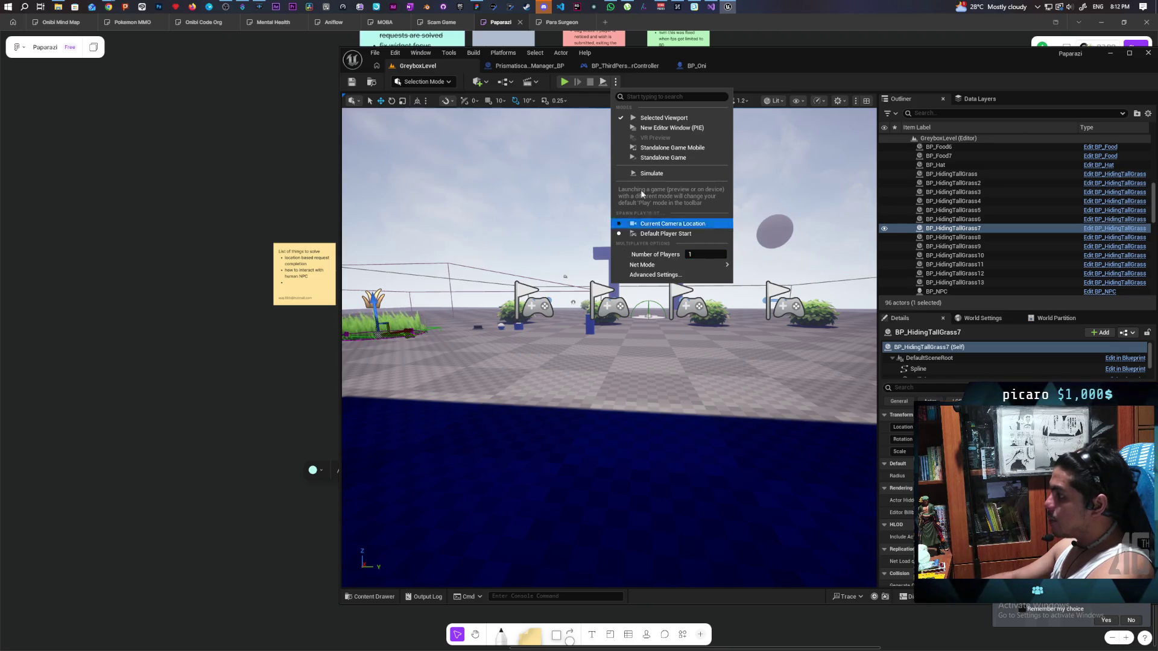
left_click(565, 82)
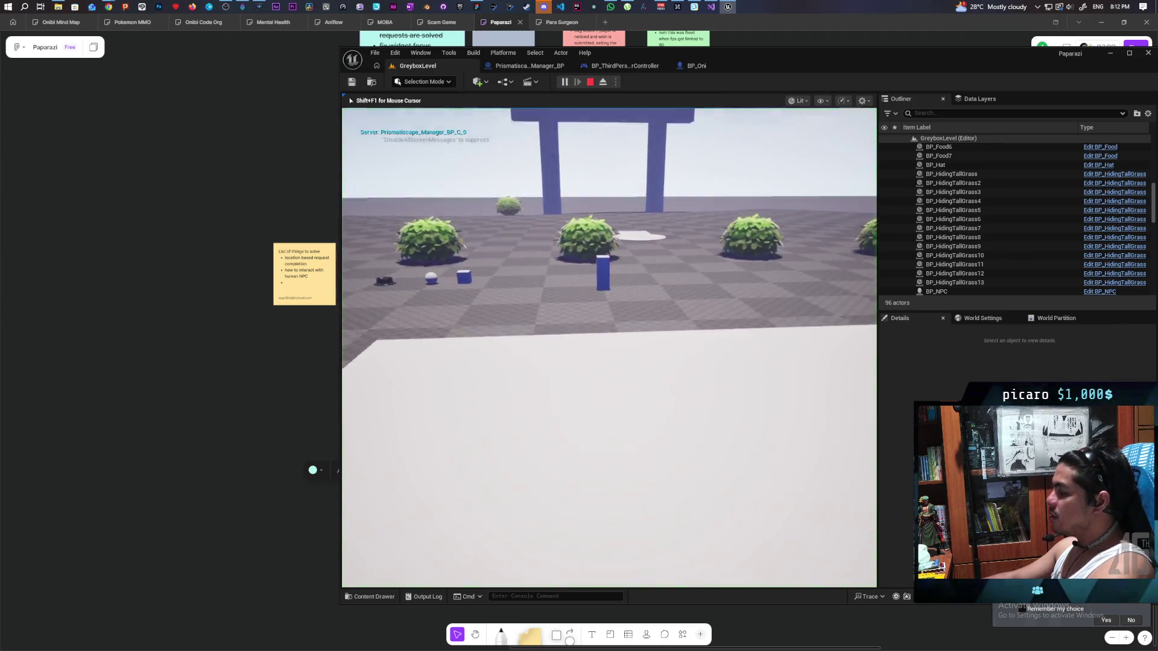
Walk the character in and out of the tall grass, then stop the session.
key("w")
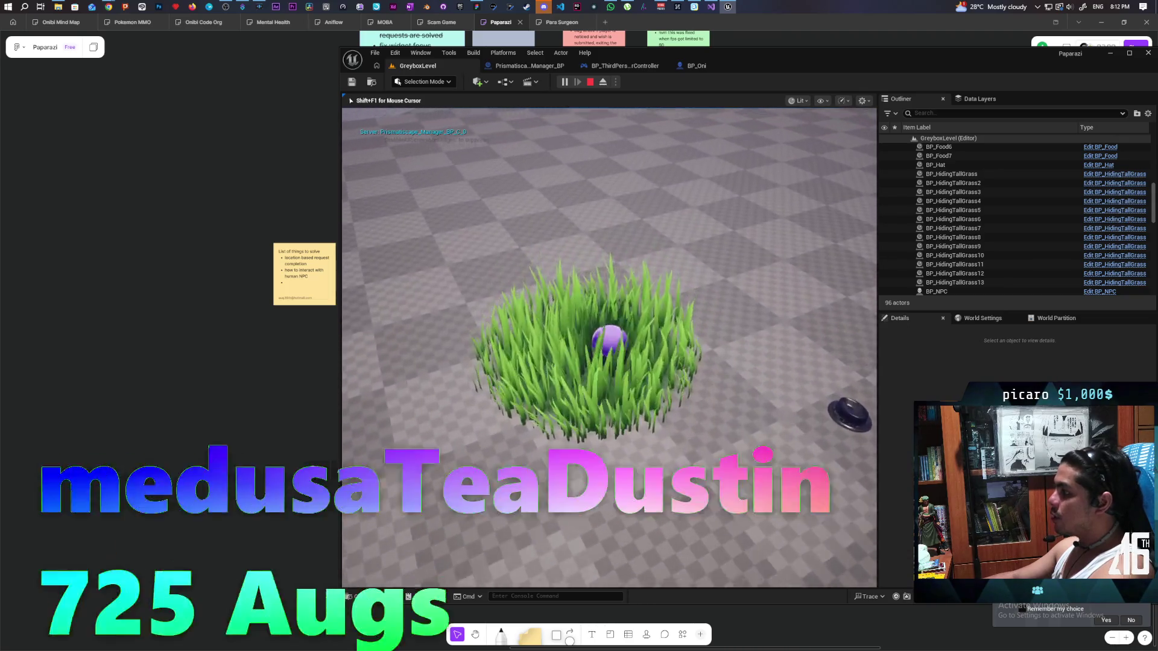
key("w")
key("s")
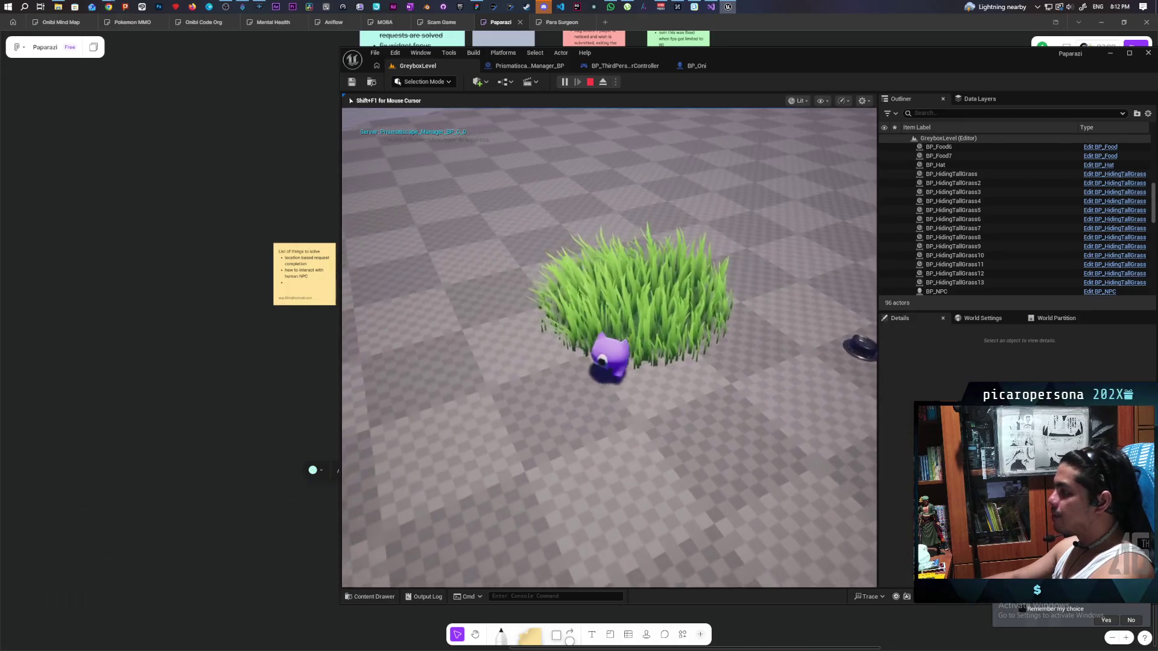
key("w")
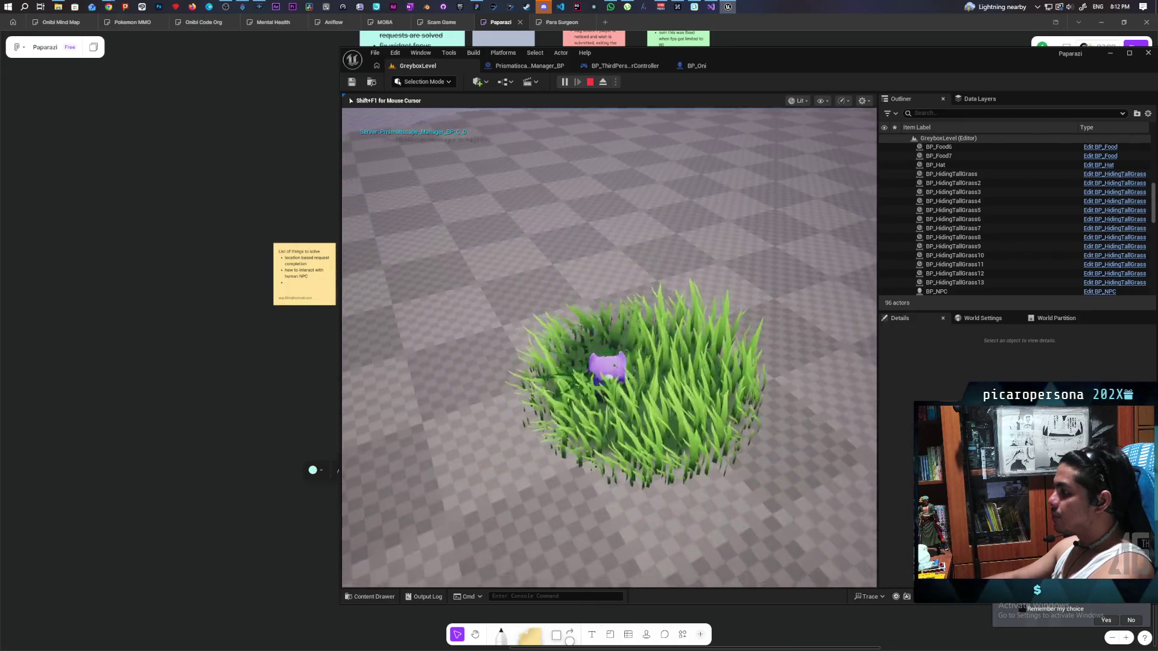
key("s")
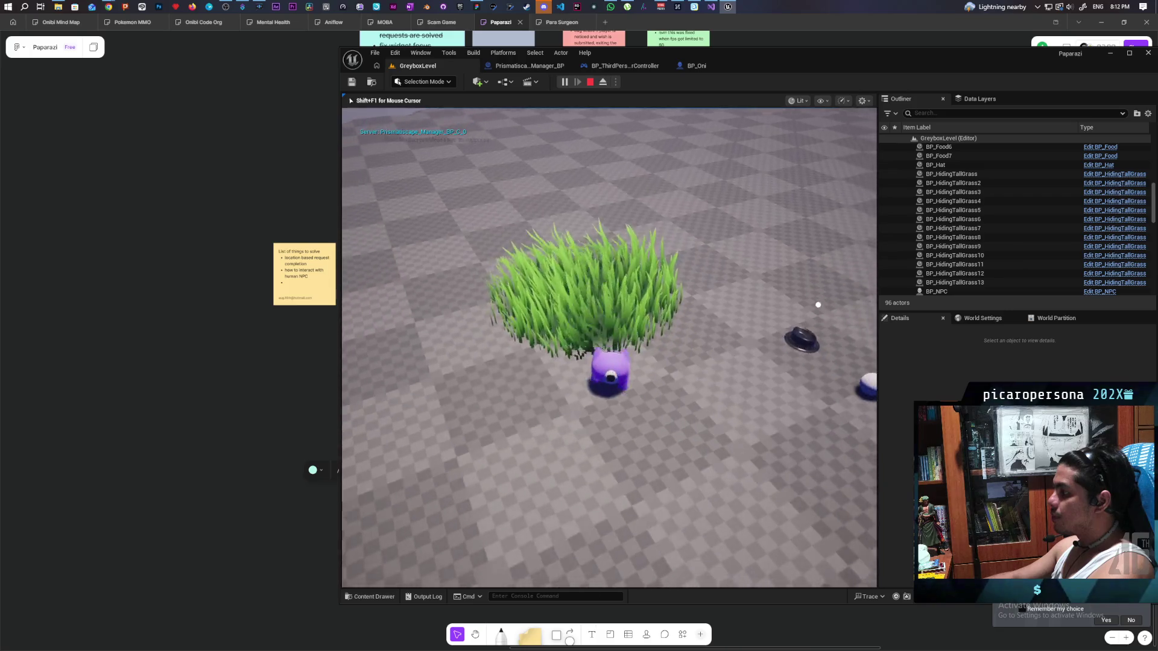
key("w")
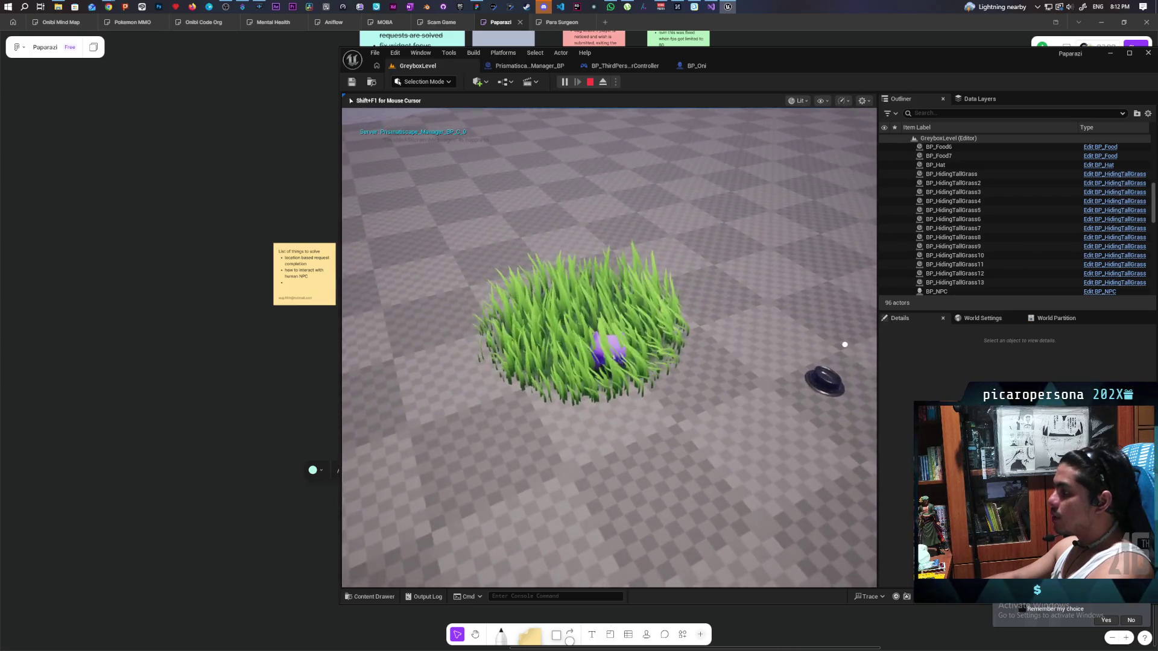
key("Escape")
Set the play net mode to Play As Listen Server and start the game.
left_click(615, 82)
mouse_move(722, 270)
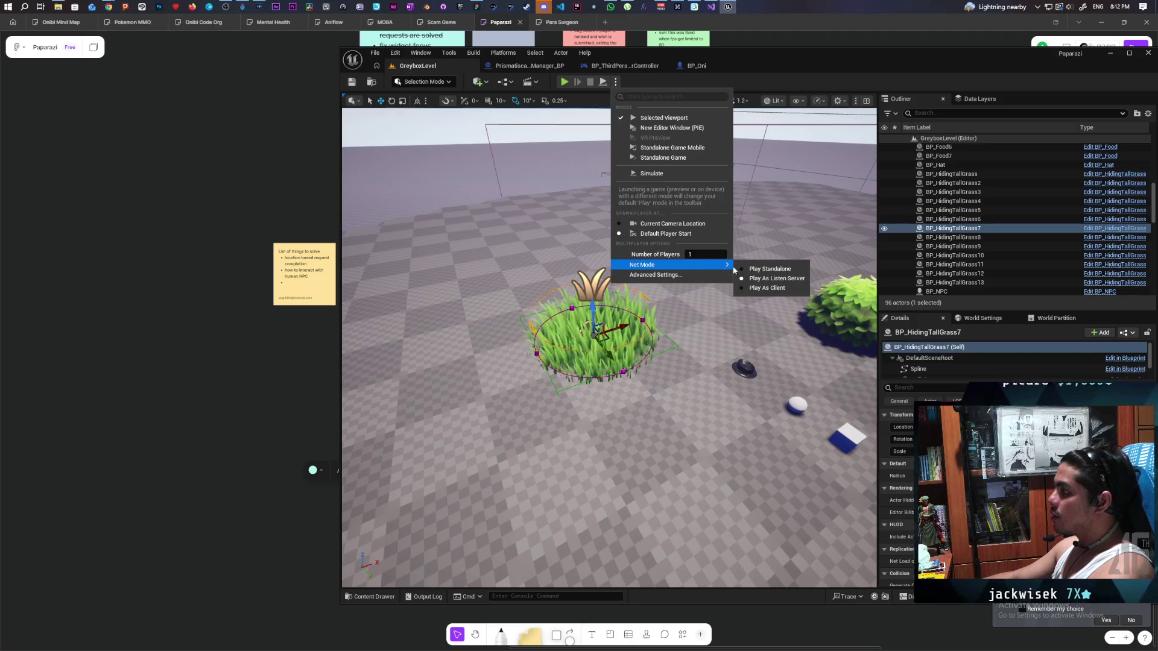
left_click(769, 269)
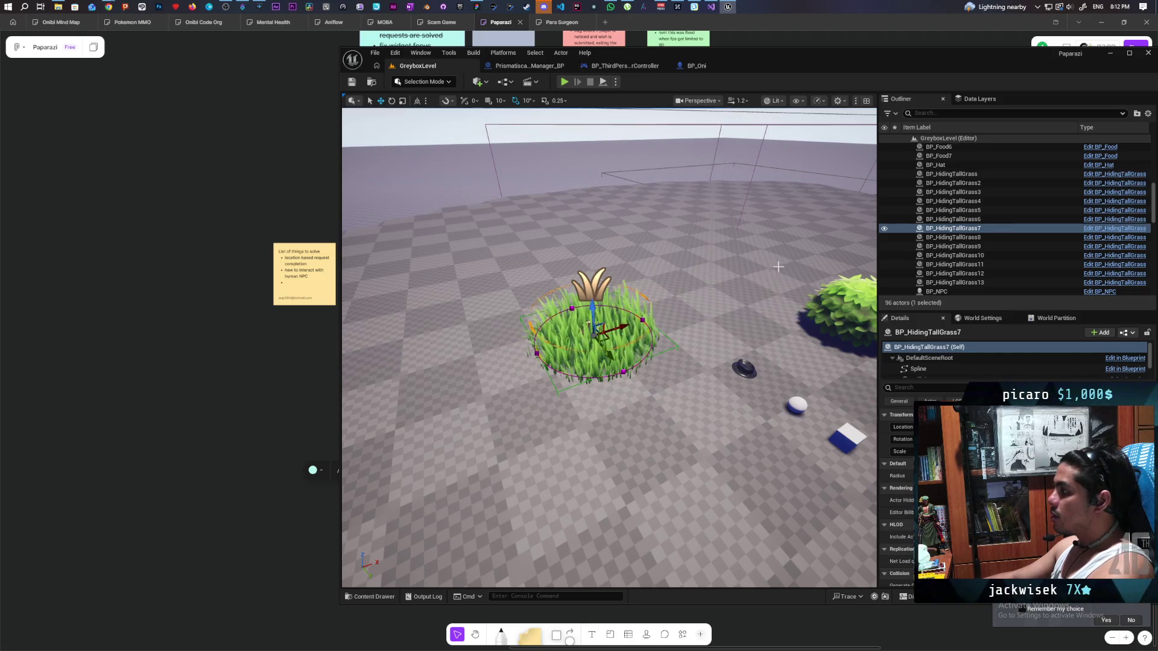
left_click(615, 82)
mouse_move(718, 265)
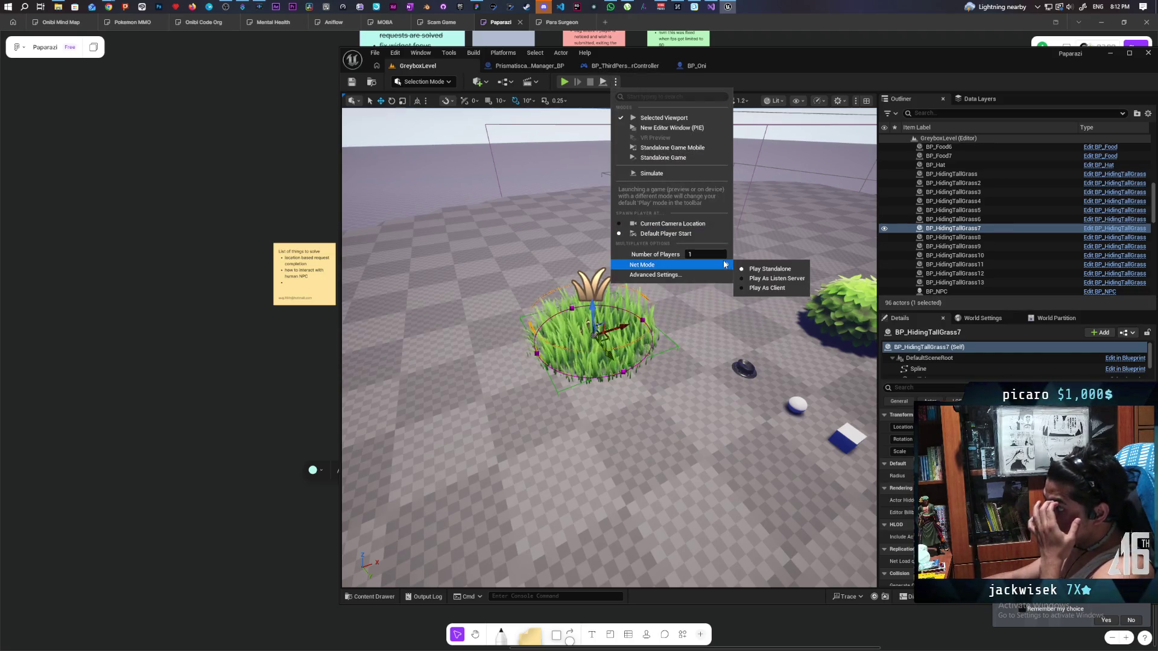
left_click(764, 284)
left_click(615, 81)
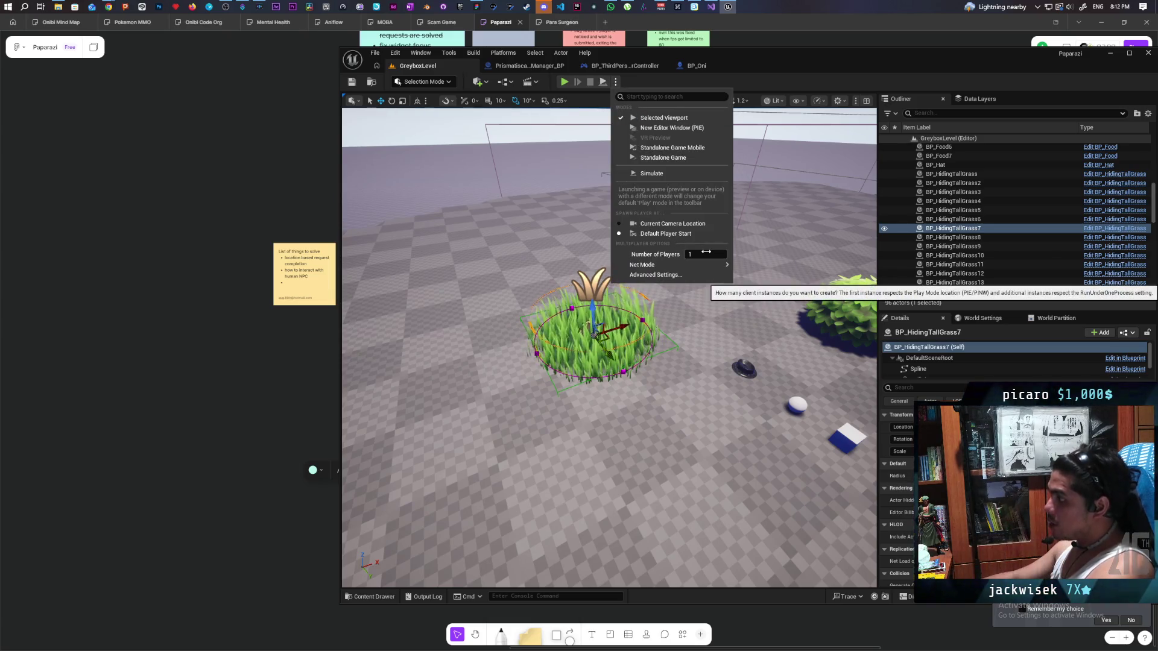
left_click(574, 105)
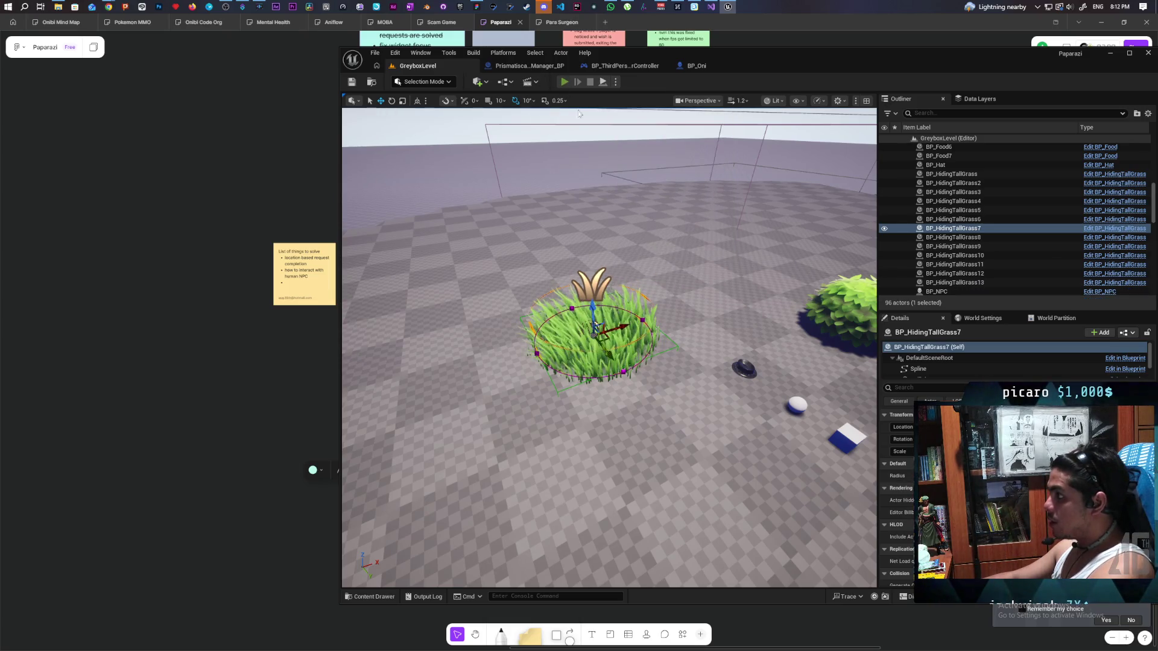
left_click(564, 81)
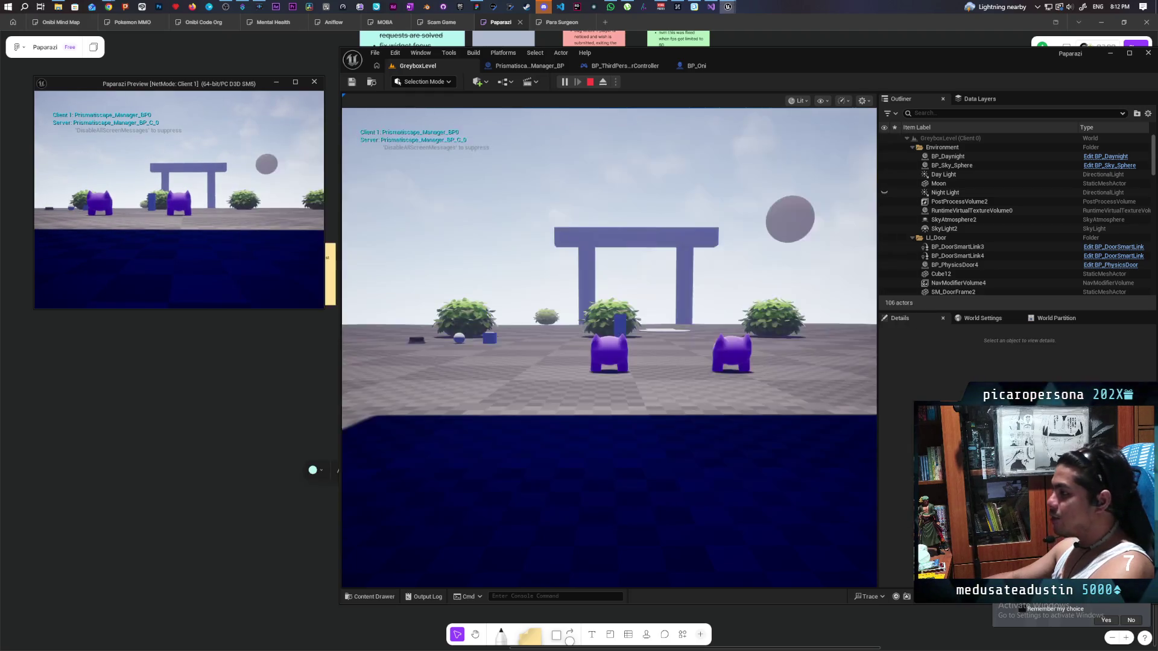
On the listen server, walk the character in and out of the grass while Client 1 watches.
left_click(609, 346)
key("w")
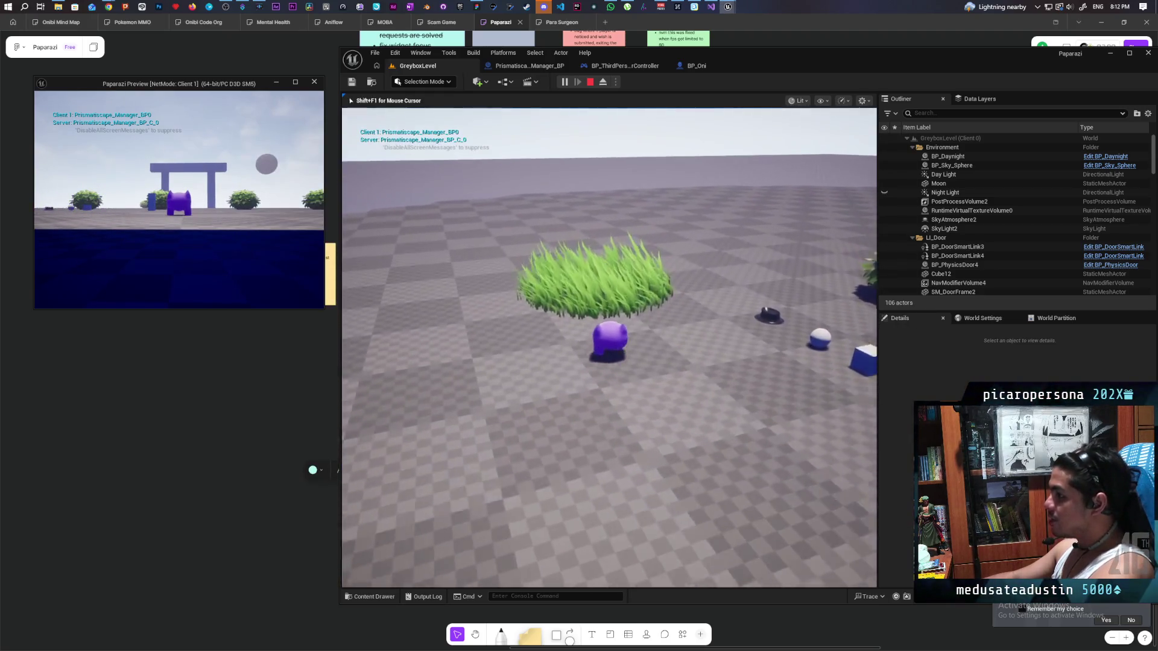
key("w")
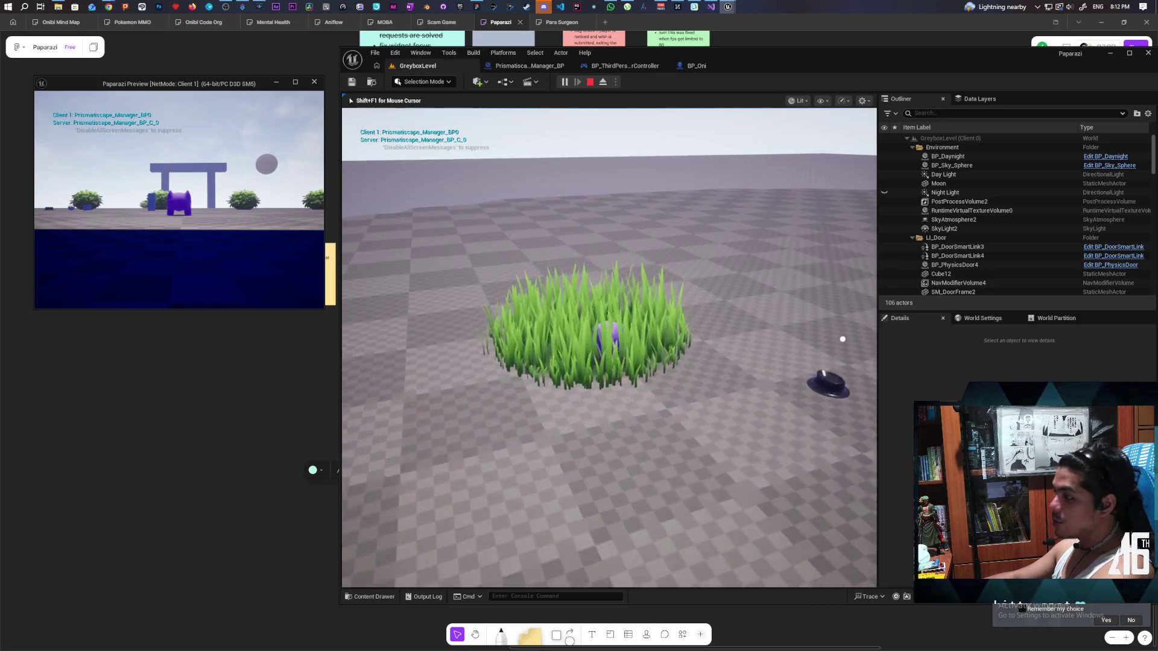
key("s")
key("w")
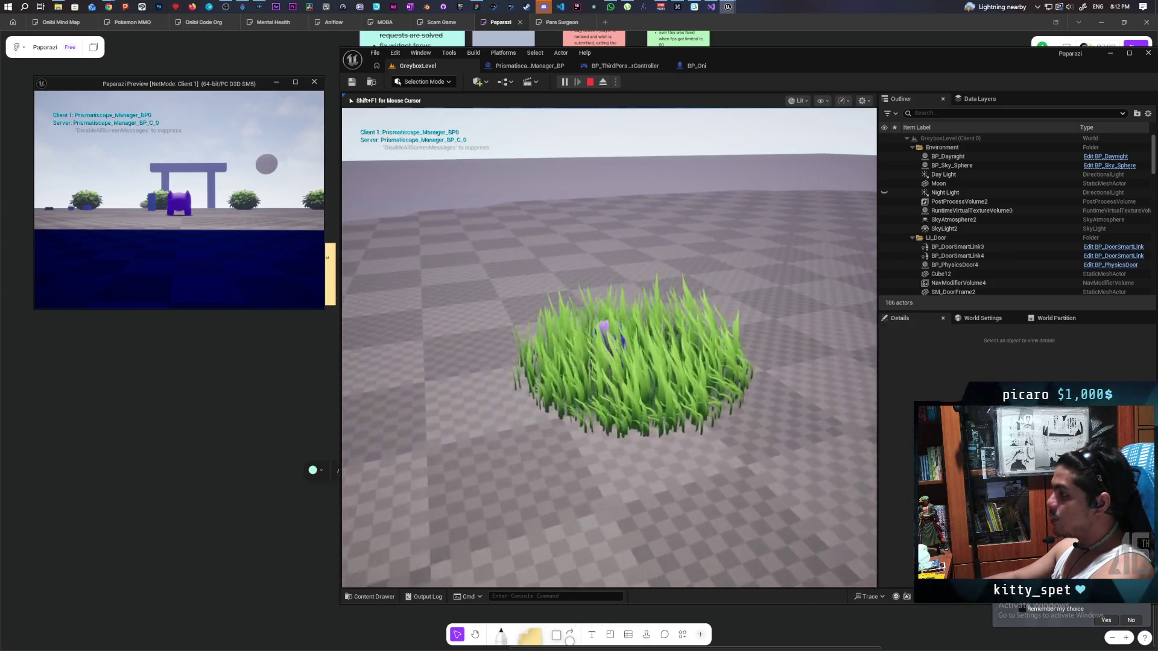
key("s")
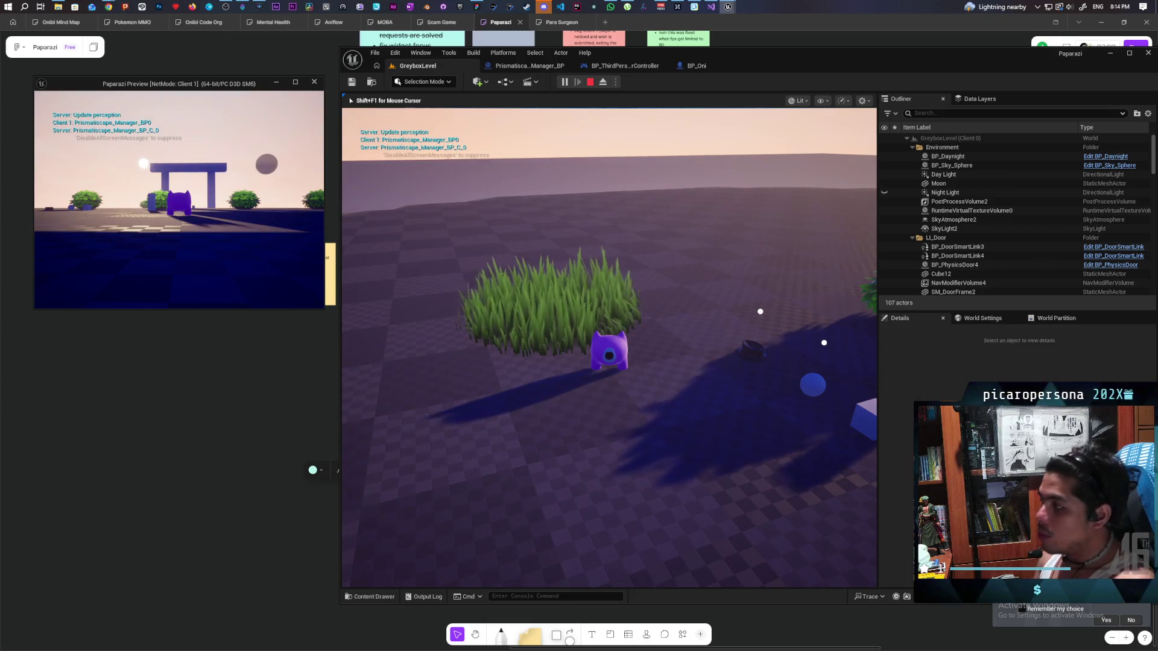
Walk the character through the grass as night falls, then end the play session.
key("w")
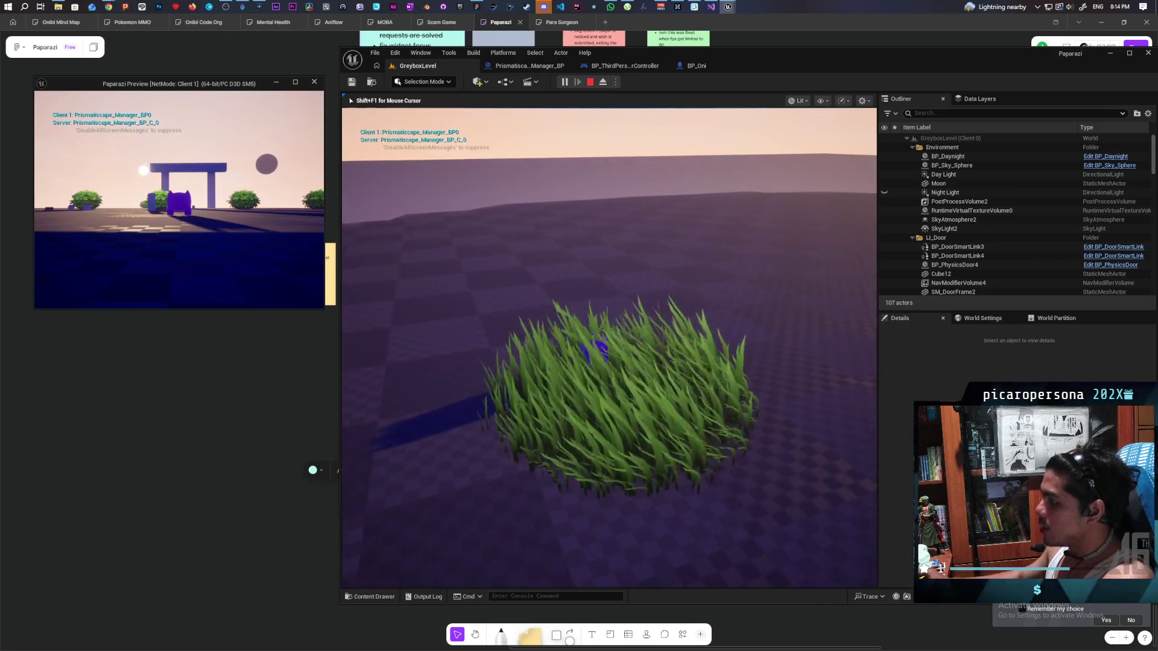
key("s")
key("w")
key("s")
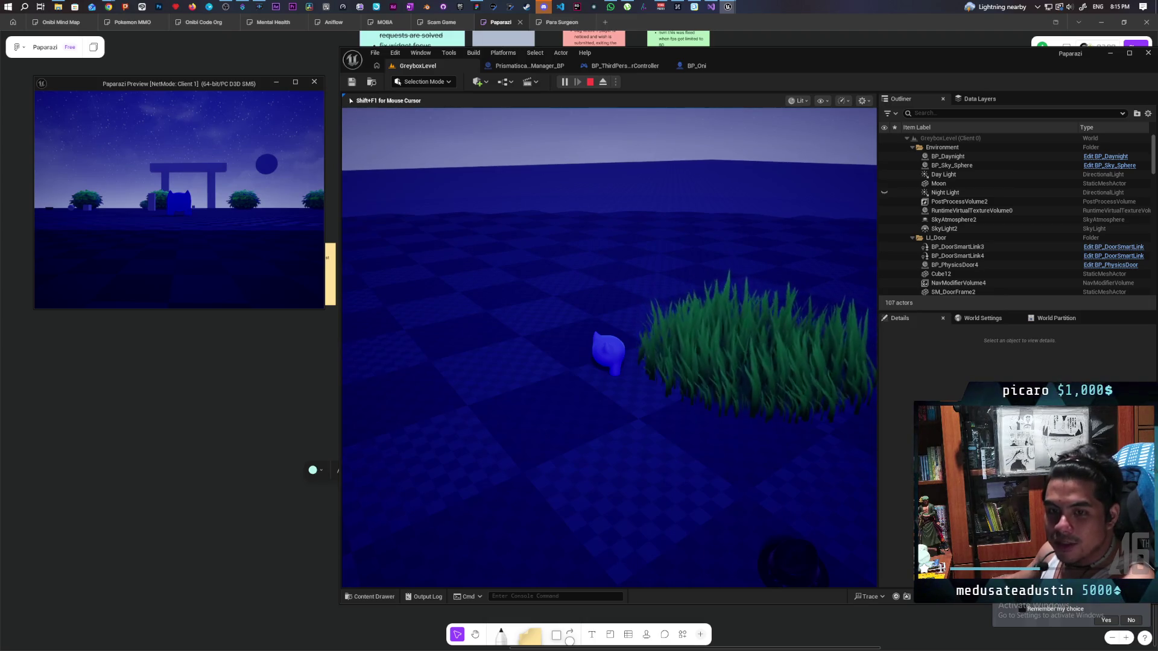
key("w")
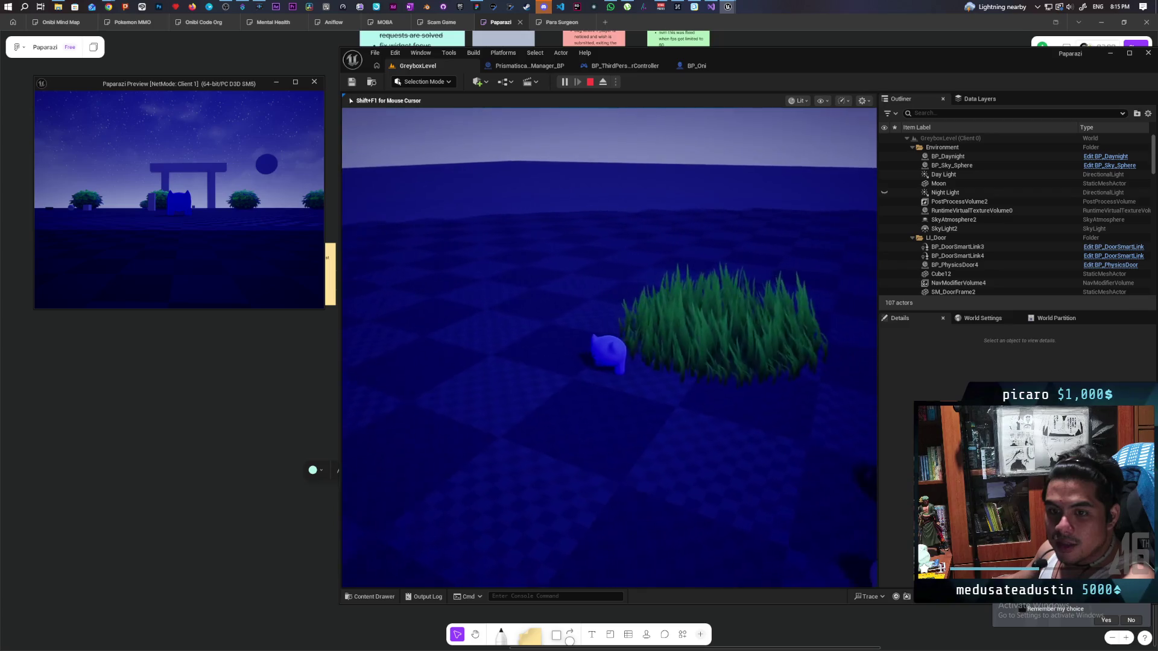
key("w")
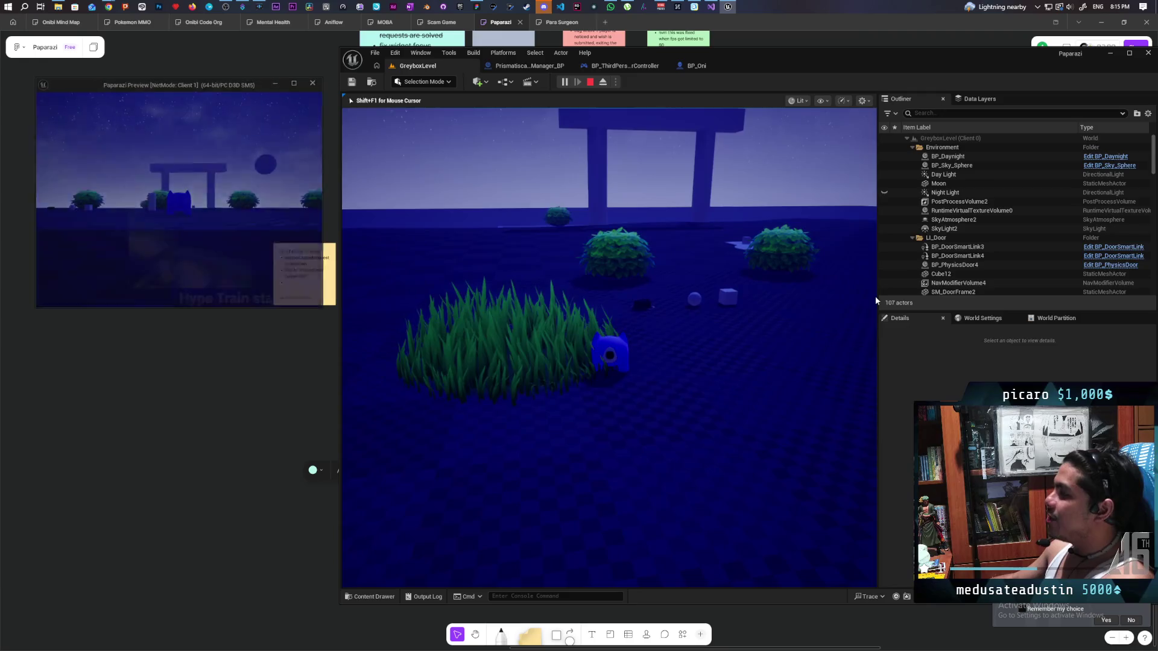
key("Escape")
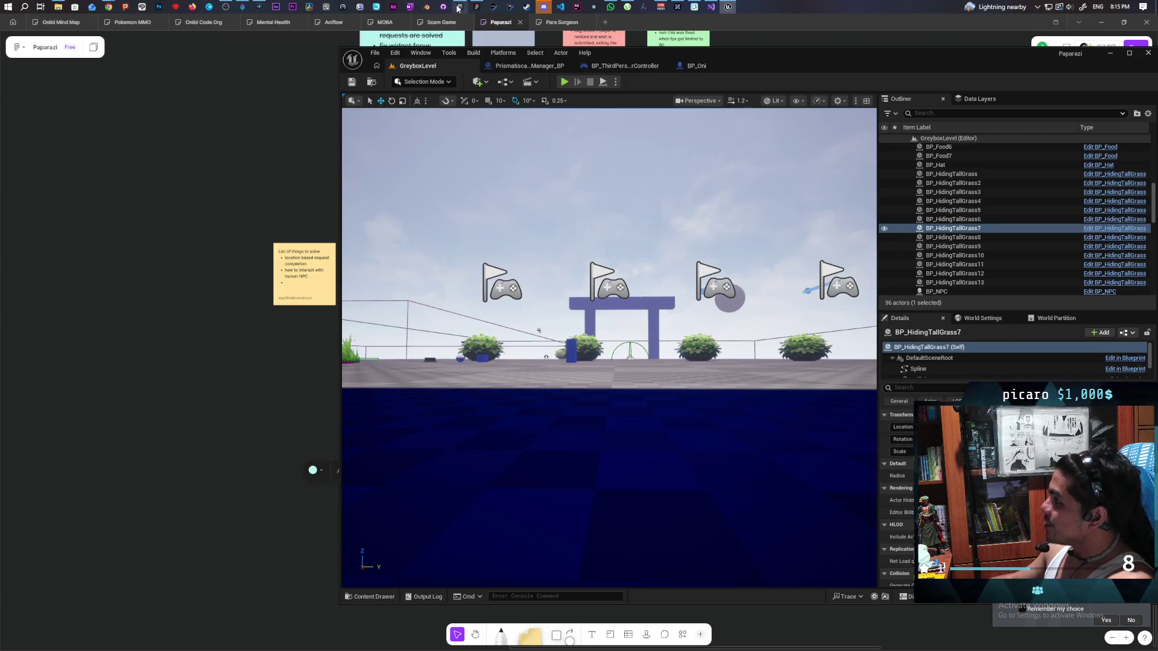
Launch the Onibi project from the Epic Games Launcher library so it opens on TestOpenWorld.
left_click(459, 7)
scroll(730, 259, "down", 5)
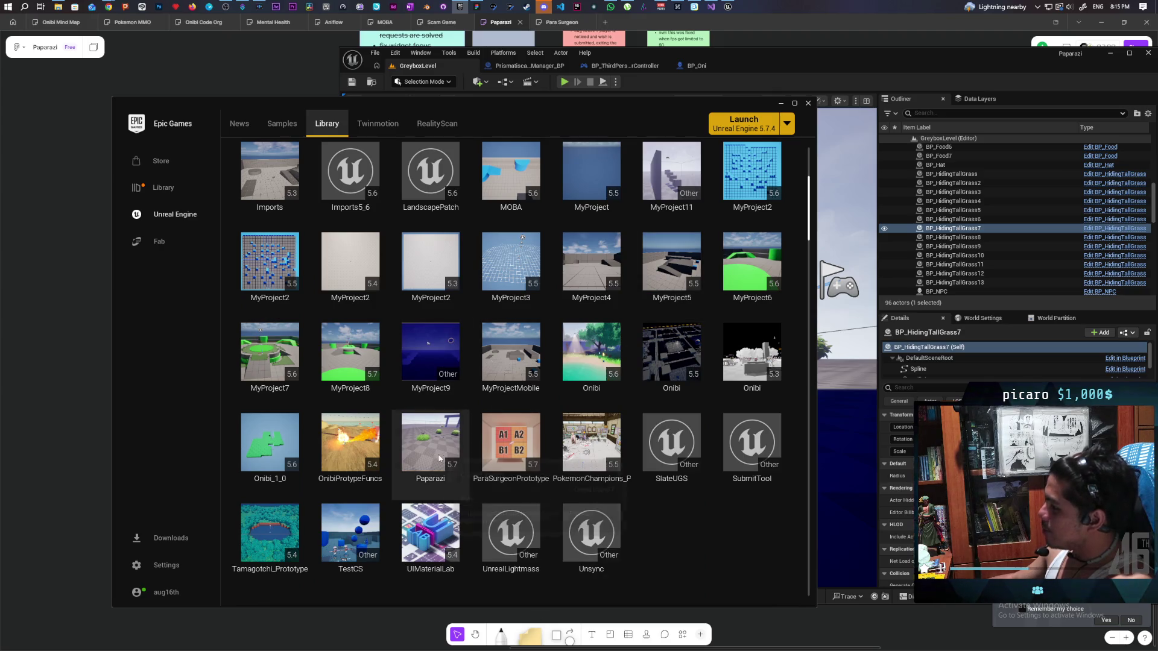
double_click(591, 355)
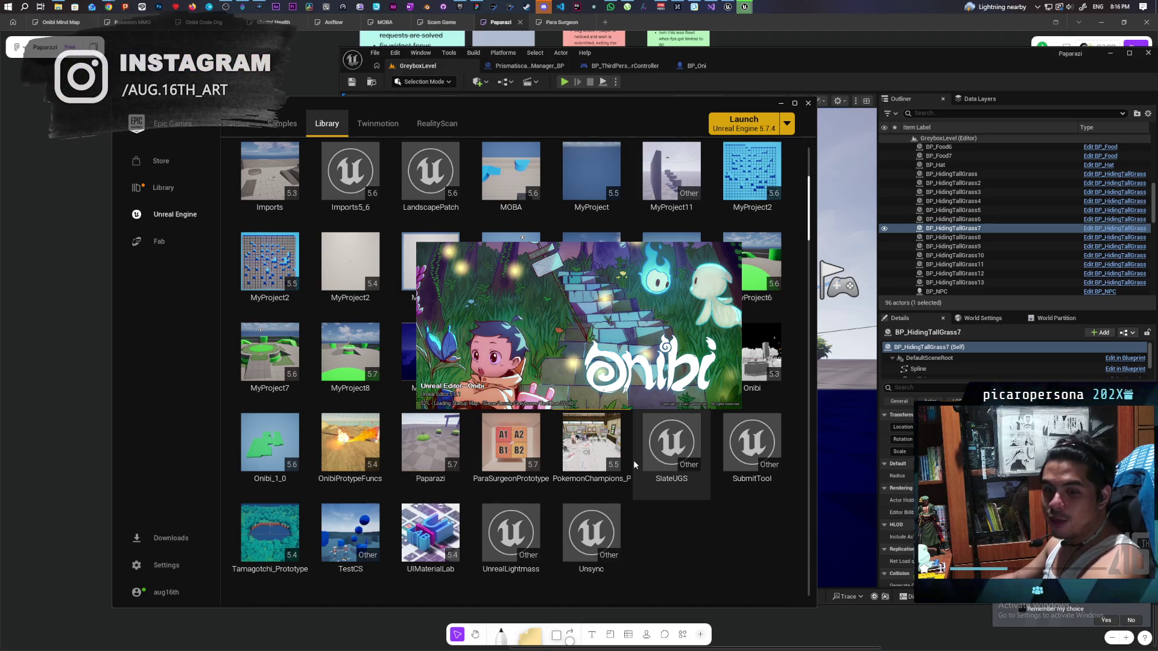
mouse_move(645, 438)
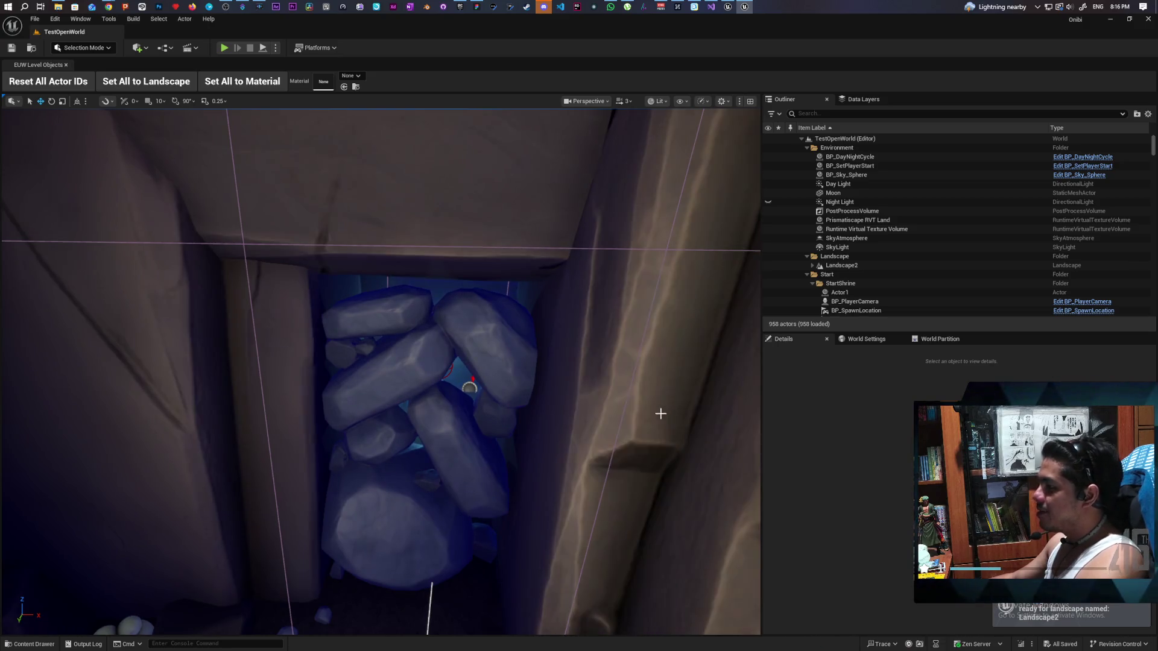
Load TestLevel from File > Favorite Levels and start a Play-in-Editor session.
left_click_drag(627, 432, 627, 432)
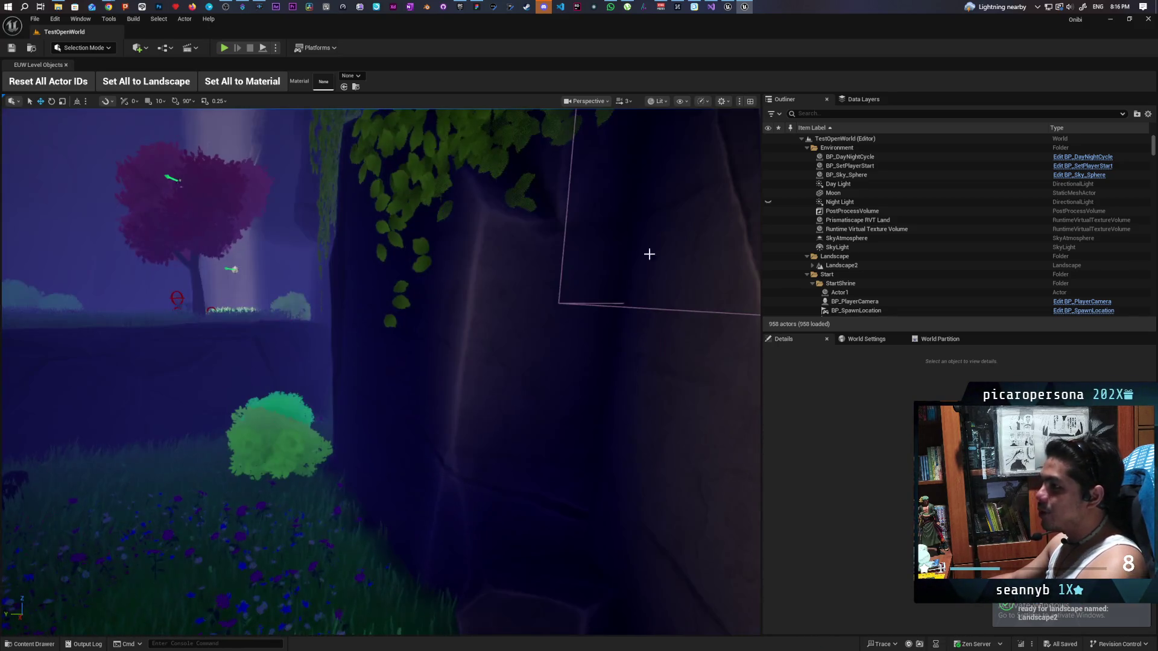
left_click(33, 20)
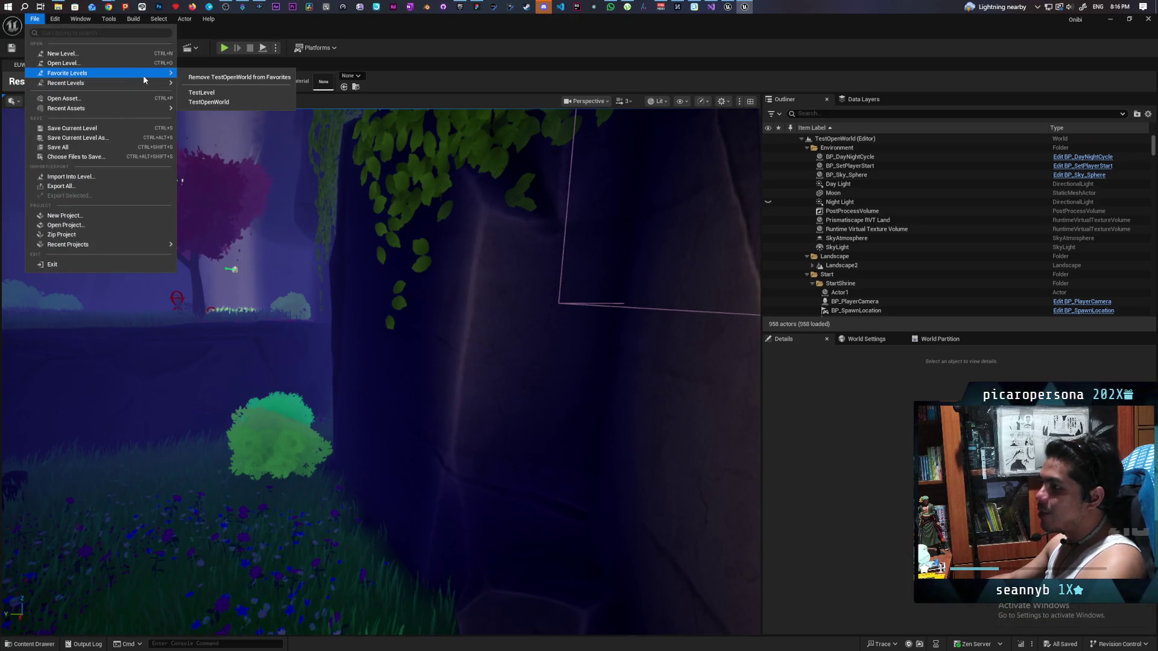
mouse_move(147, 90)
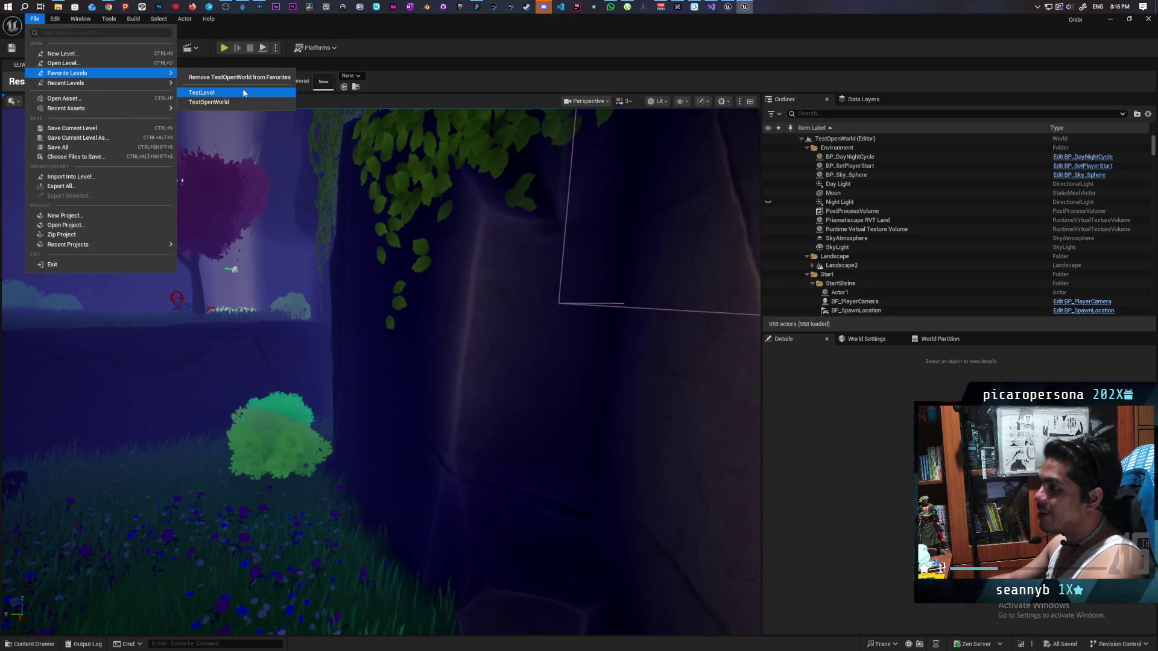
left_click(244, 93)
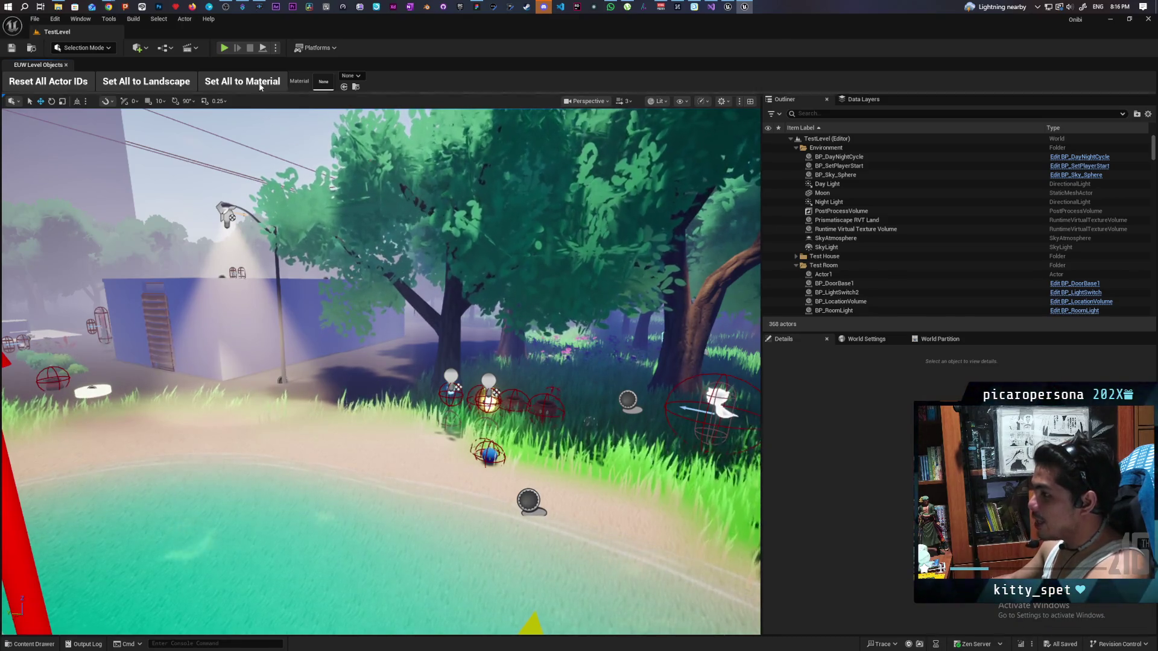
left_click(223, 49)
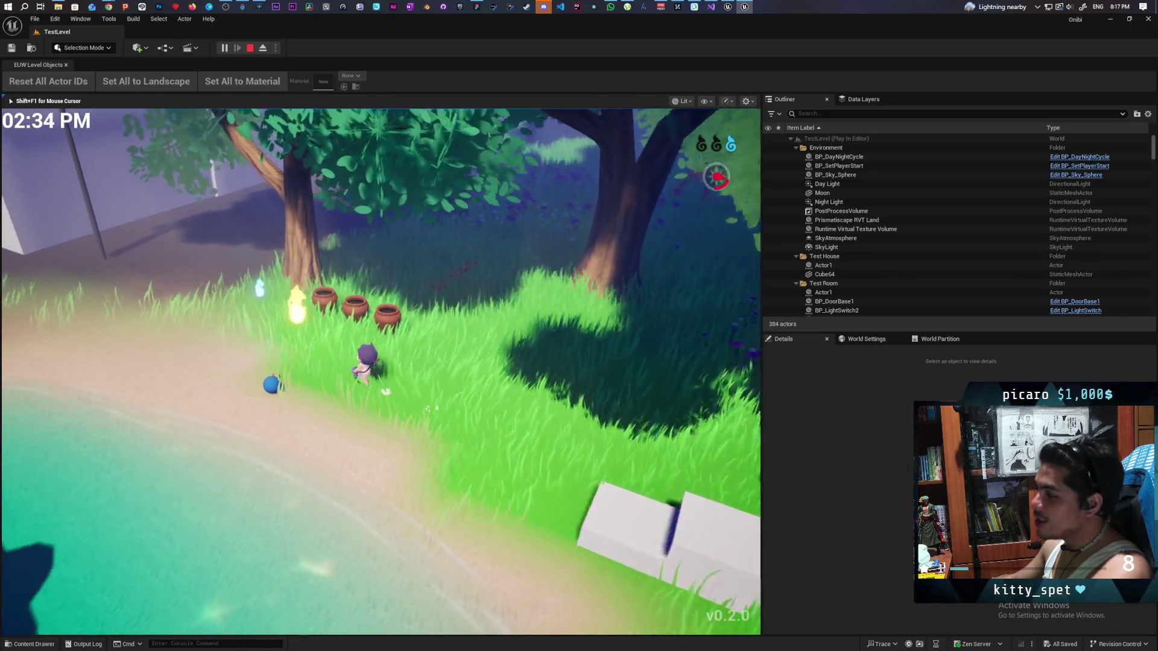
Walk the character left past the pots, the house and the red-shirt NPC.
key("a")
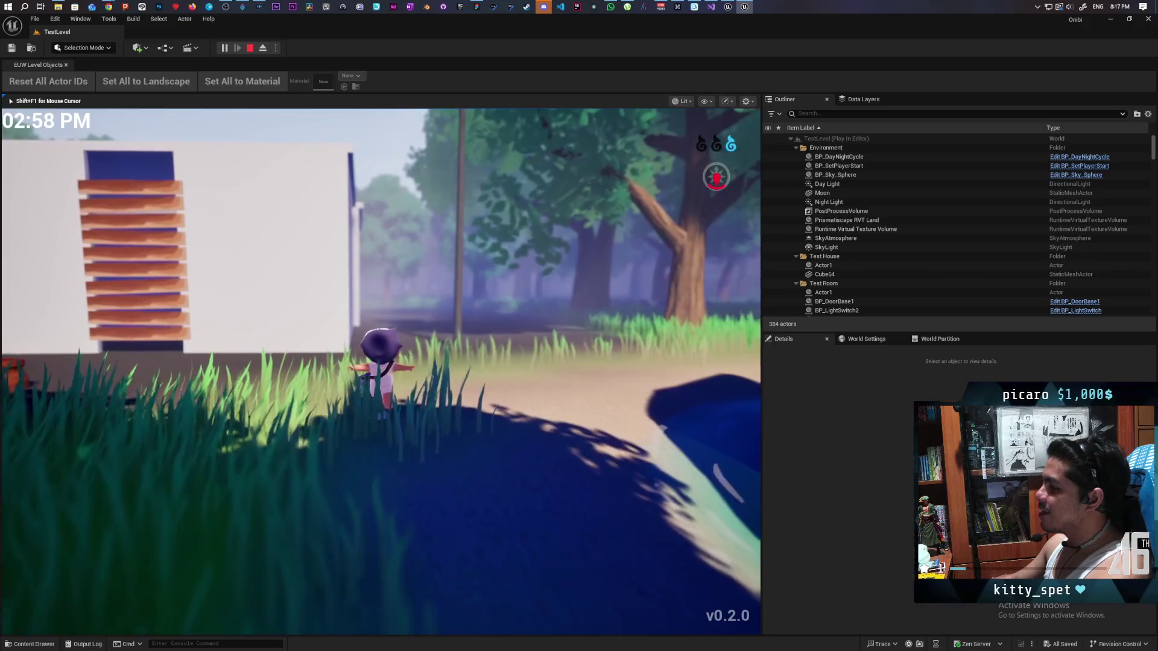
key("a")
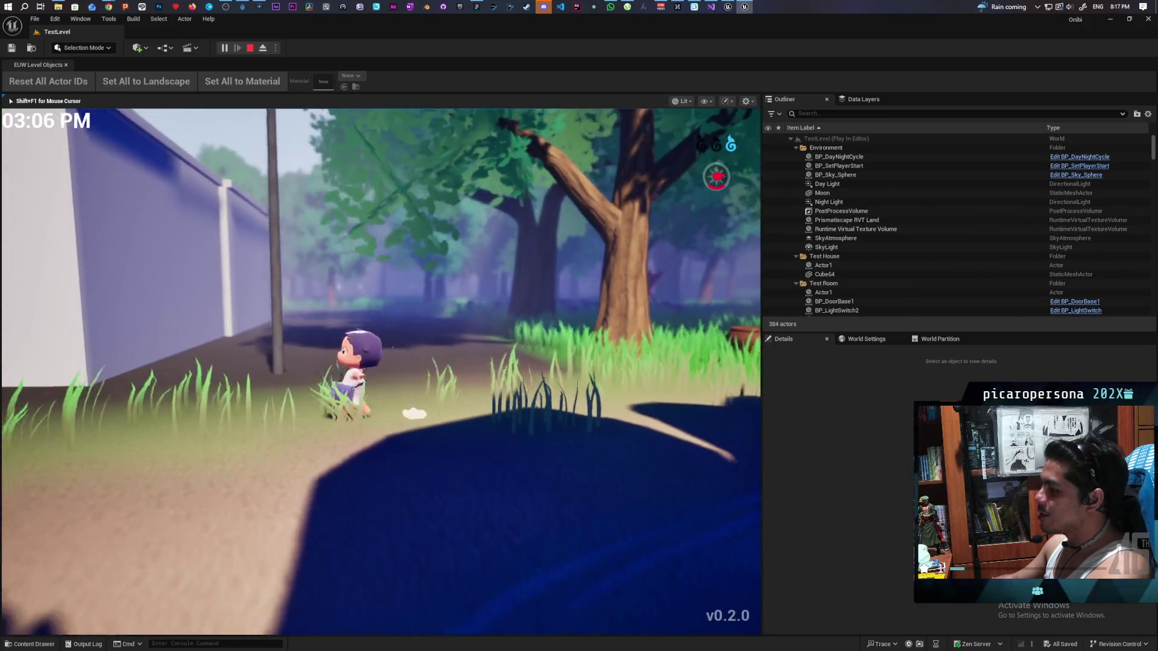
key("a")
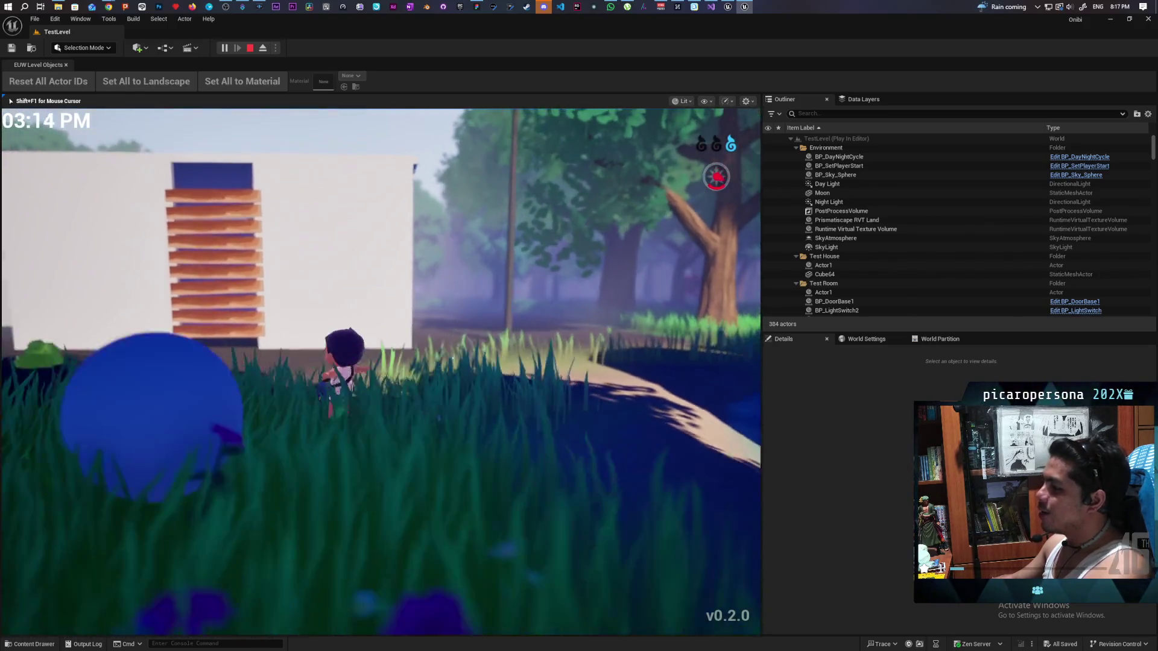
key("a")
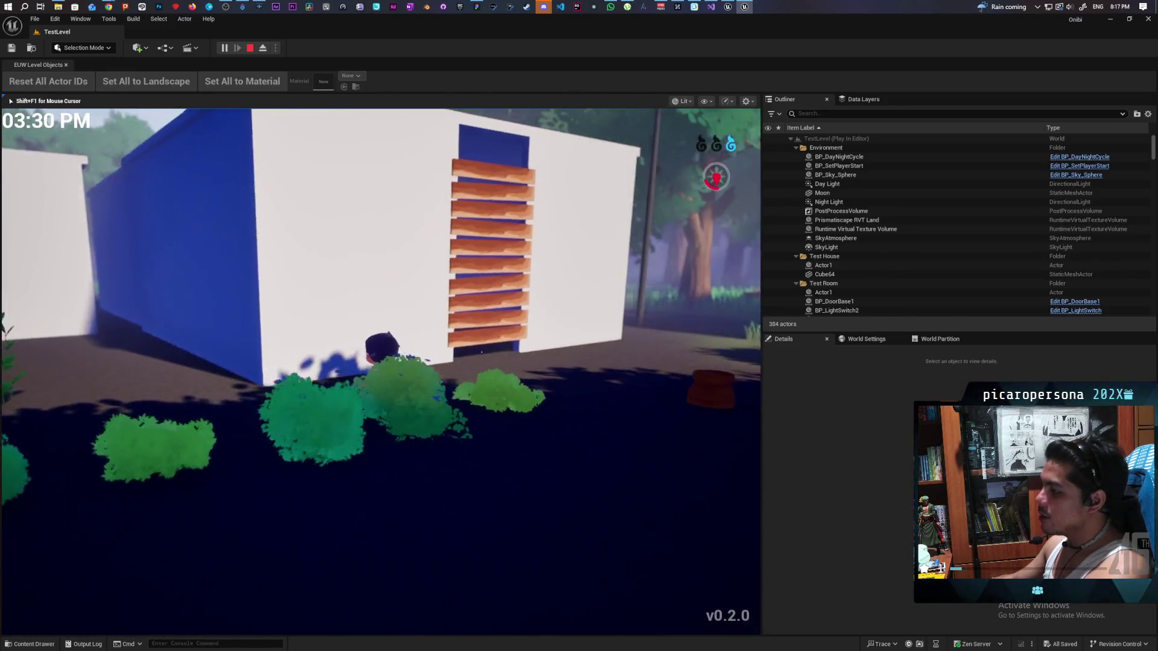
key("a")
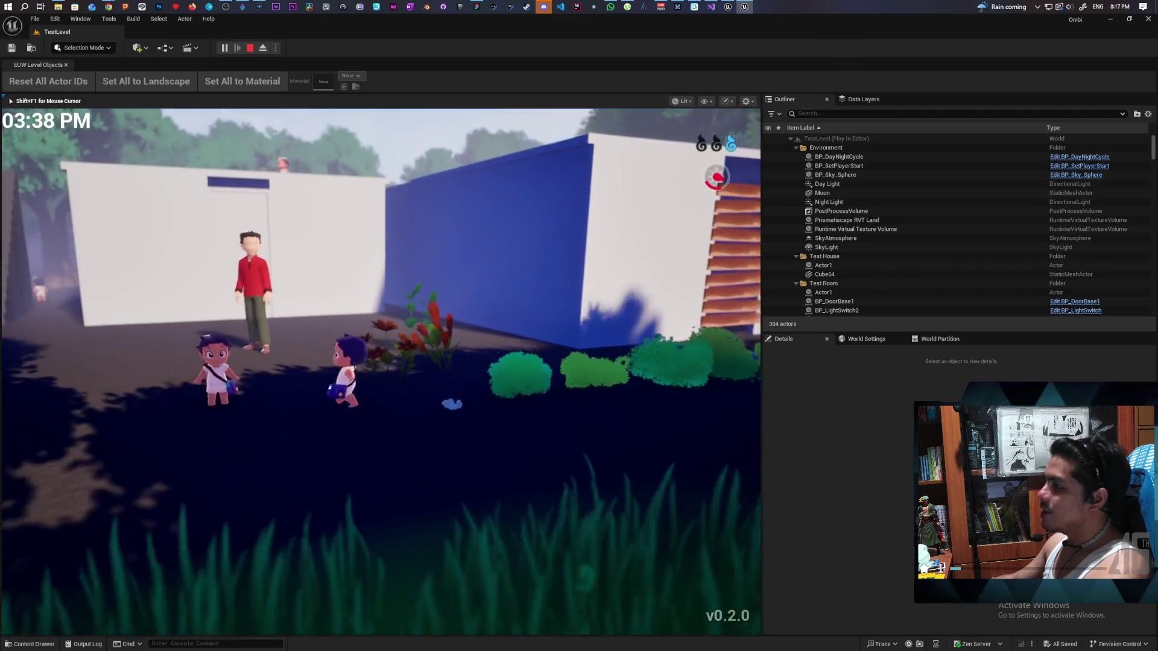
key("a")
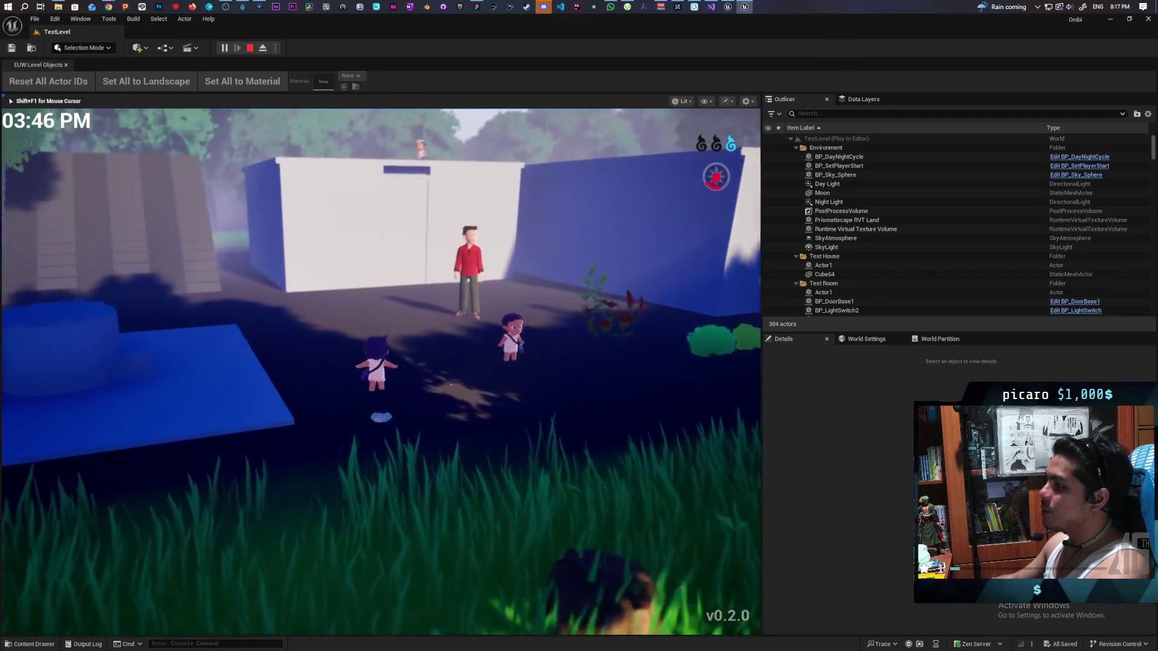
key("a")
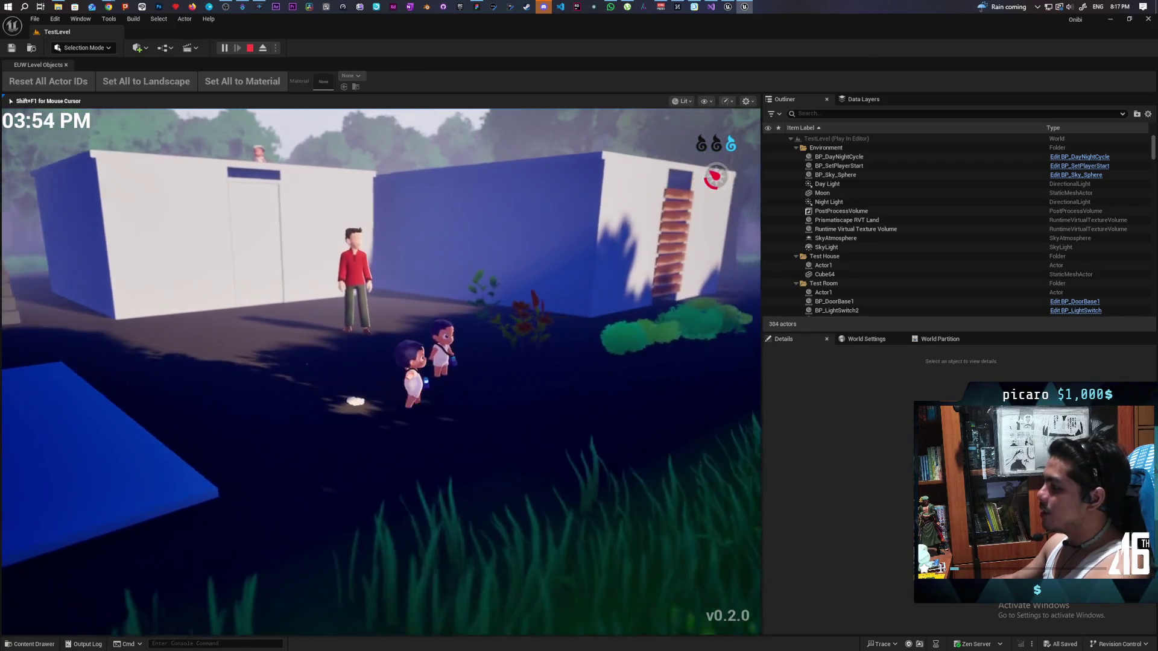
Steer the glowing wisp right along the row of bushes toward the path.
key("d")
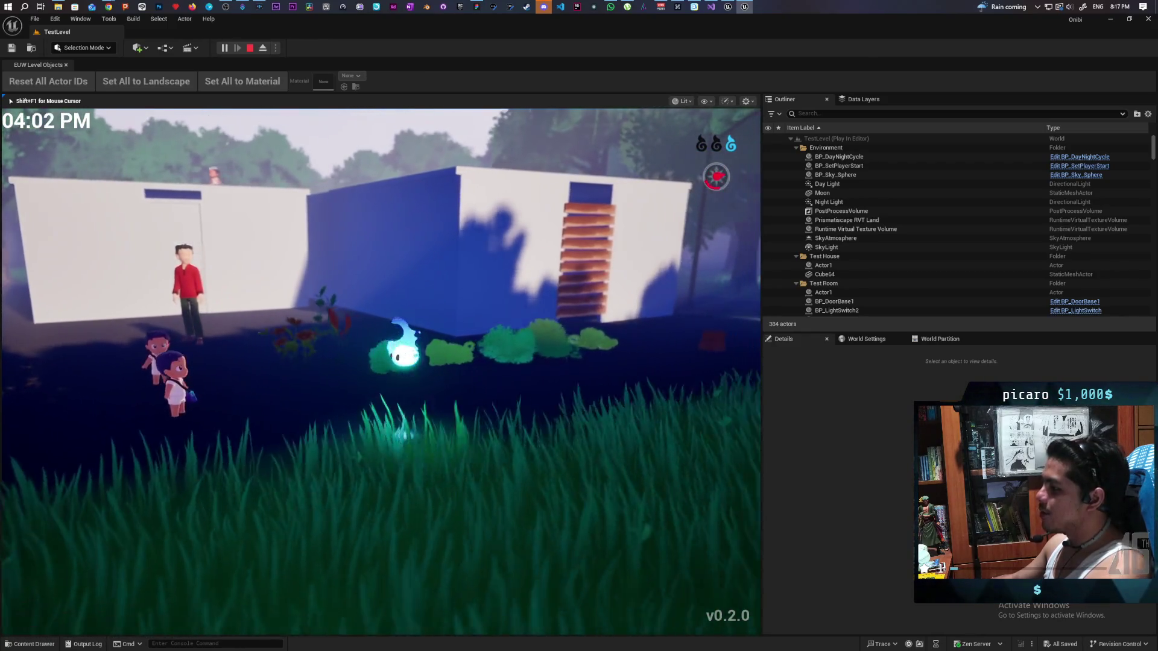
key("d")
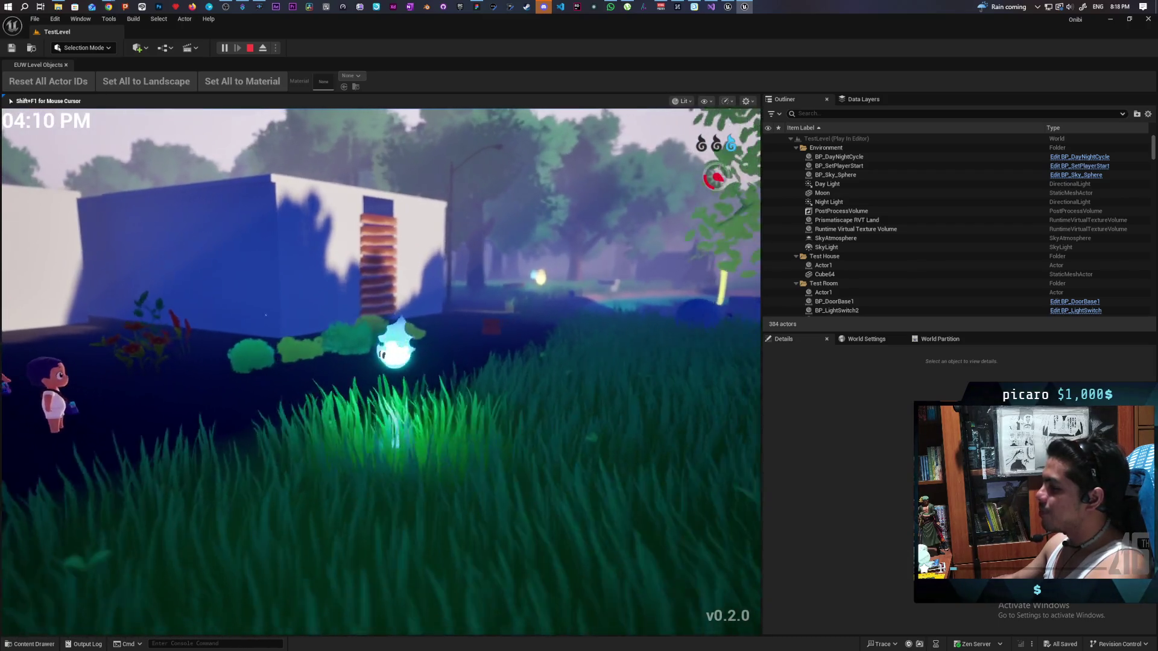
key("d")
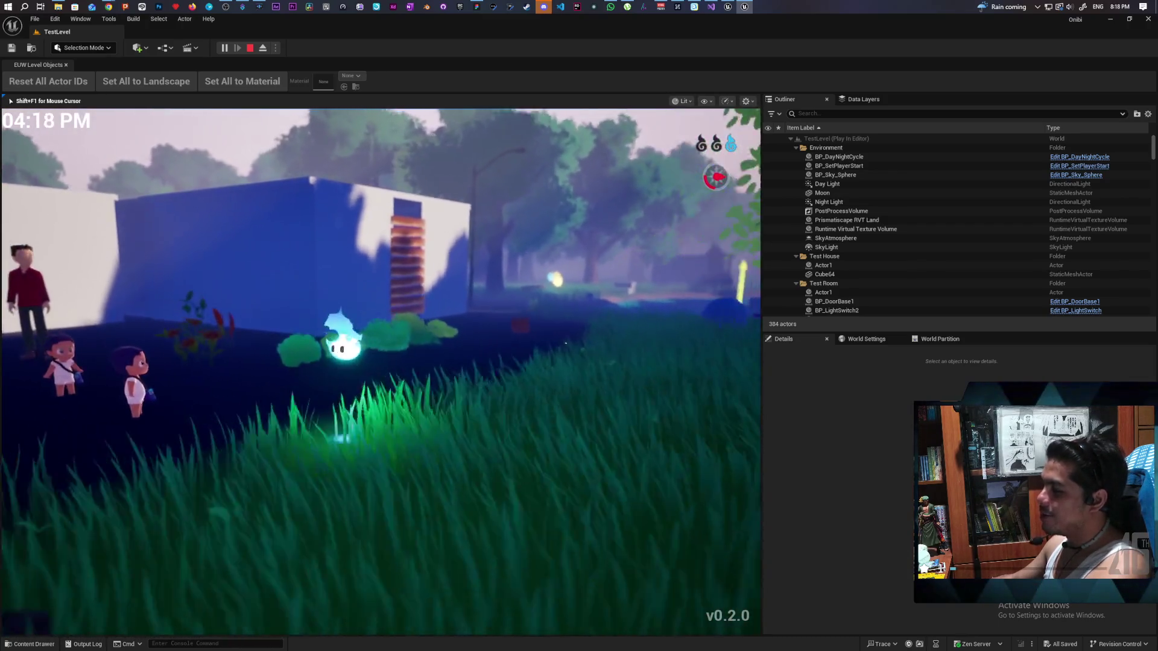
key("d")
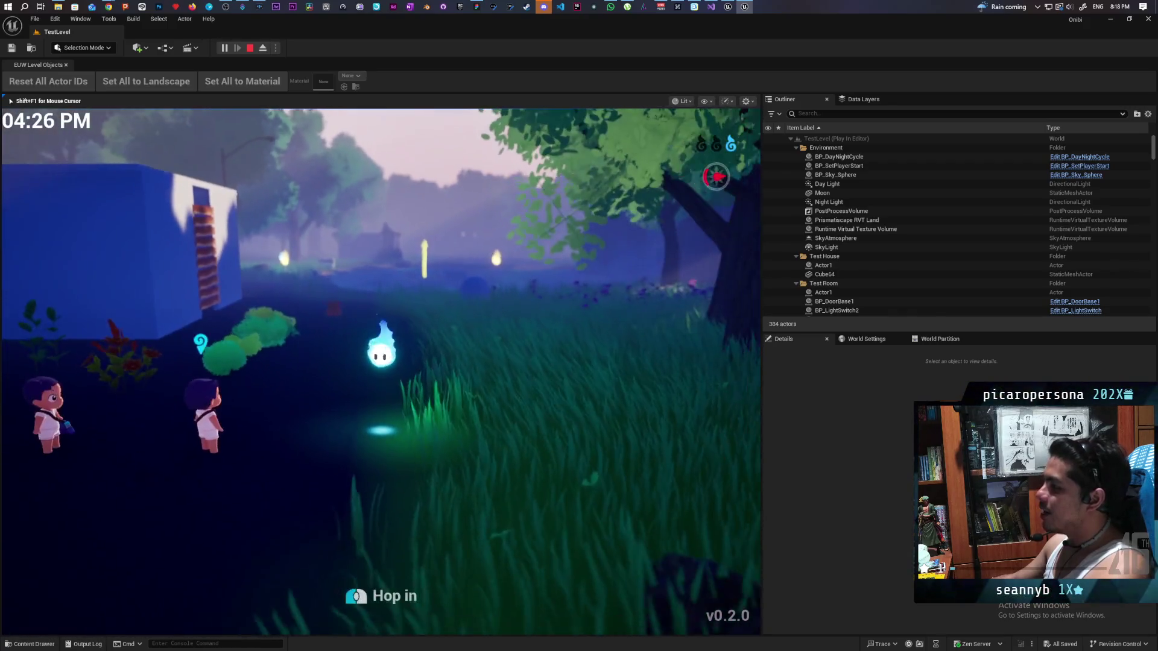
key("d")
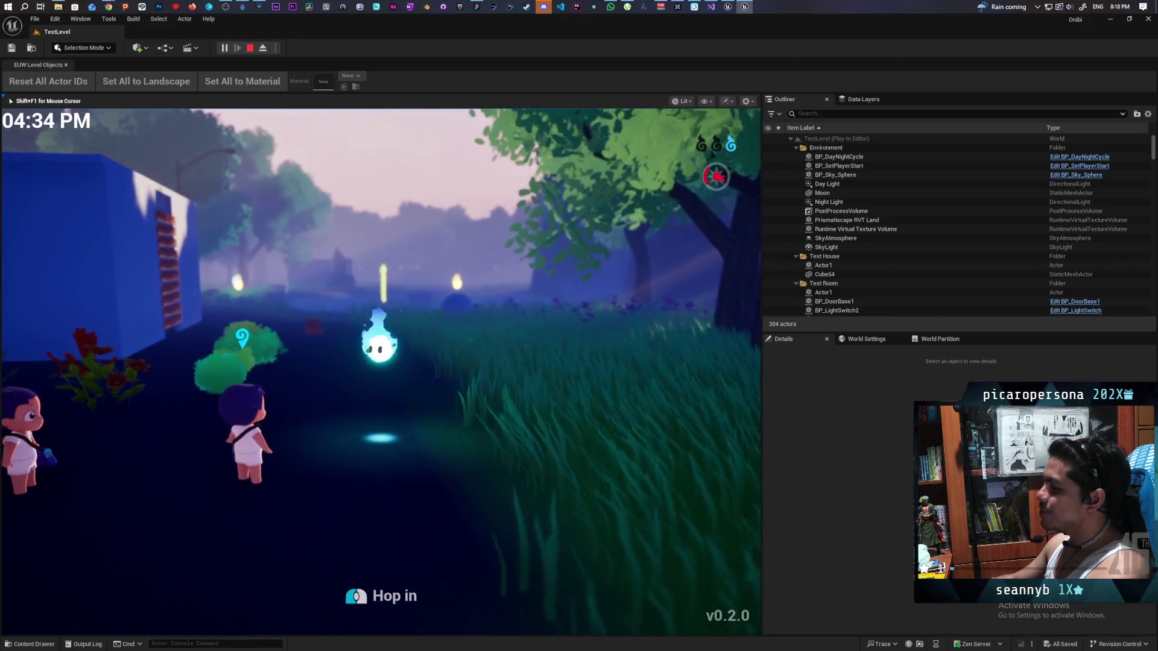
Move the wisp forward down the path, through the house, across the pond into the grass.
key("w")
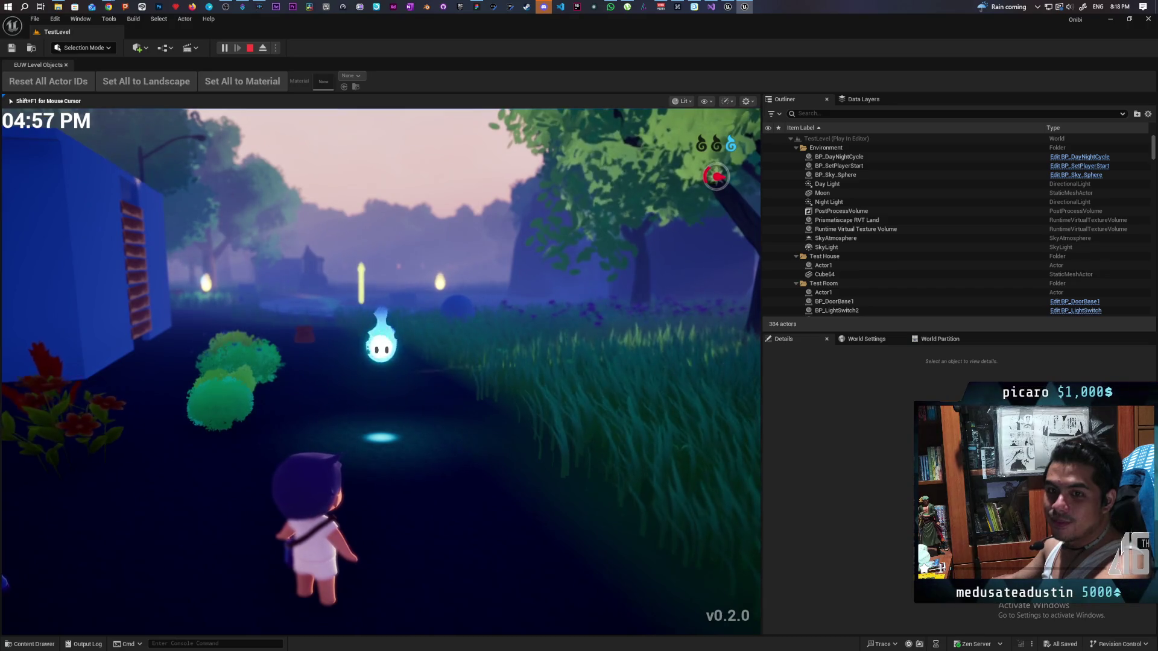
key("w")
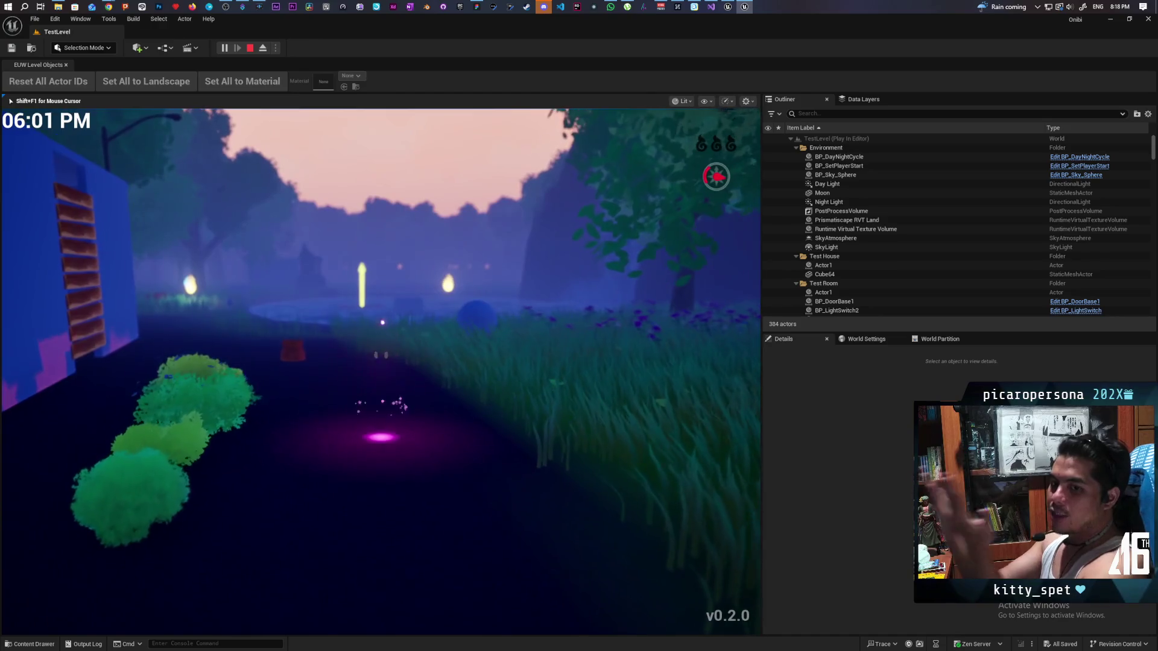
key("w")
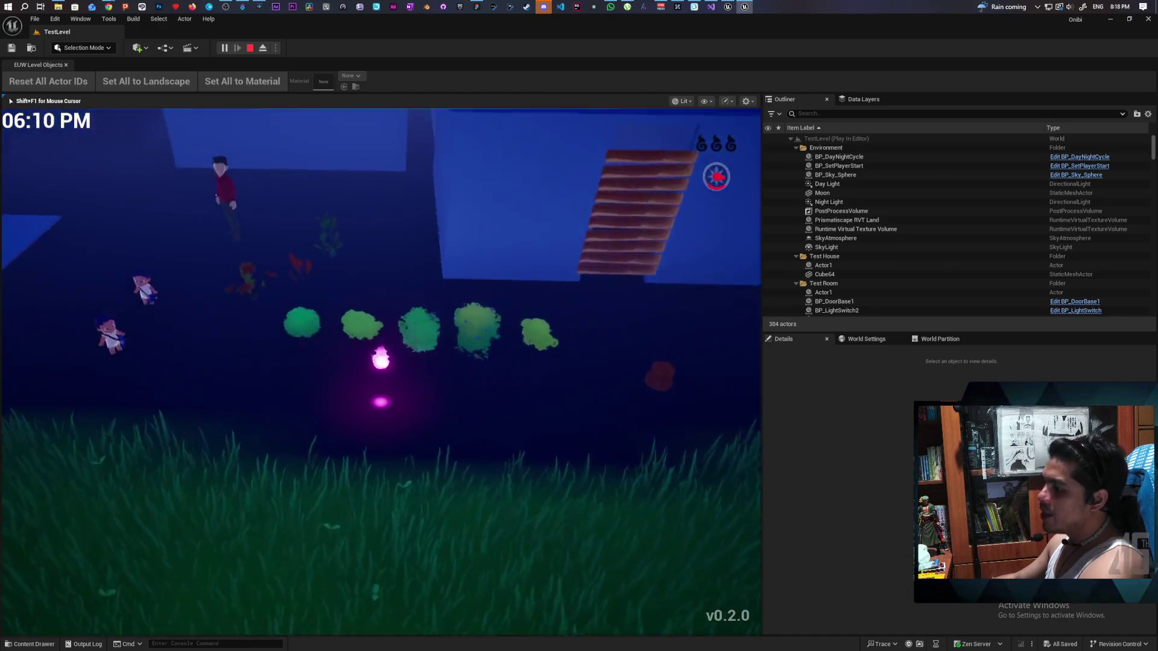
key("w")
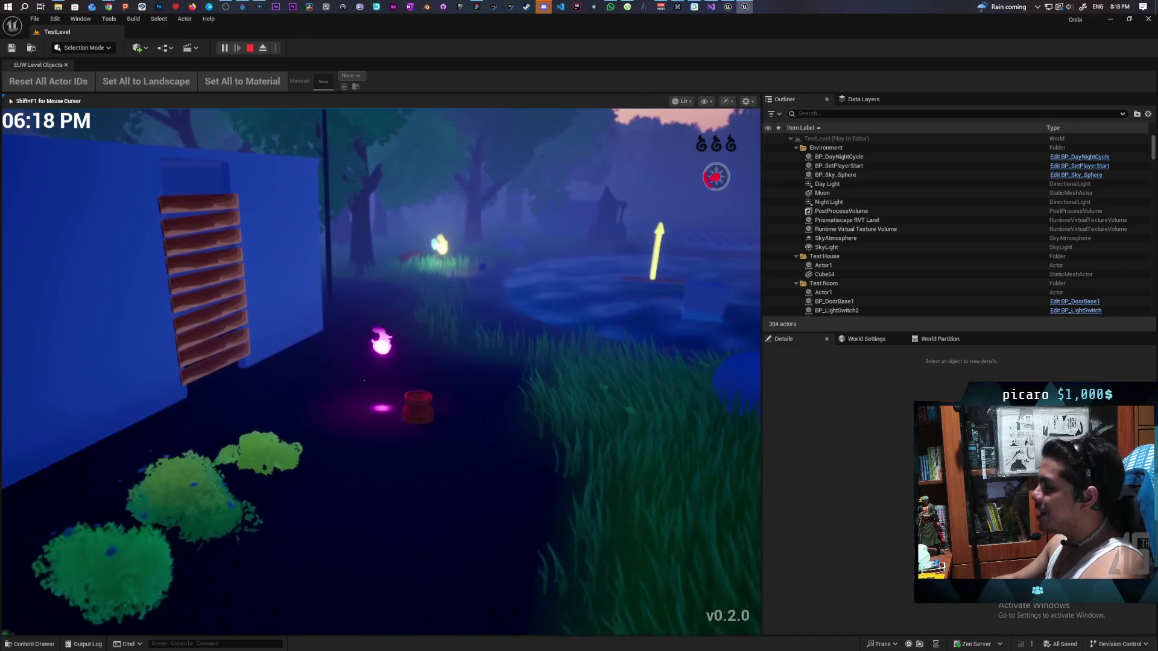
key("w")
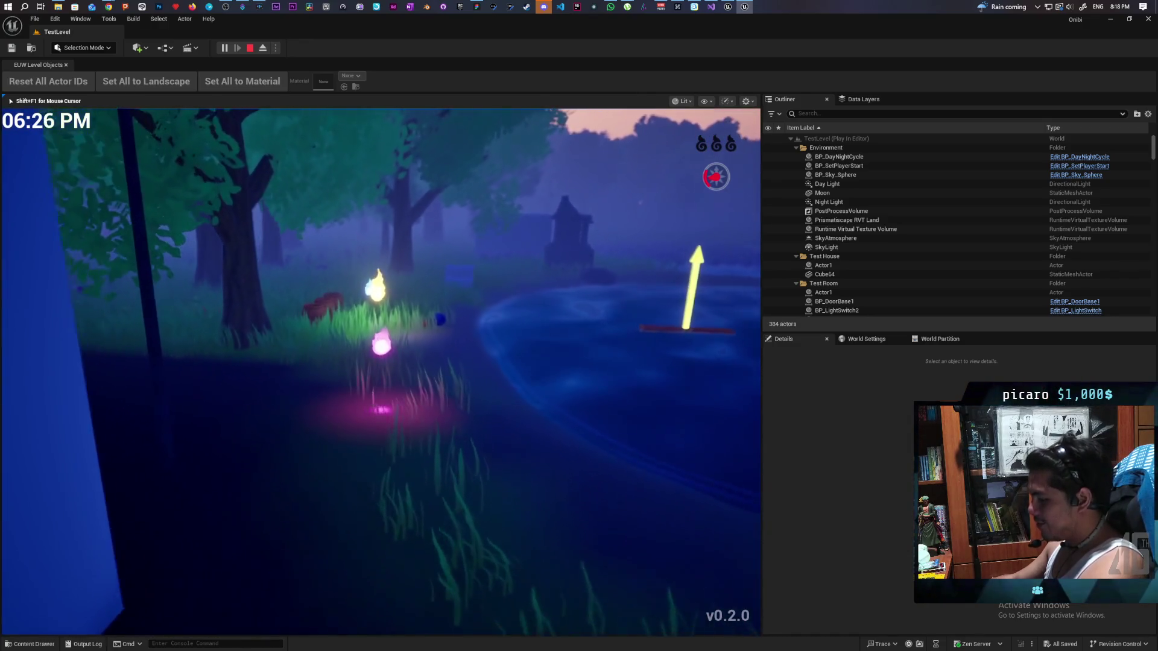
key("w")
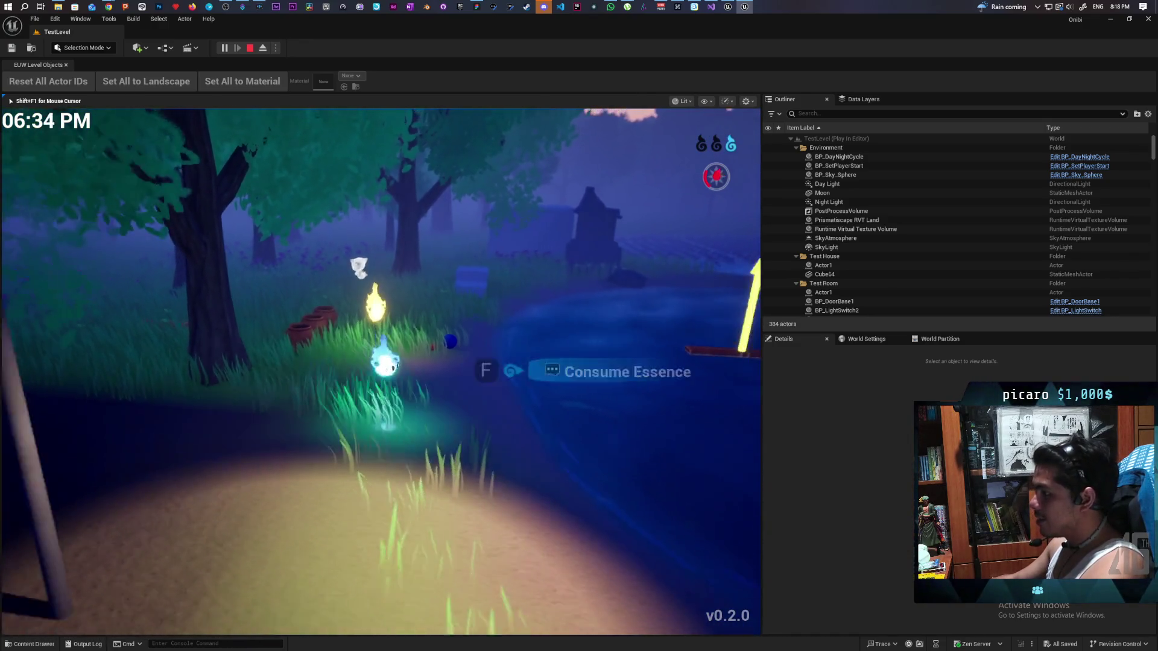
key("w")
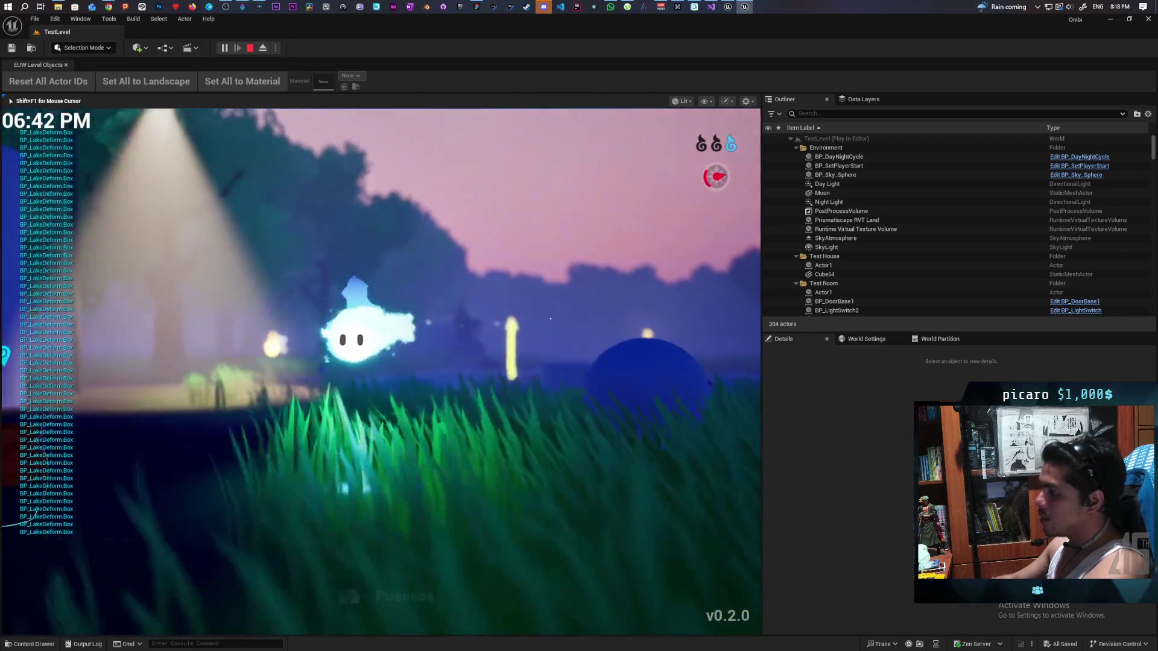
key("w")
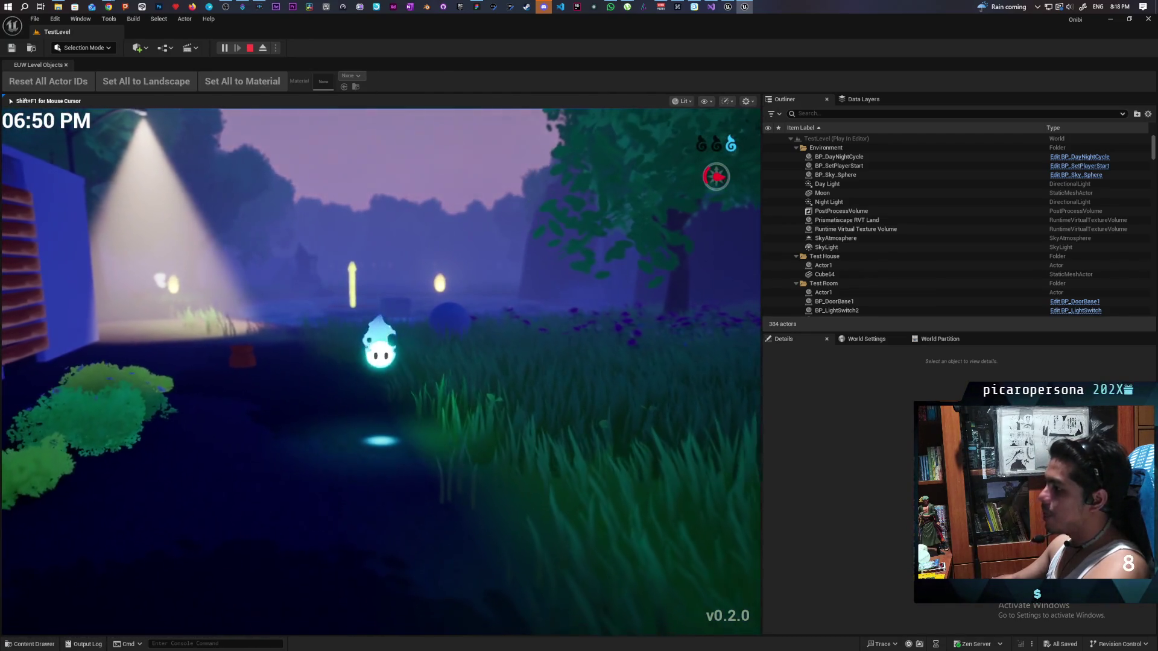
key("w")
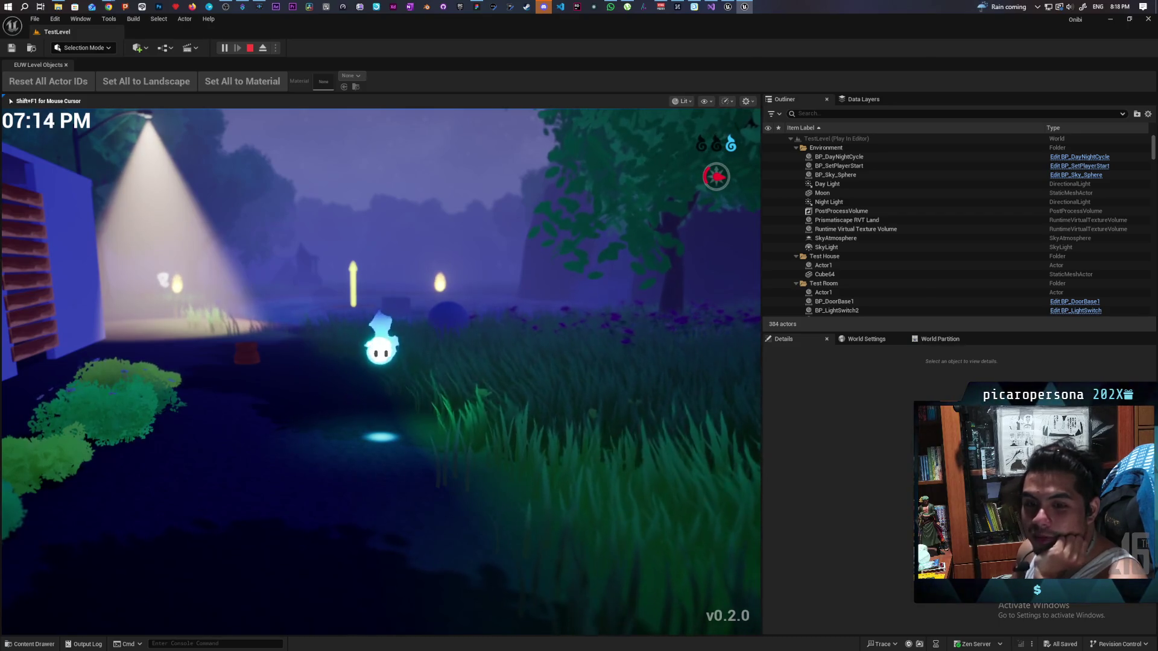
Switch the game view to wireframe and move back toward the pond and door frame.
key("F1")
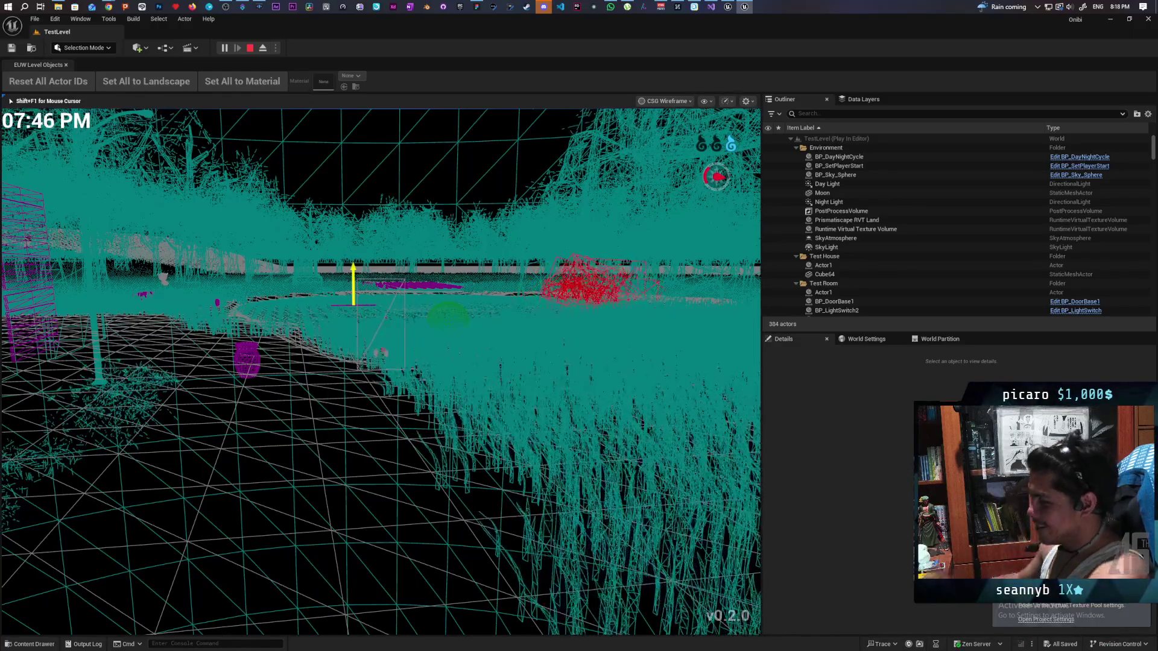
key("s")
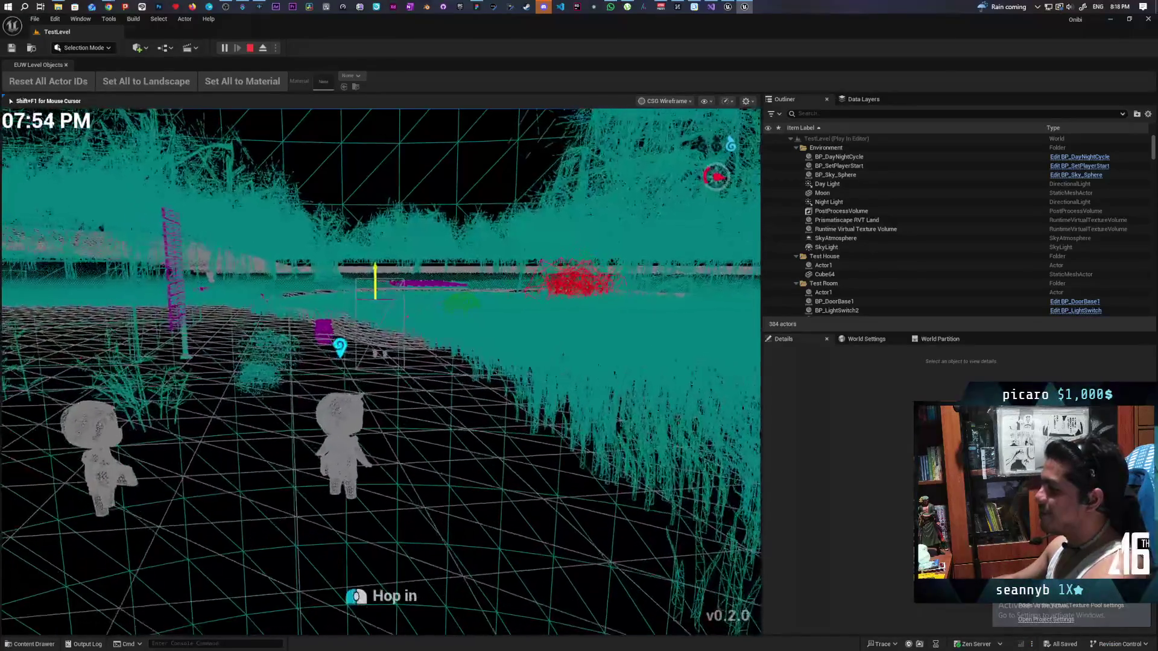
key("s")
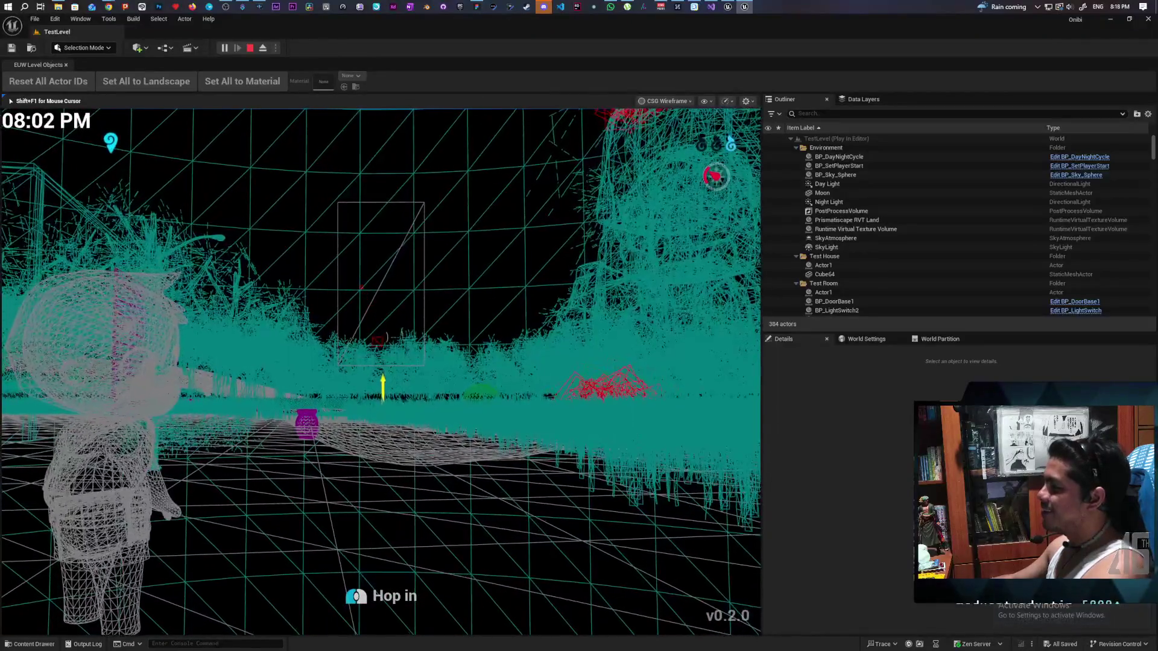
key("w")
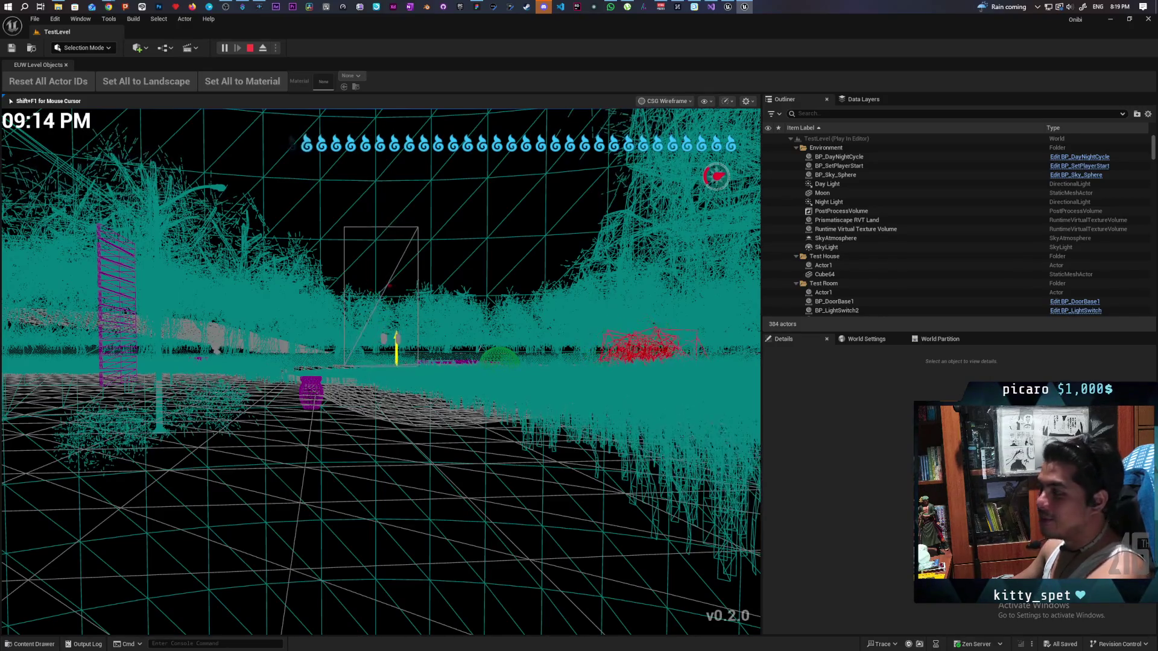
key("w")
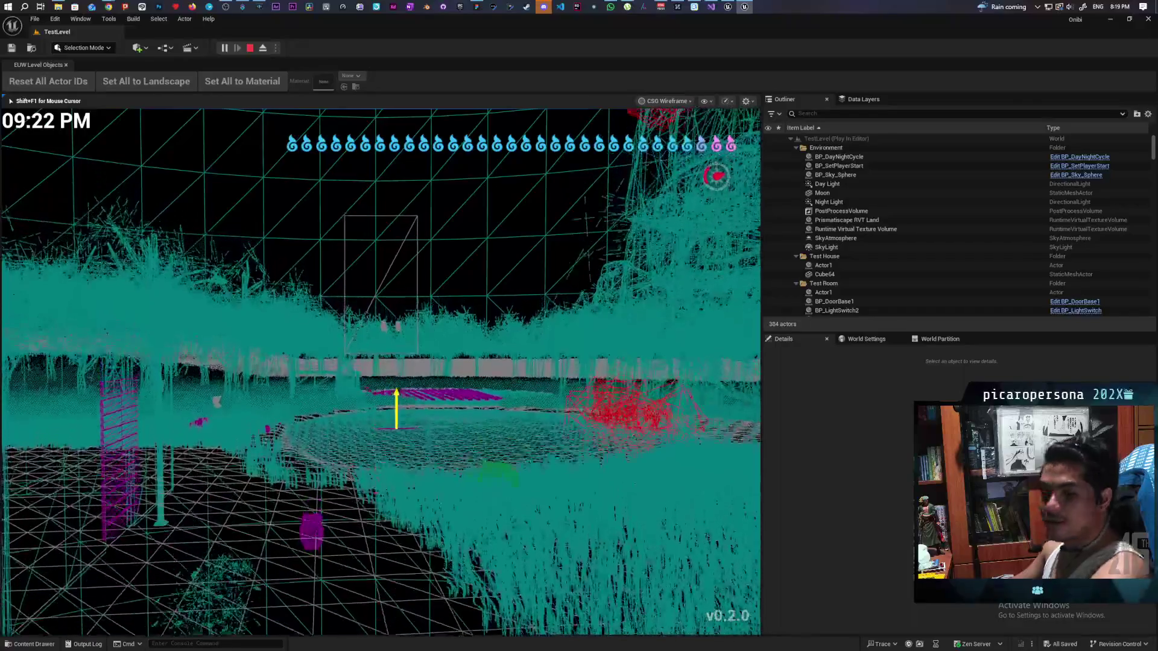
key("w")
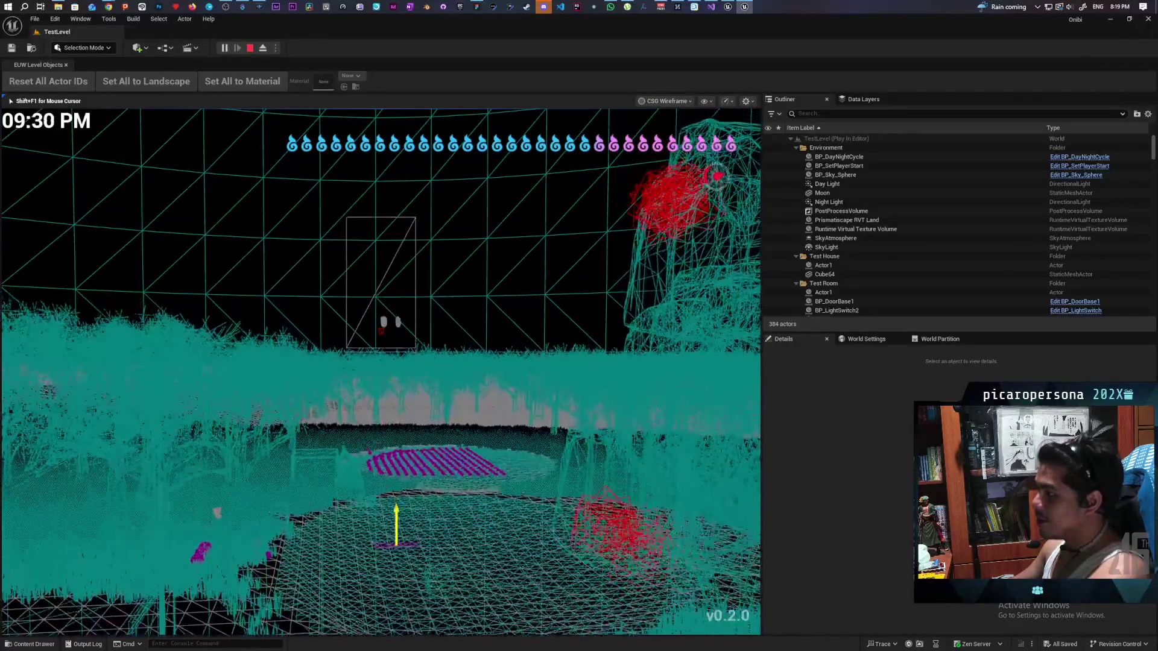
key("w")
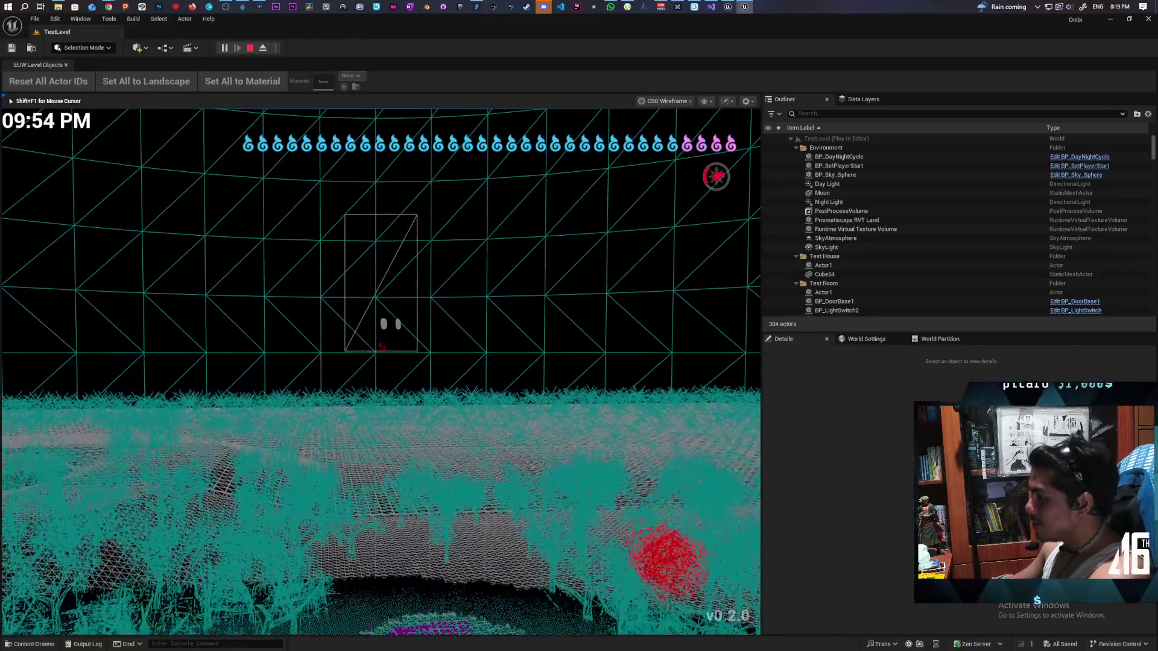
Fly forward over the trees, pond and terrain, then switch to Detail Lighting view.
key("s")
key("w")
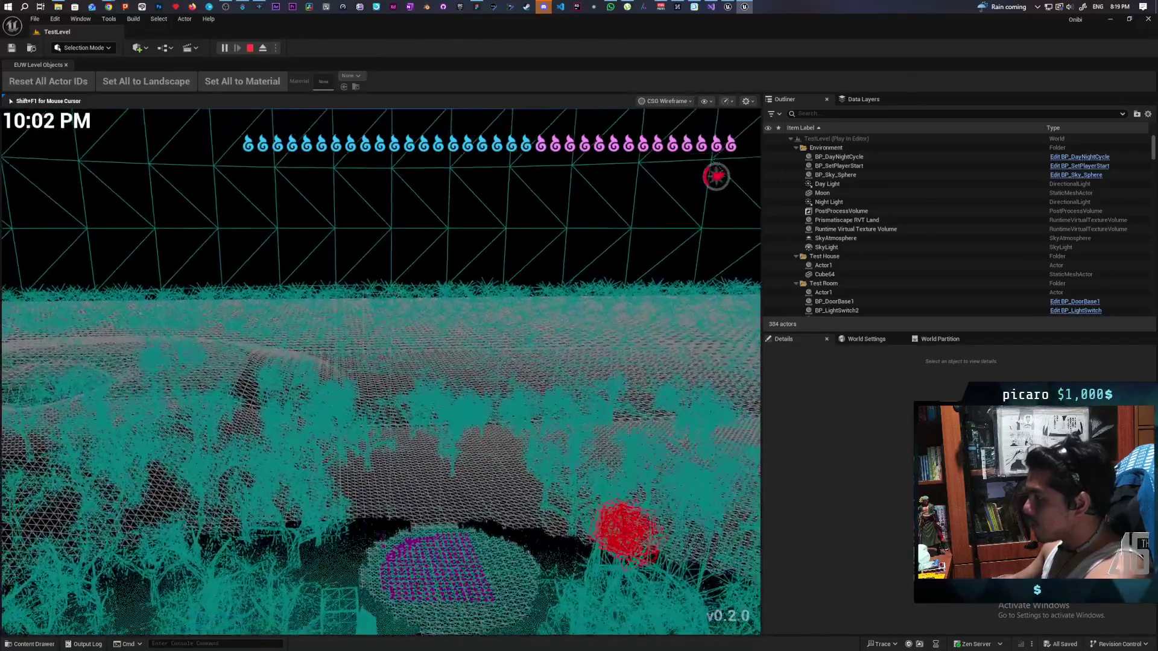
key("w")
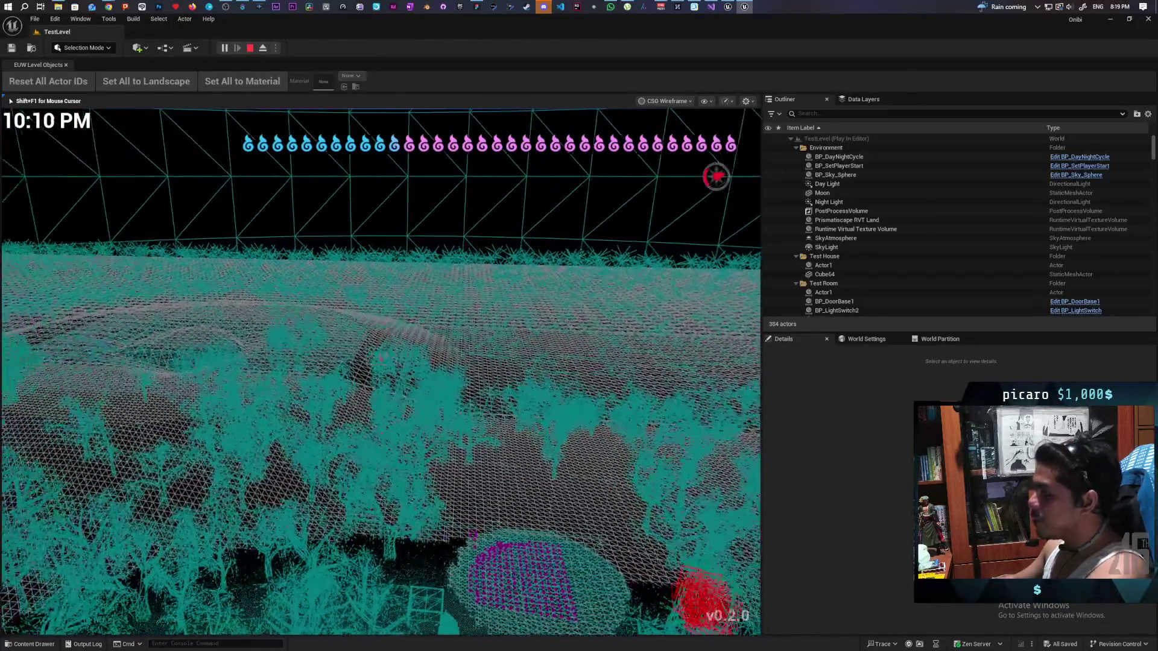
key("w")
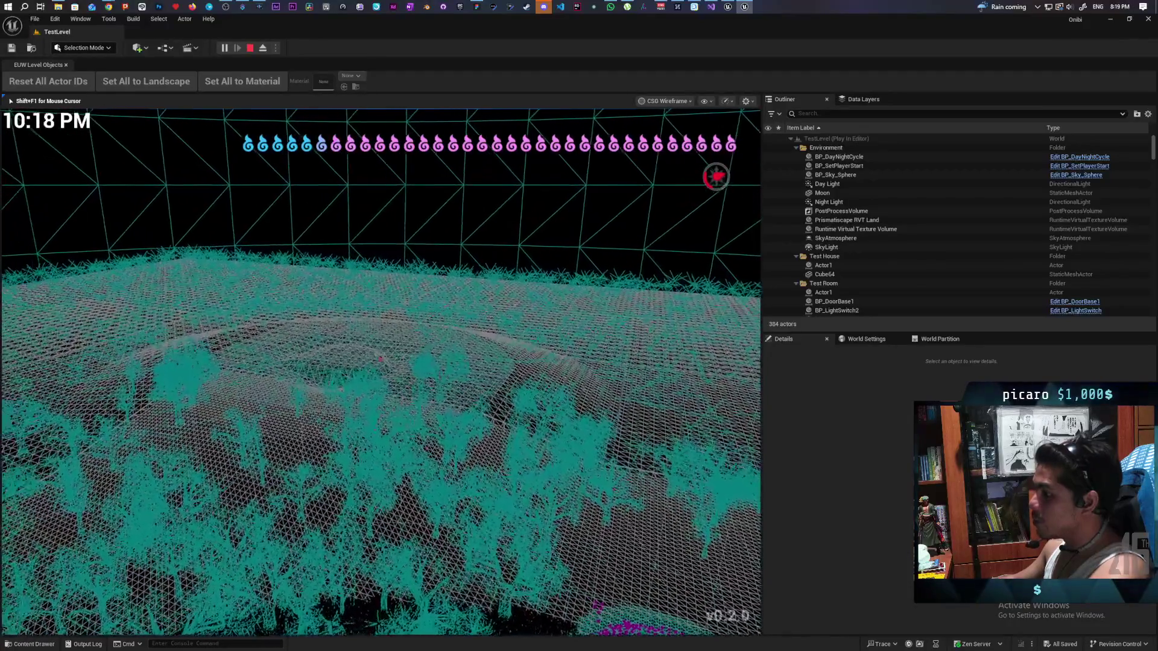
key("w")
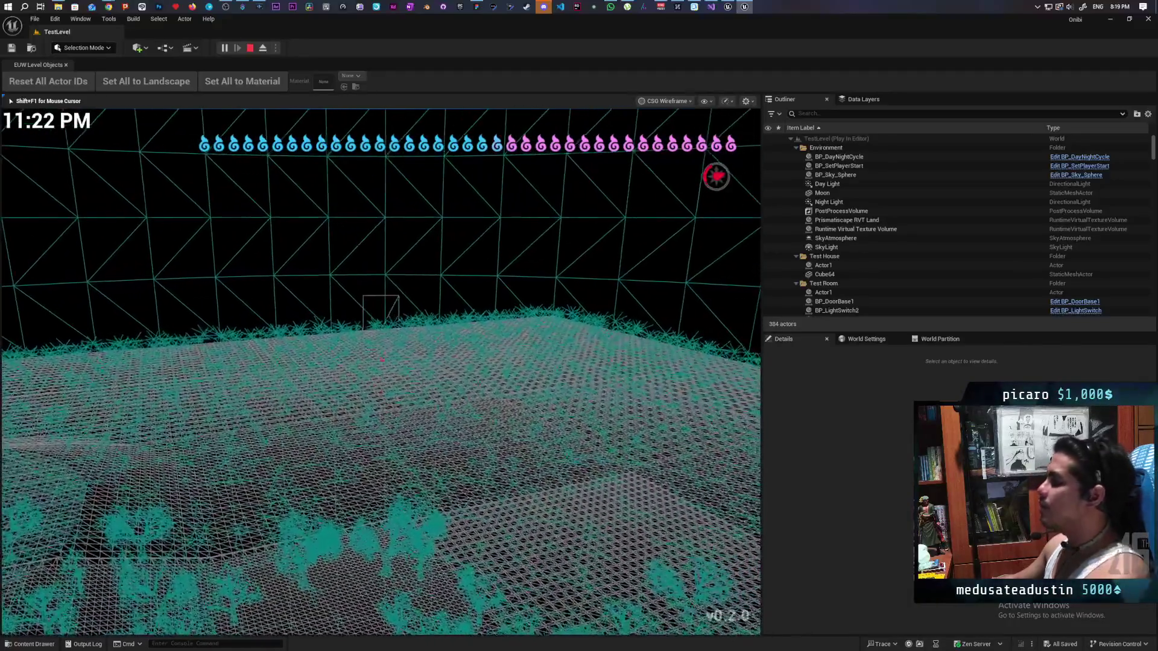
key("F4")
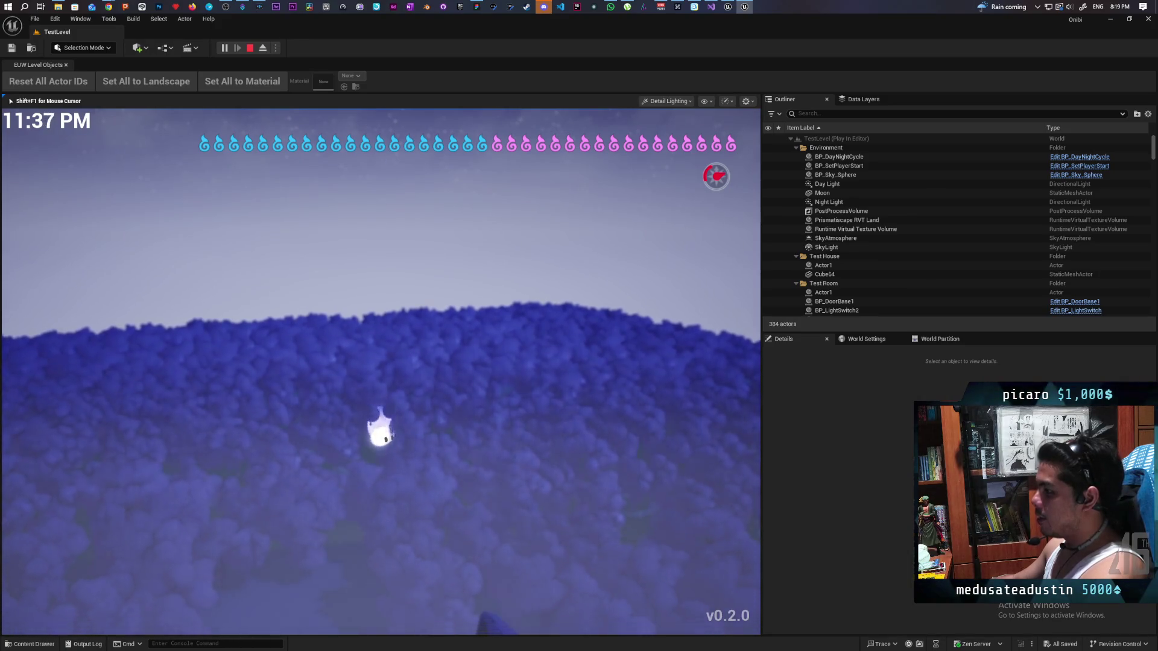
Toggle the viewport back to wireframe with F1, then to Detail Lighting with F4.
key("F1")
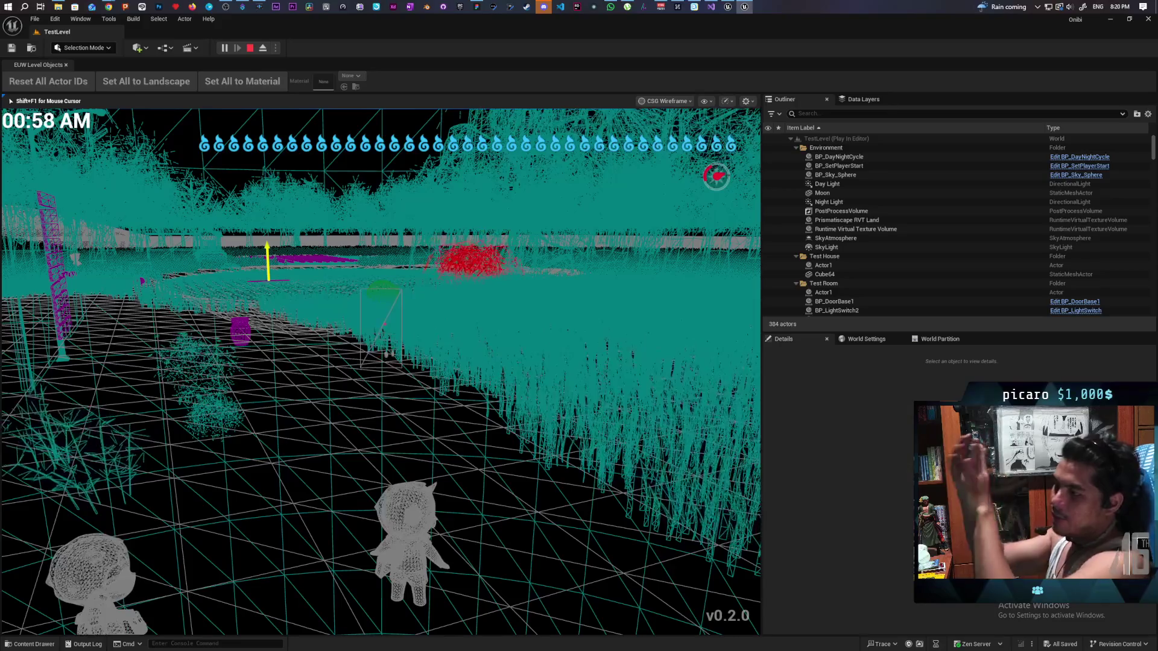
key("F4")
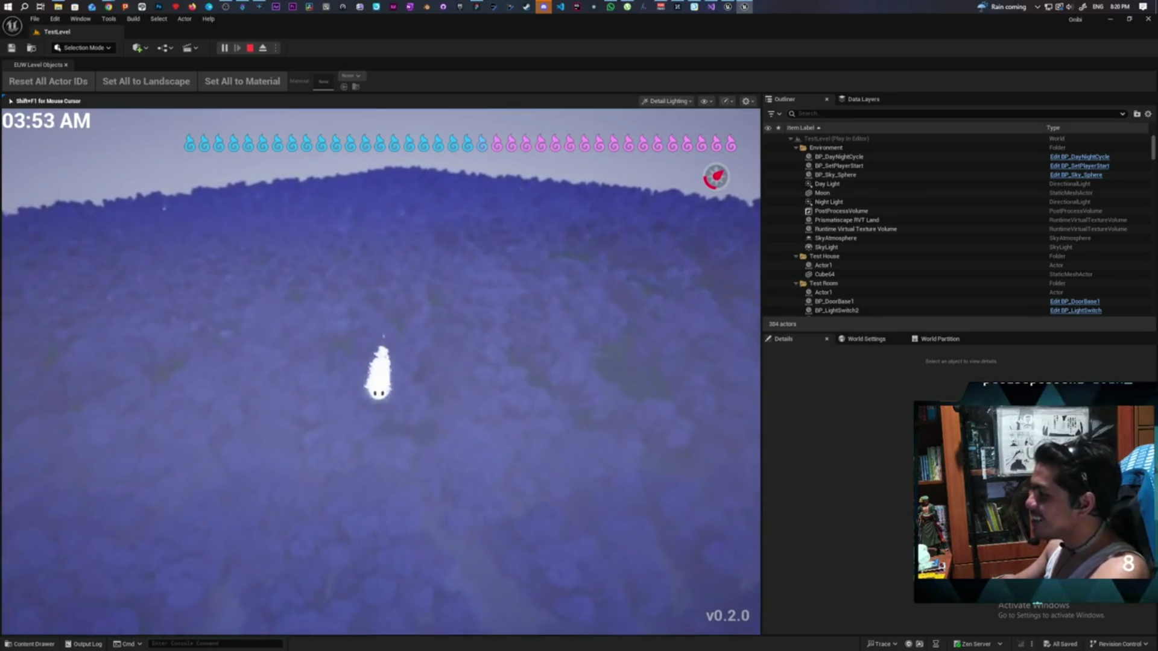
Fly the ghost through the night forest, then show Shader Complexity view with Alt+8.
key("d")
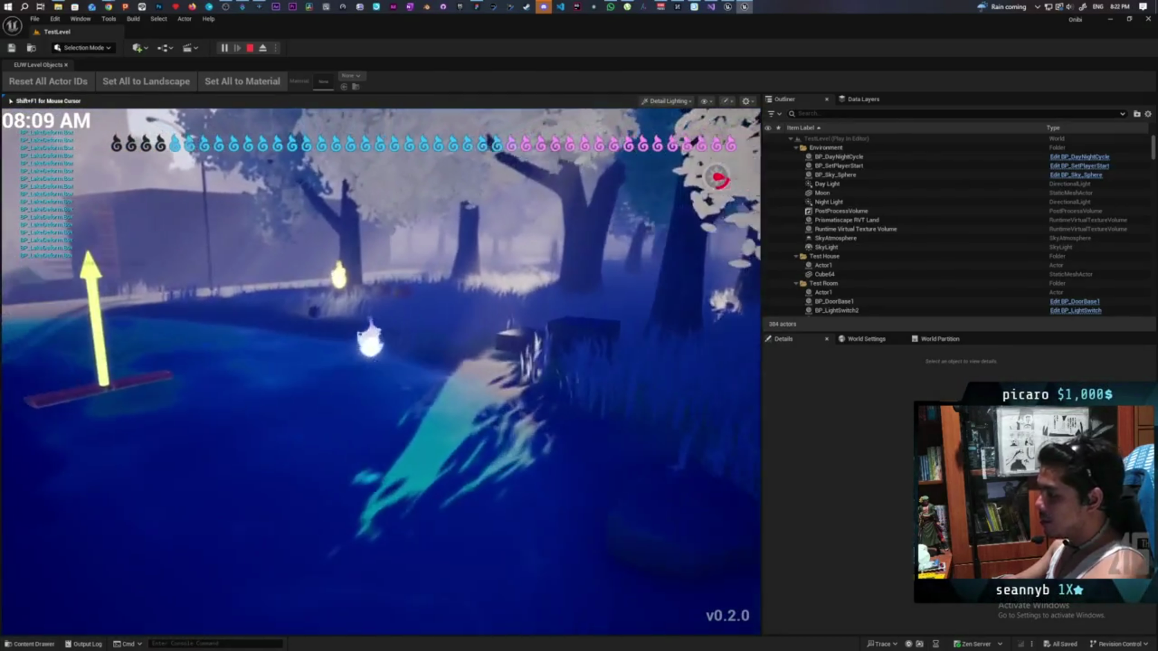
key("alt+8")
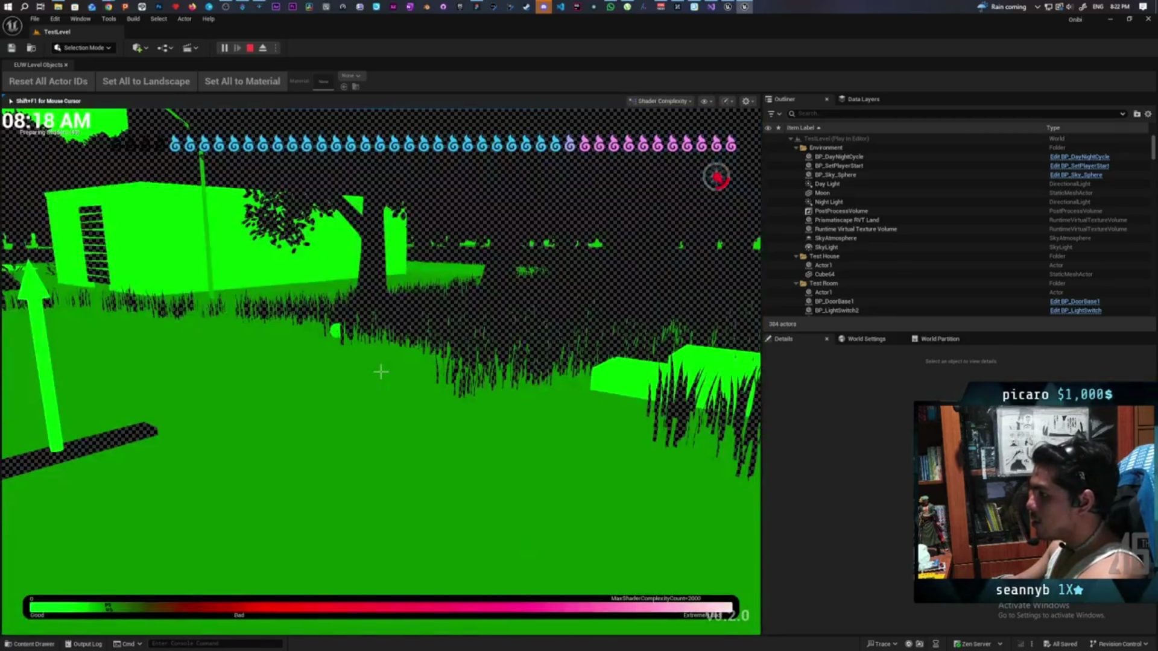
Return the viewport to Lit view with Alt+4 and move the character through the forest.
key("alt+4")
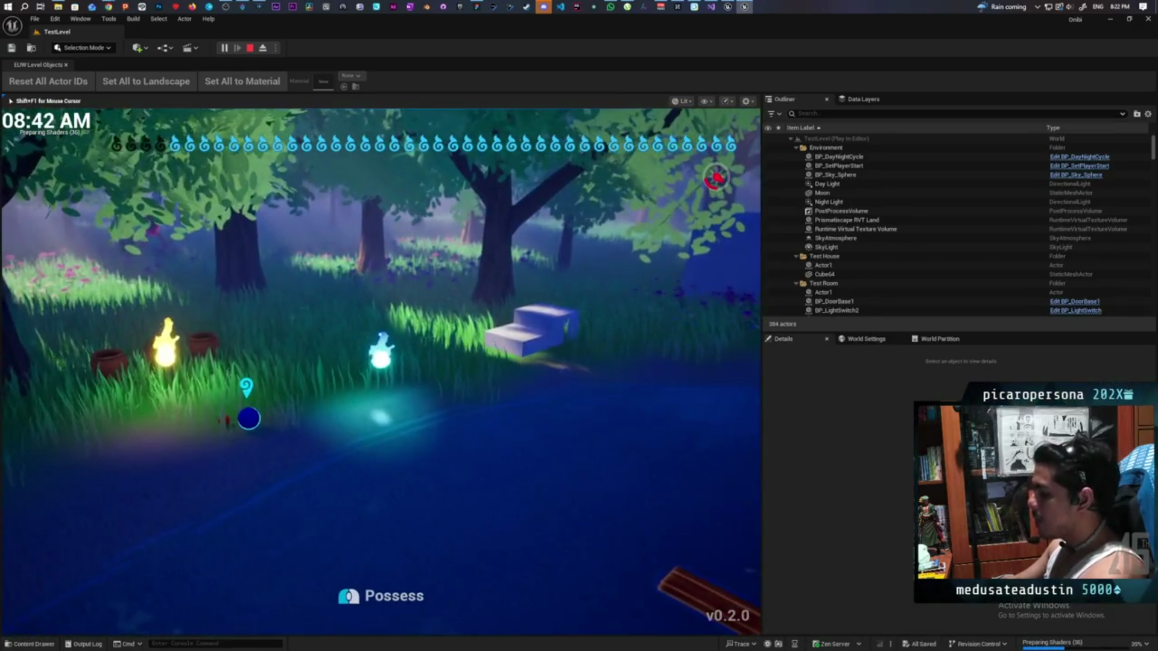
key("alt+4")
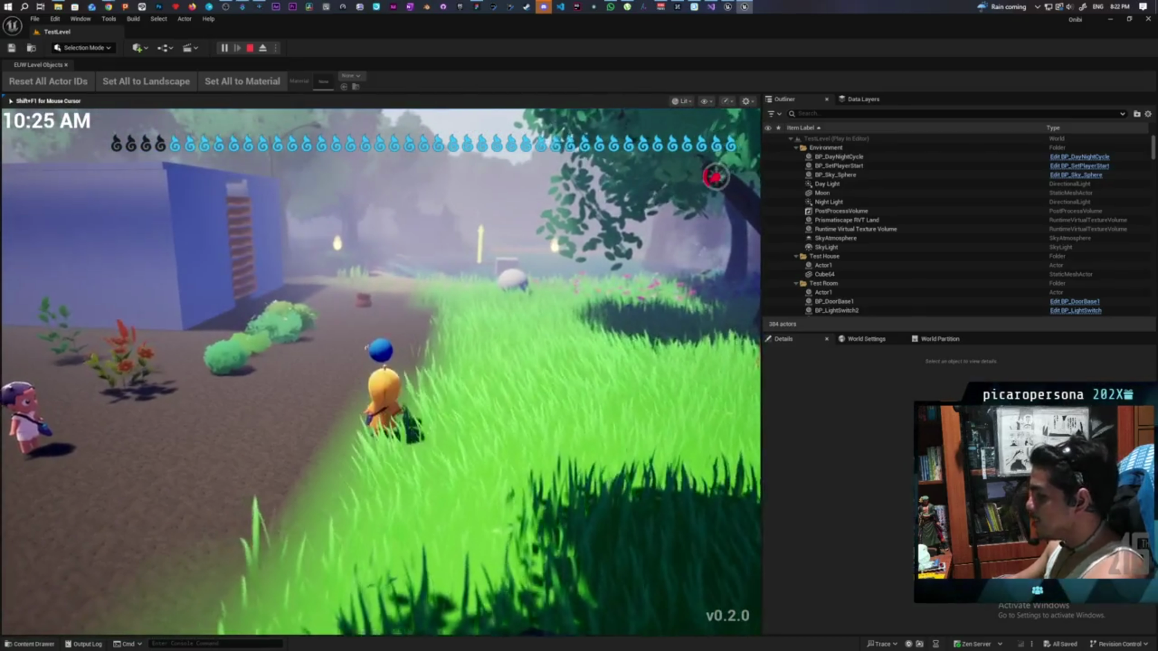
Walk the character past the water and glowing spirit to the blue-sphere pond.
key("a")
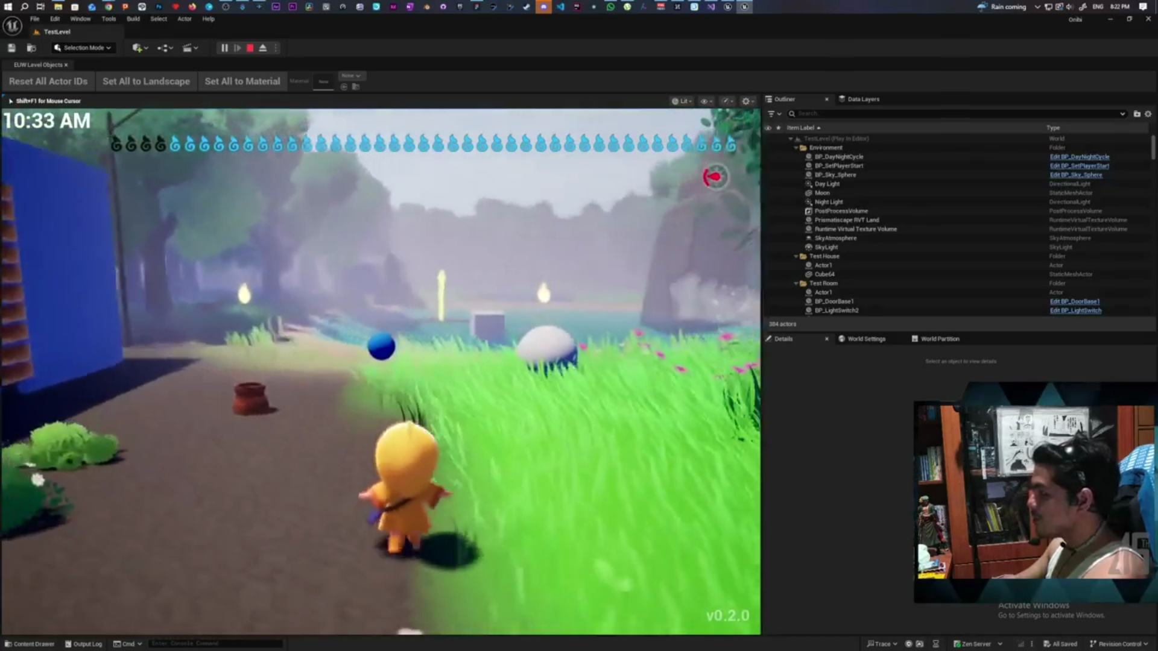
key("w")
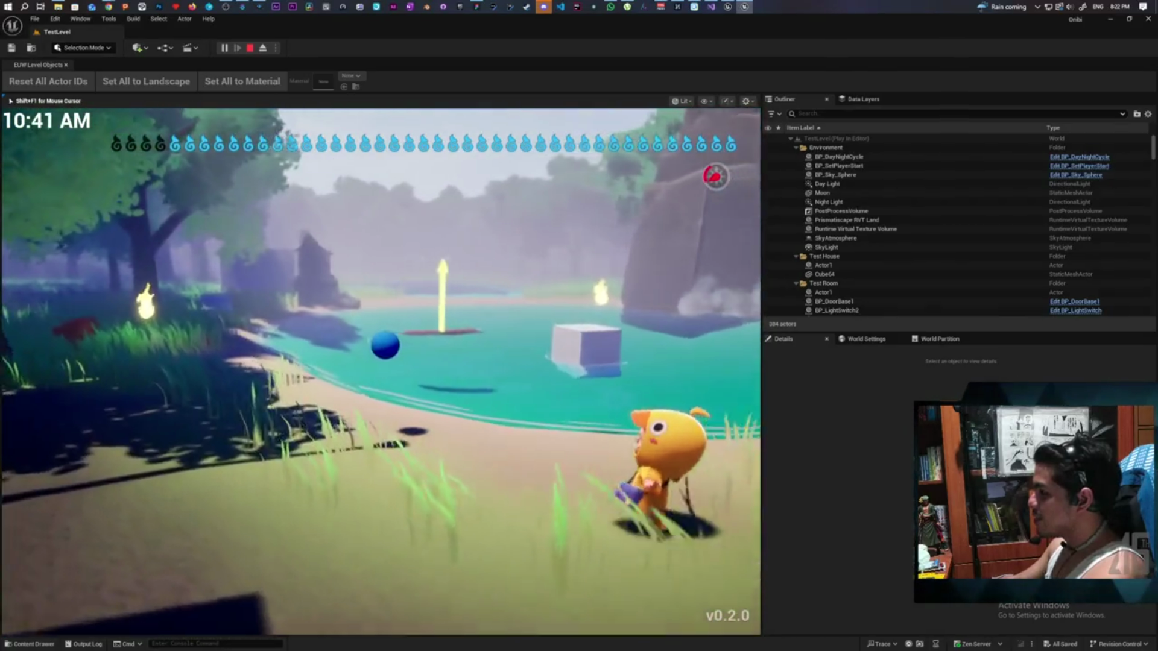
key("w")
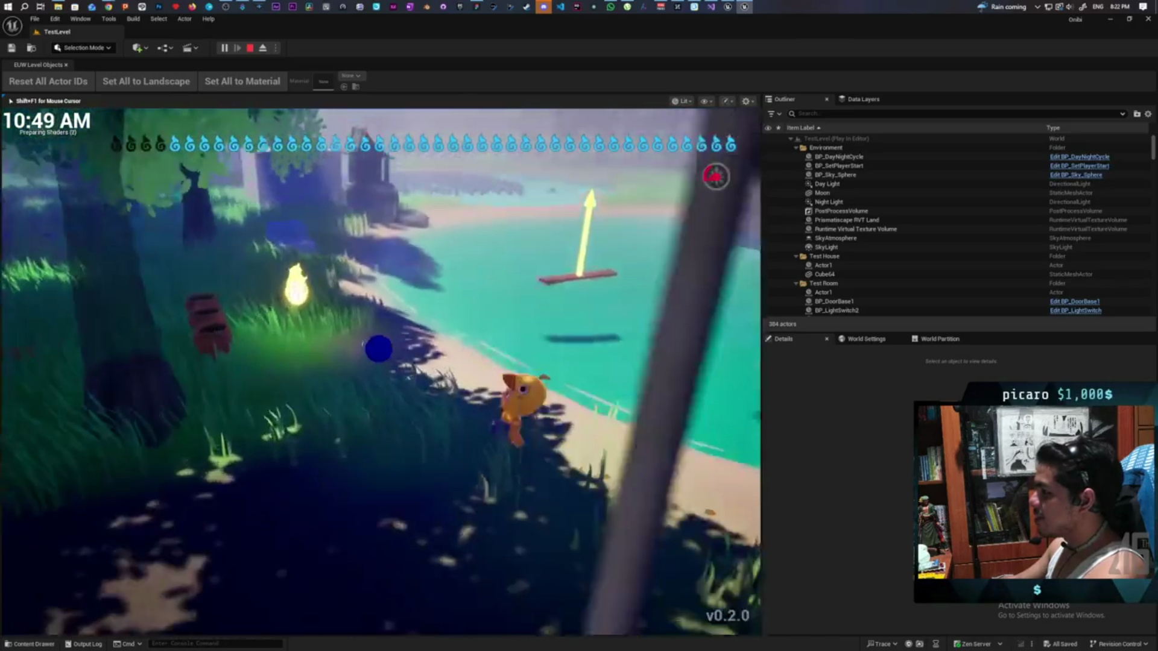
key("a")
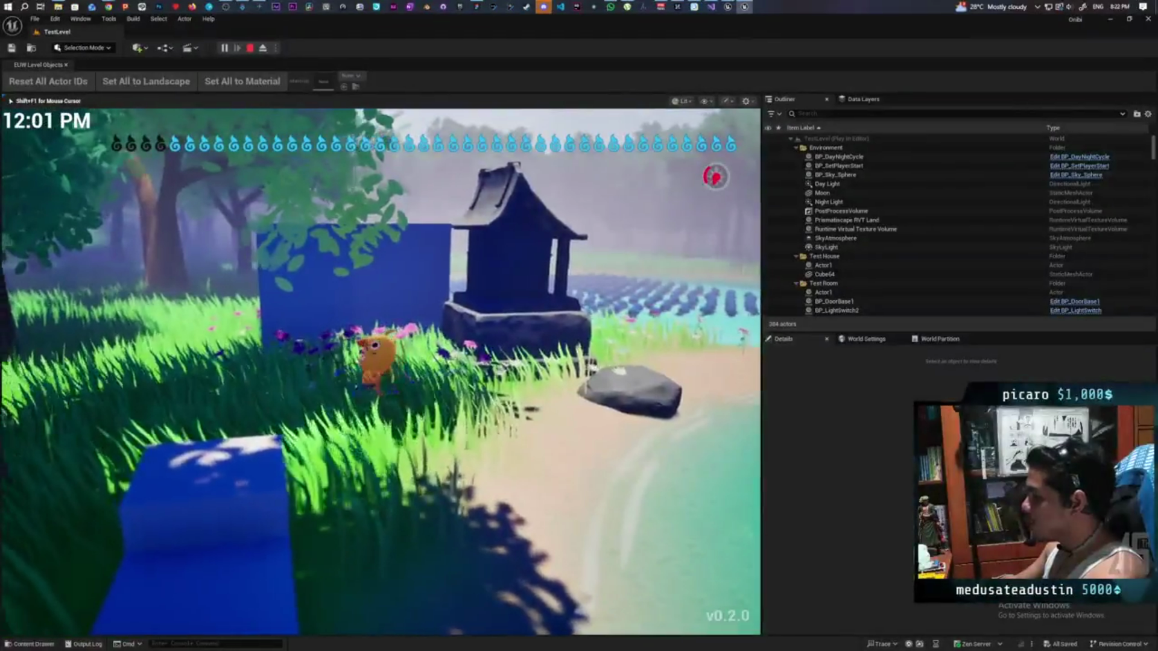
key("w")
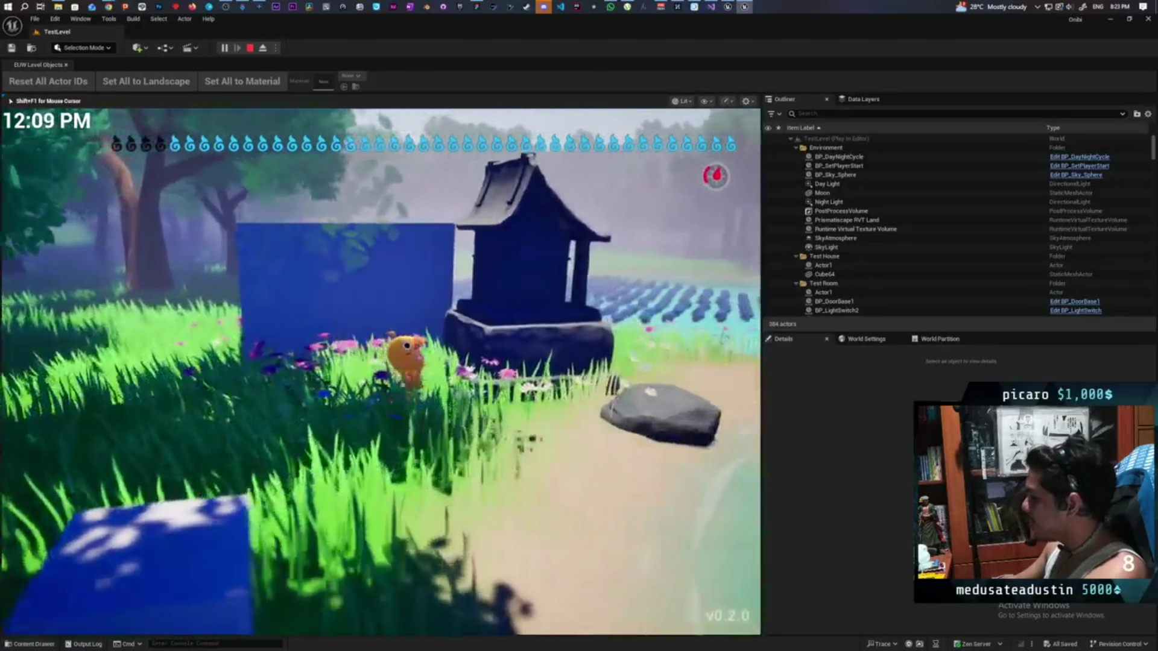
key("w")
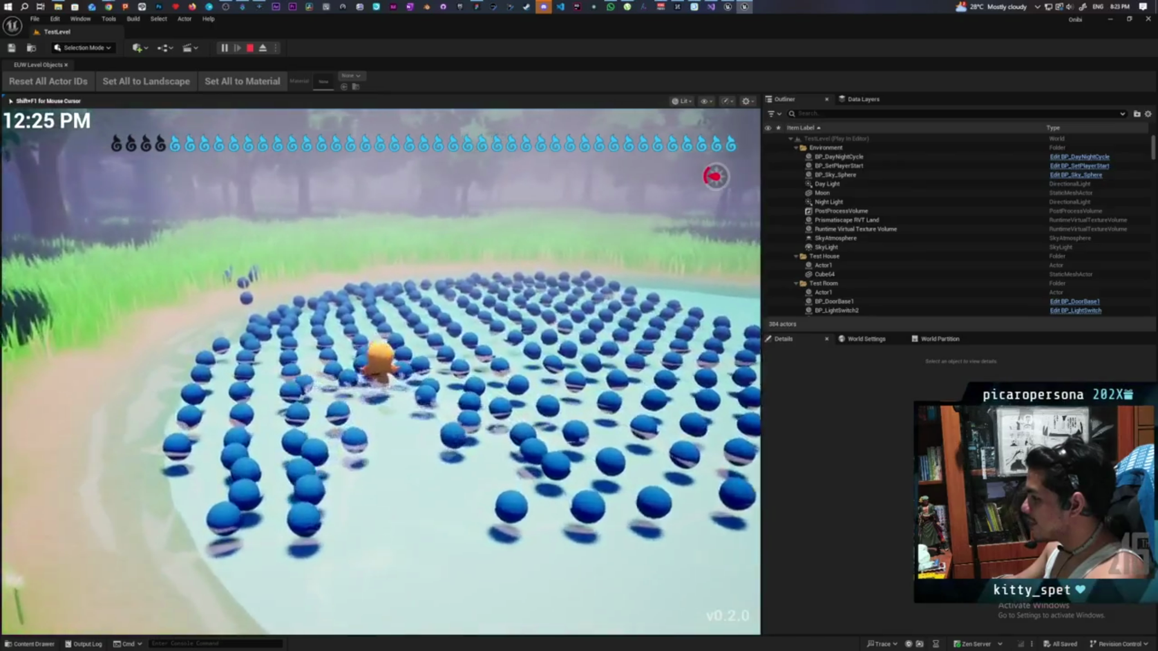
Run the character among the blue spheres in the pond, then stop Play-in-Editor with Esc.
key("w")
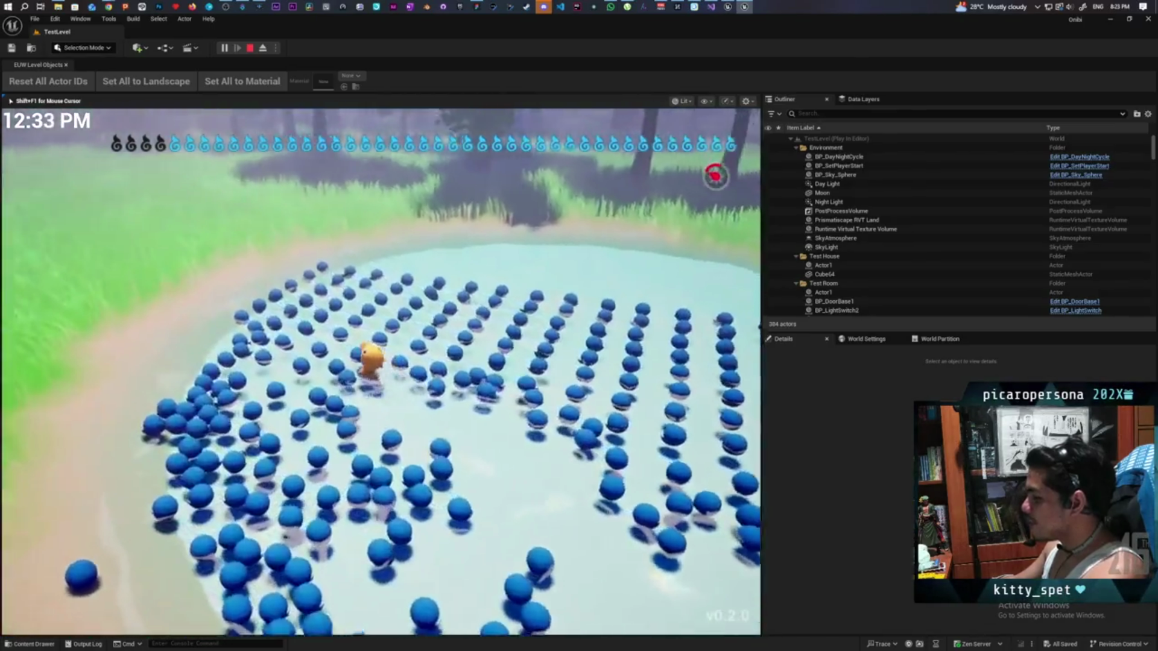
key("w")
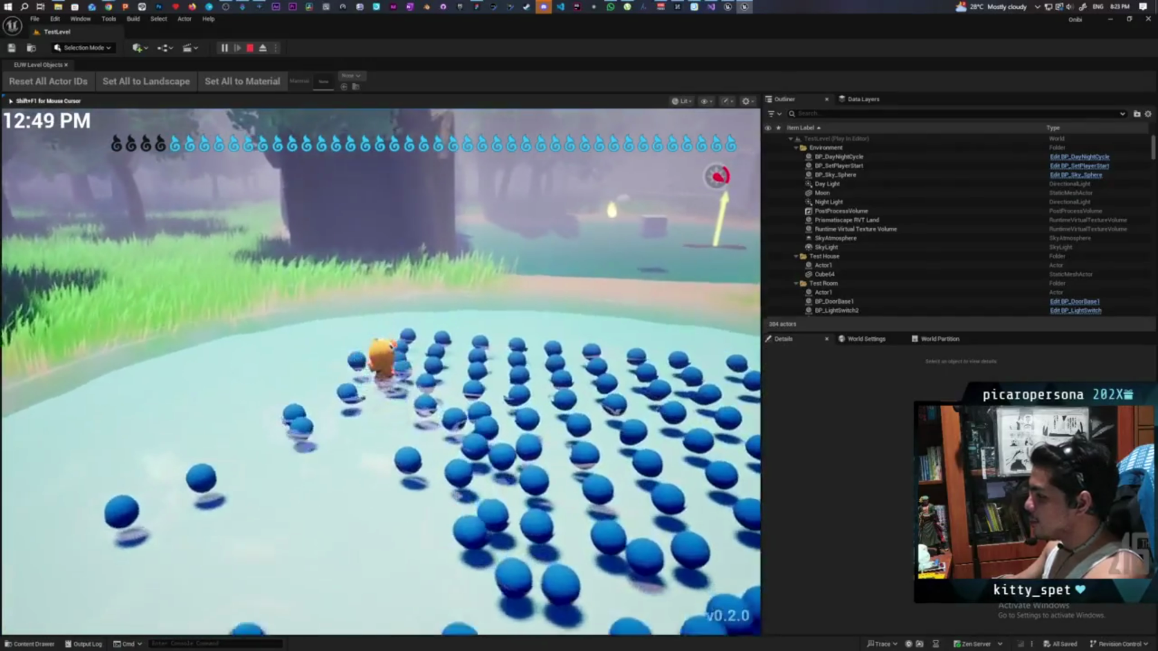
key("s")
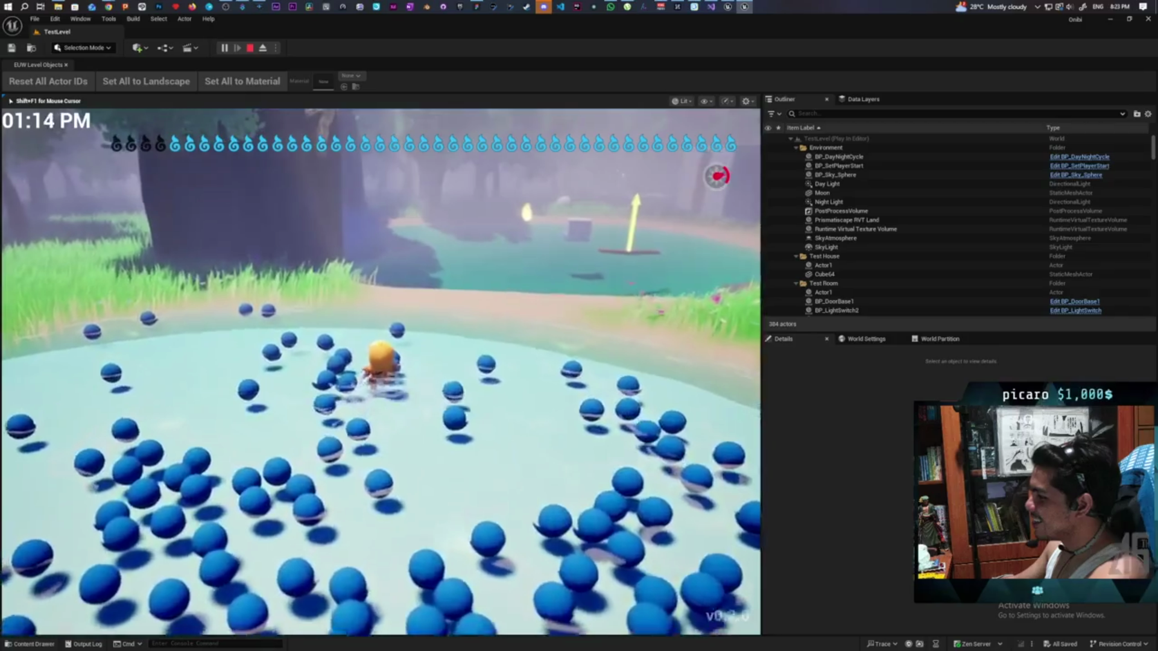
key("w")
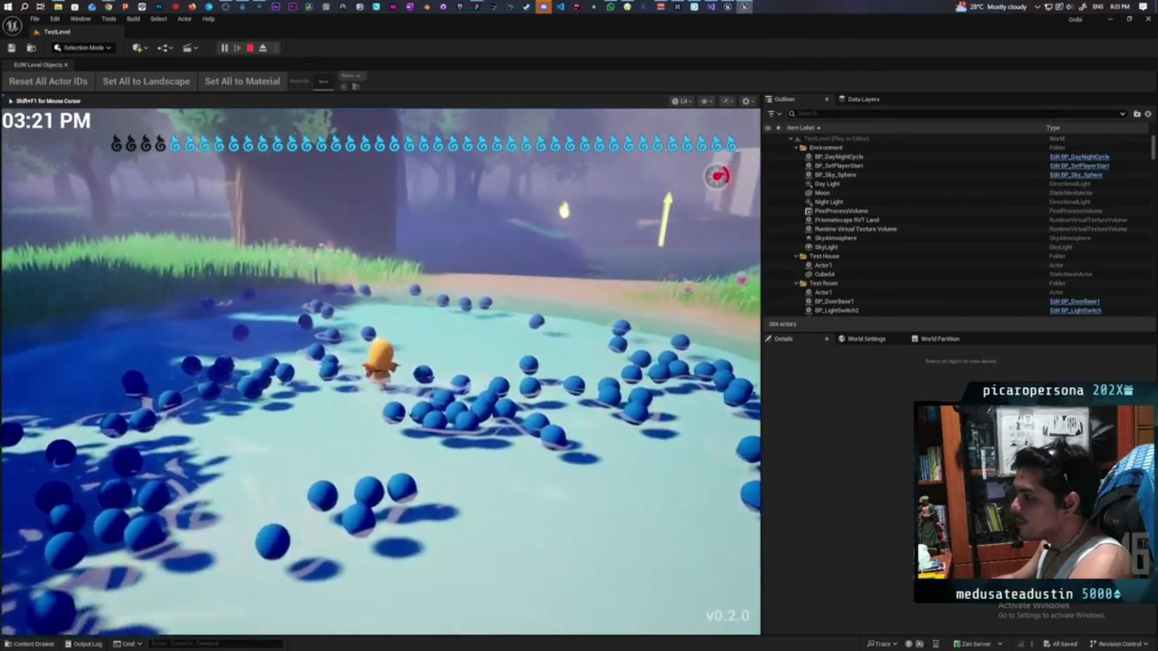
key("Escape")
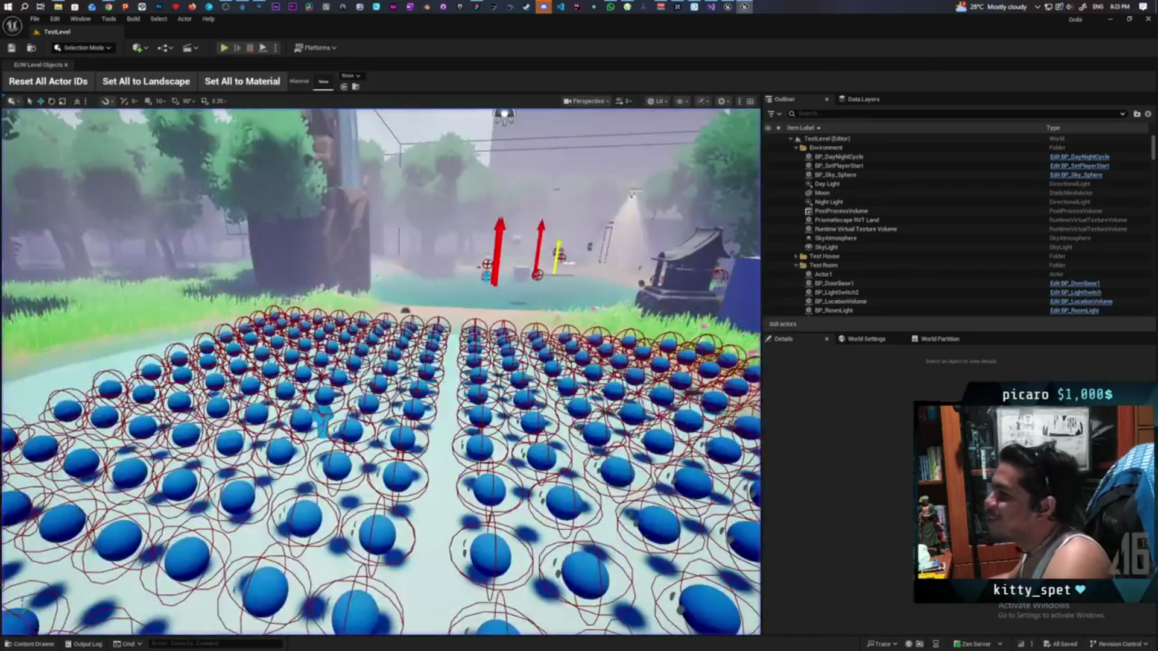
Focus the Chrome New Tab window, then bring the Epic Games Launcher Library over it.
mouse_move(109, 6)
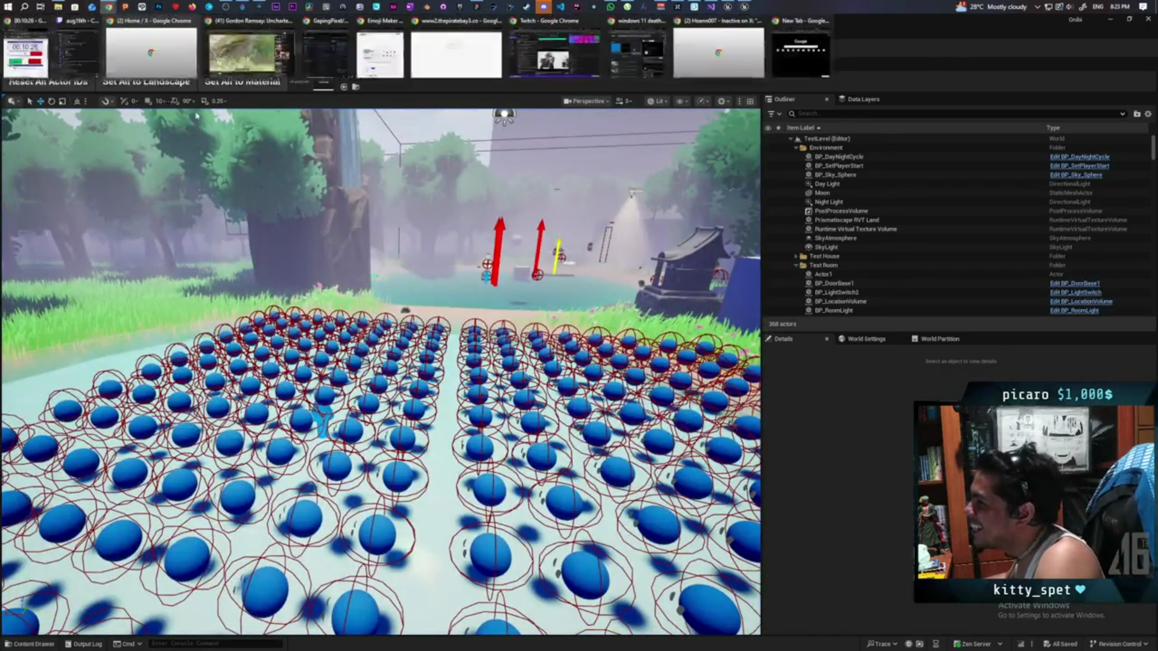
left_click(801, 54)
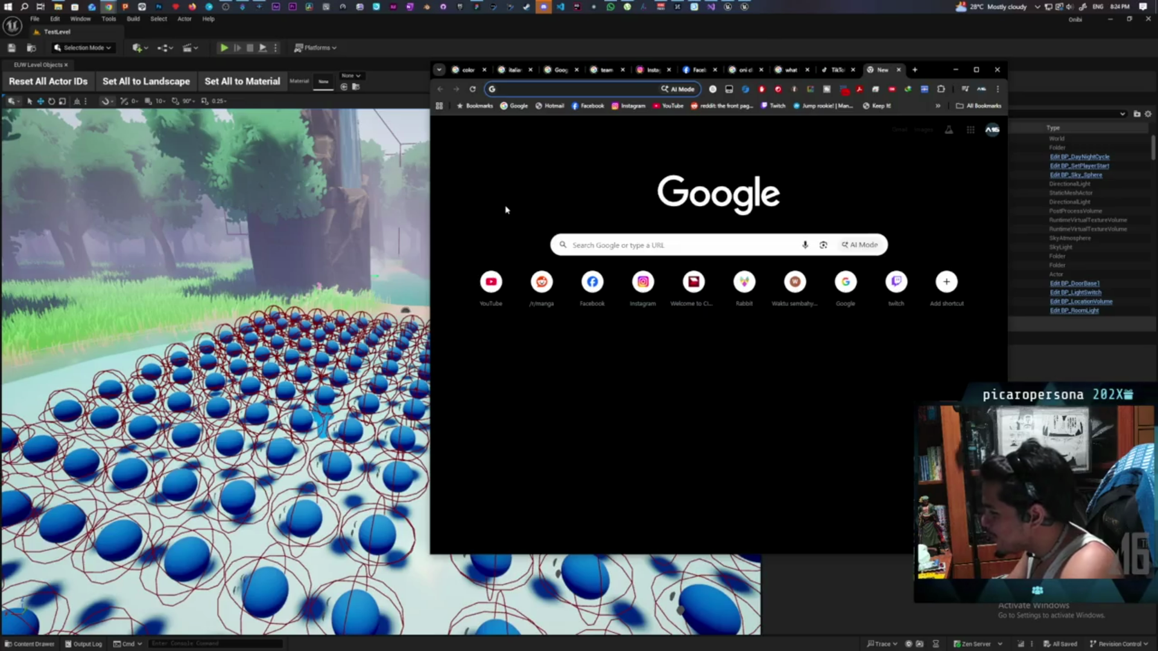
left_click(468, 6)
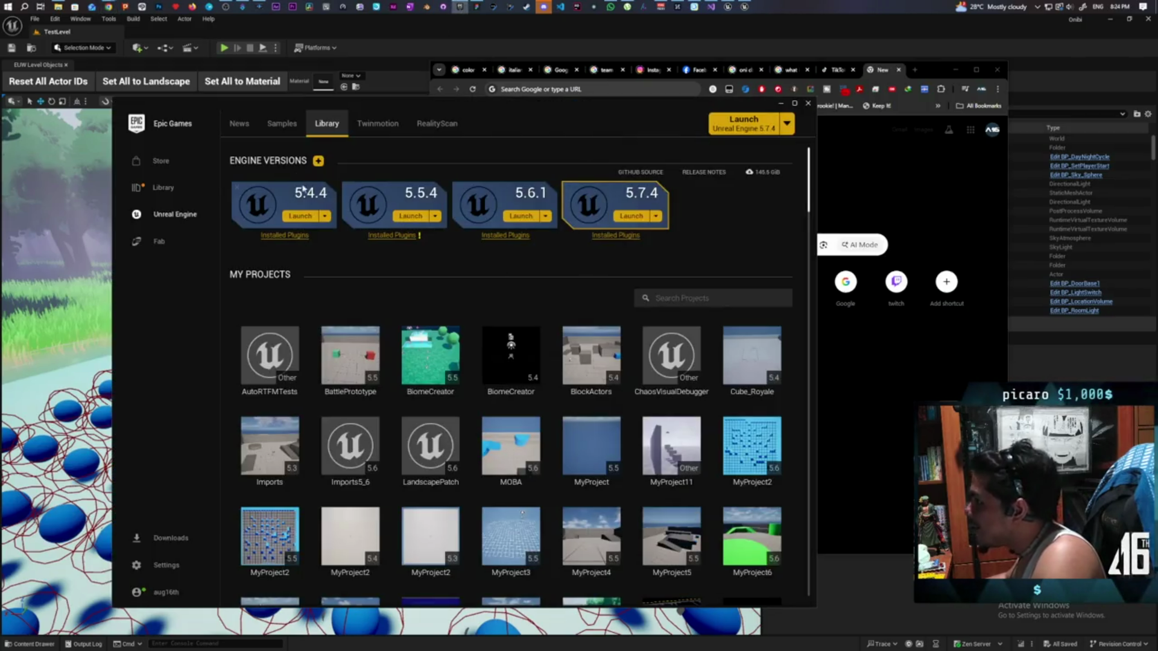
Open Fab from the launcher sidebar and select its Search field.
left_click(160, 242)
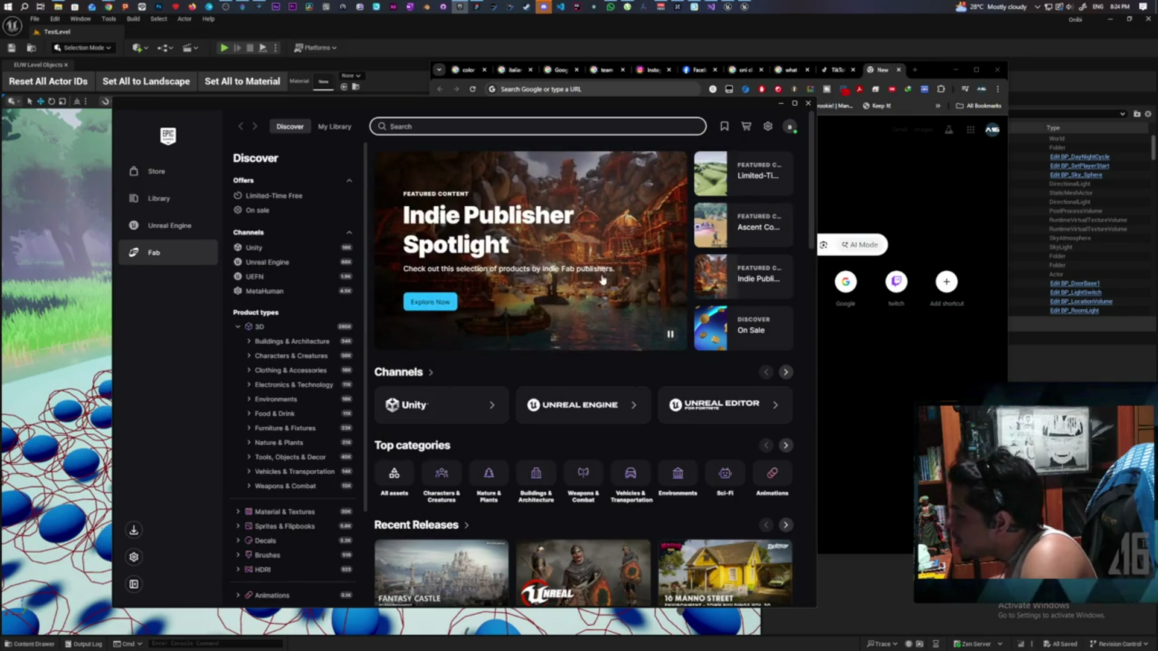
left_click(526, 124)
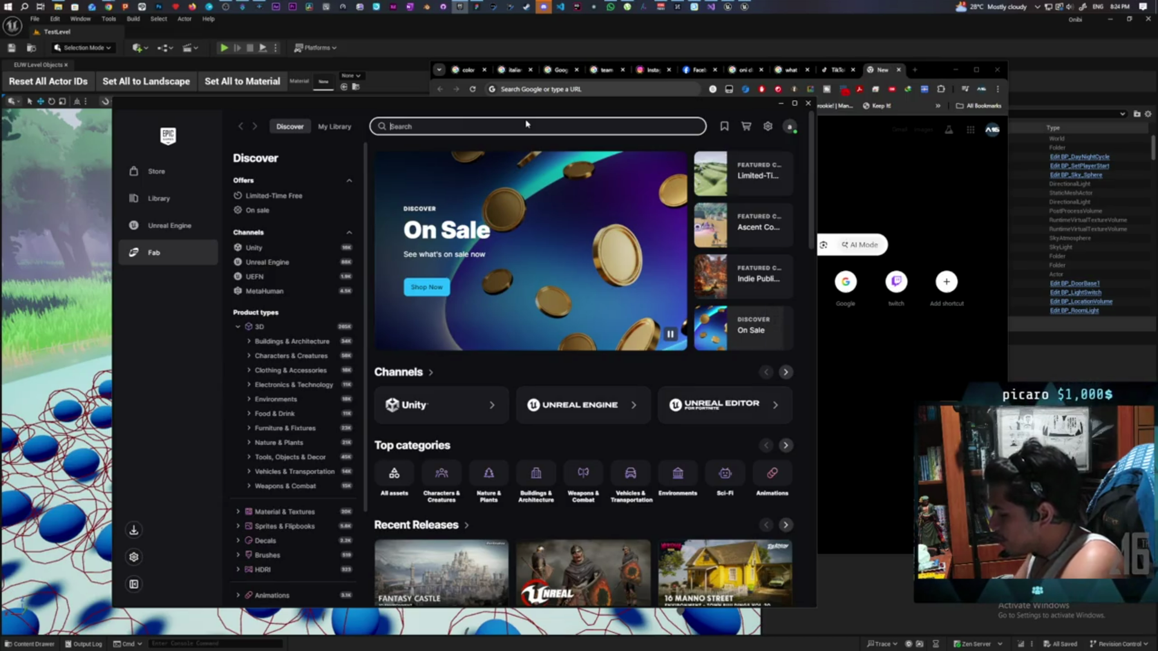
type("k")
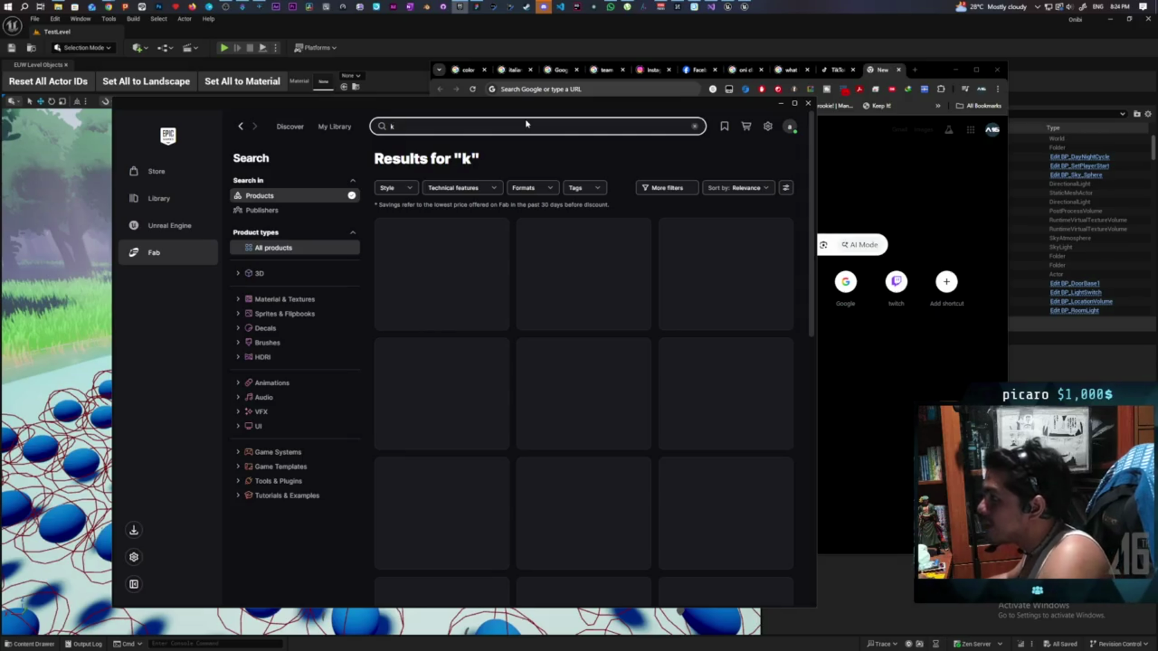
key("BackSpace")
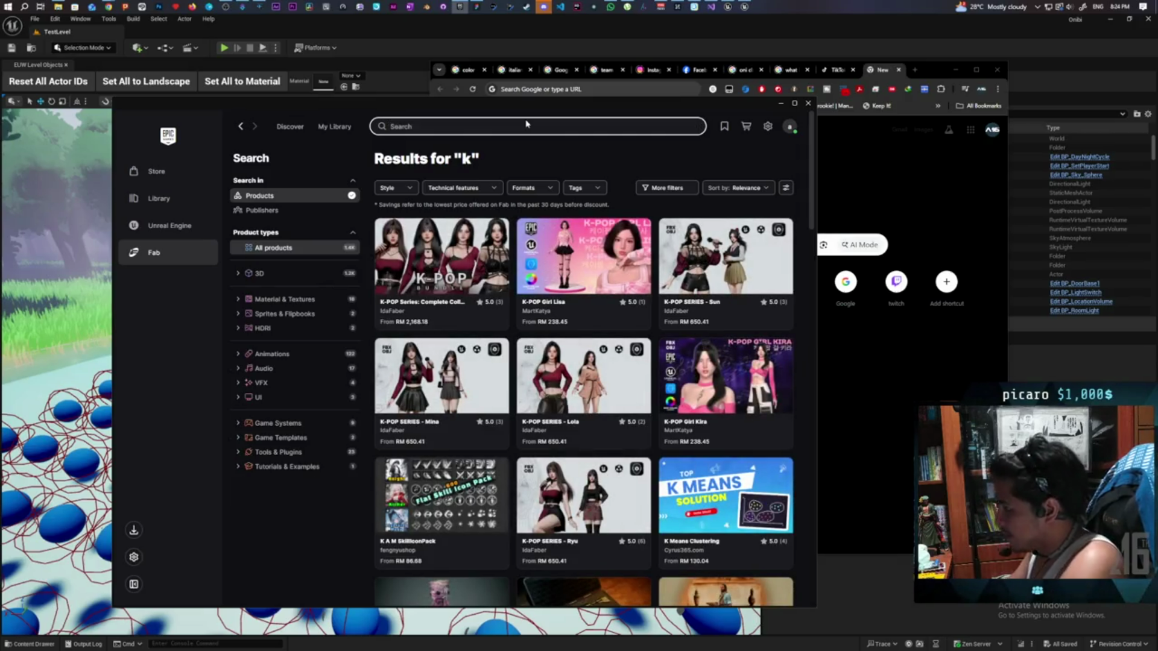
type("rubber duck")
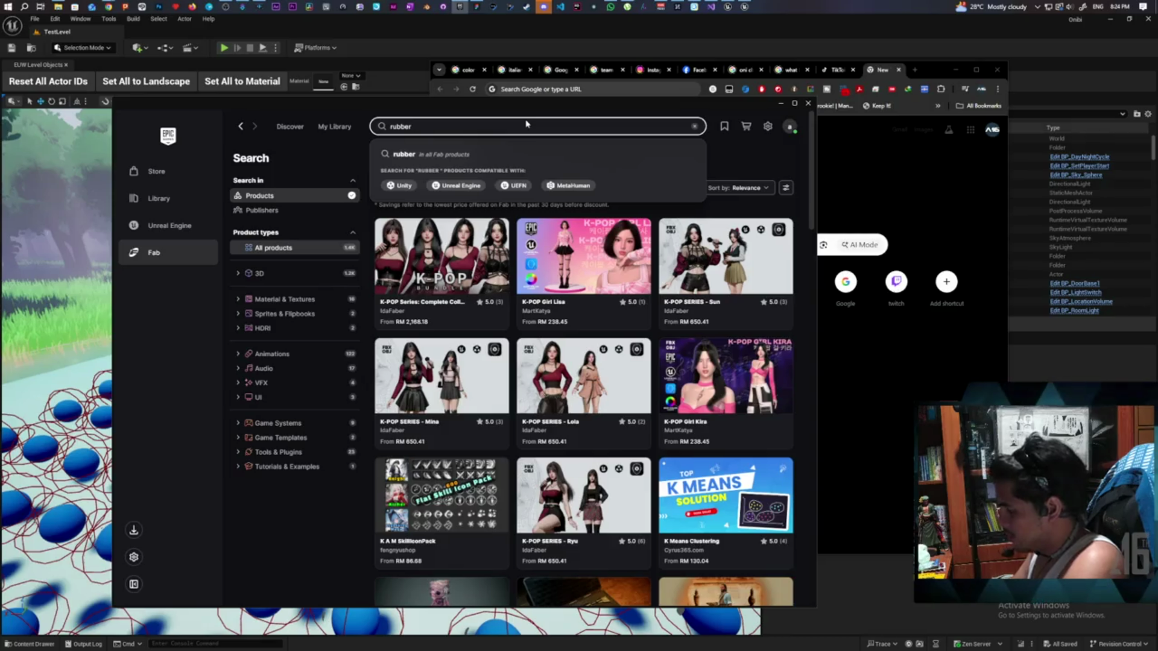
key("Return")
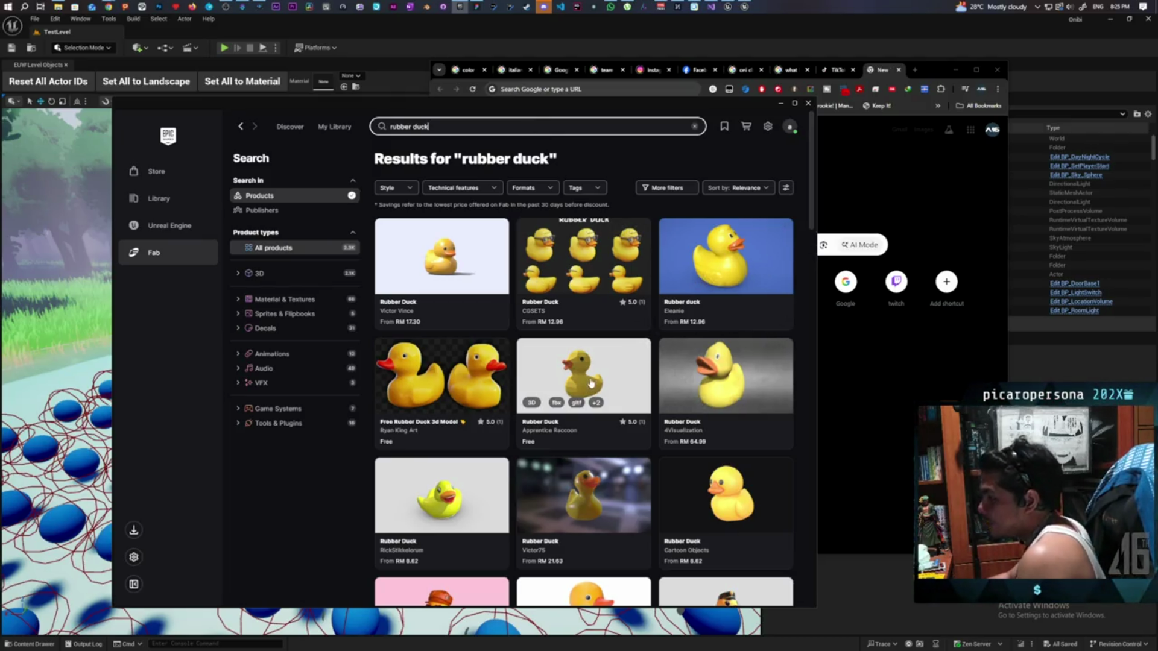
left_click(667, 188)
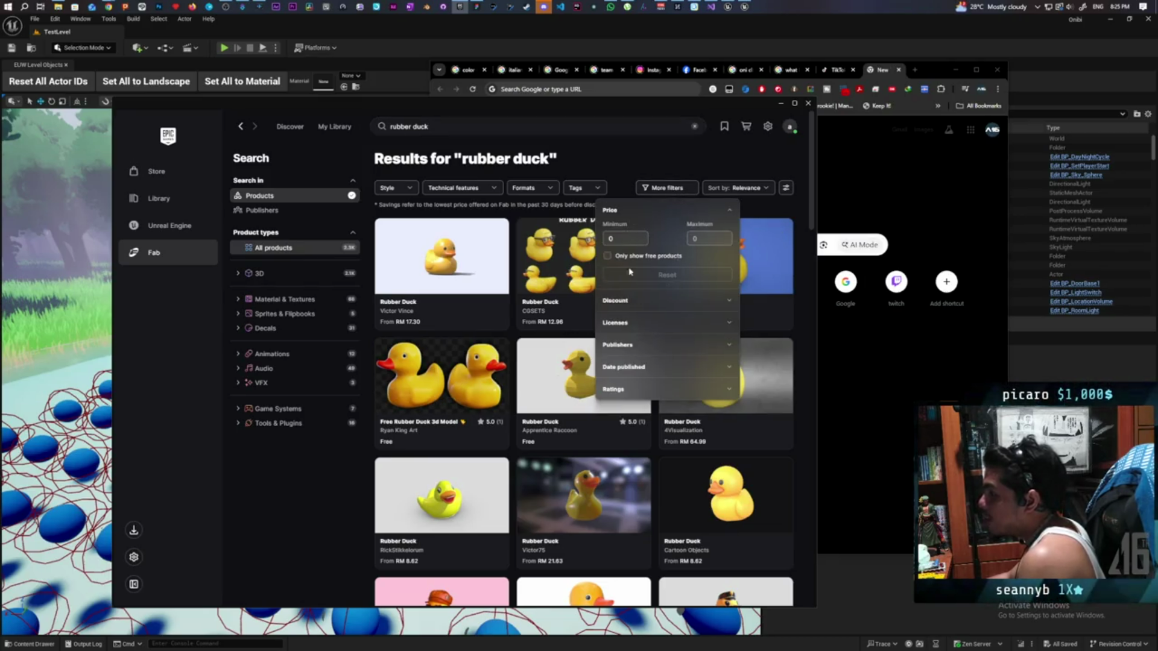
left_click(608, 257)
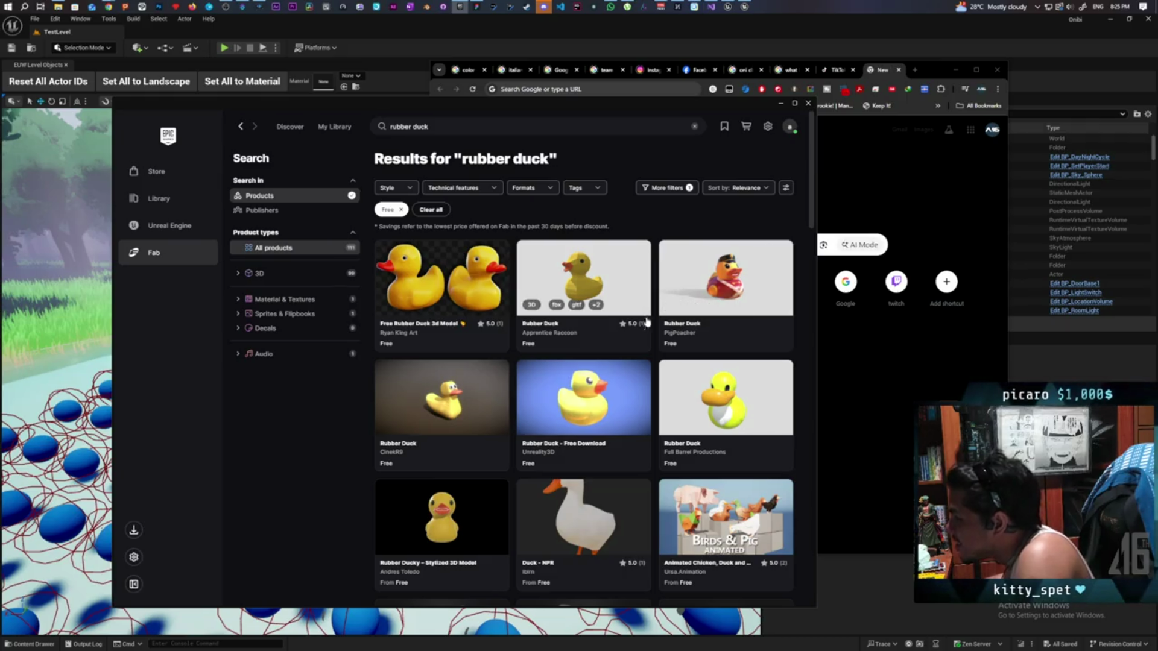
scroll(651, 349, "down", 1)
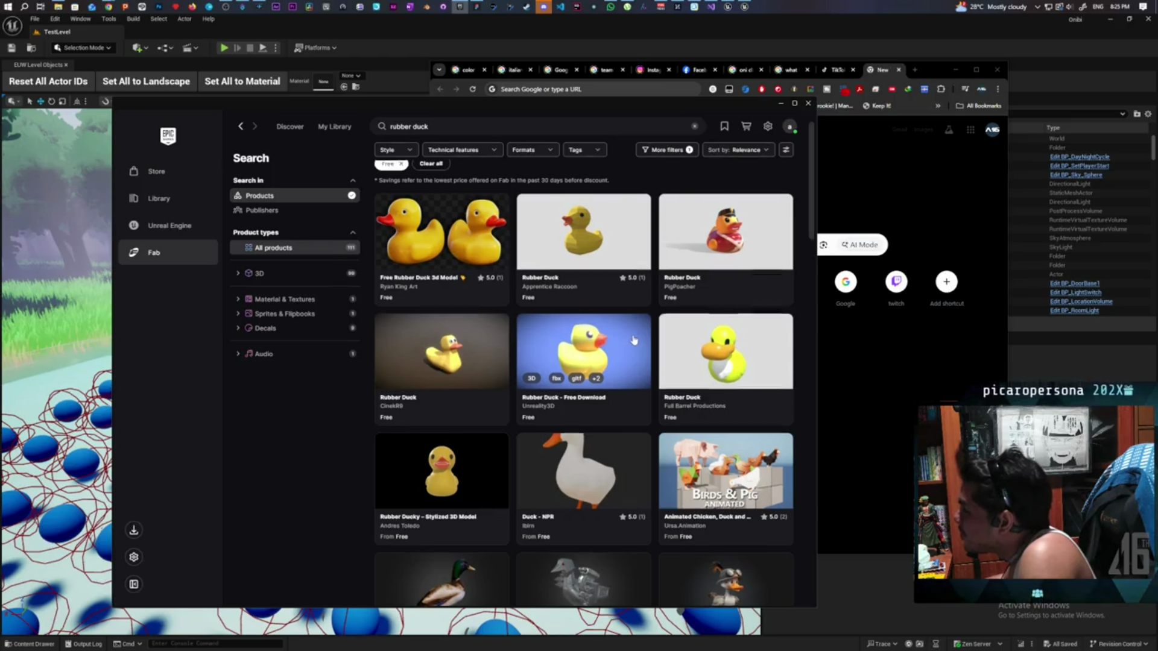
scroll(627, 290, "down", 10)
scroll(629, 286, "down", 1)
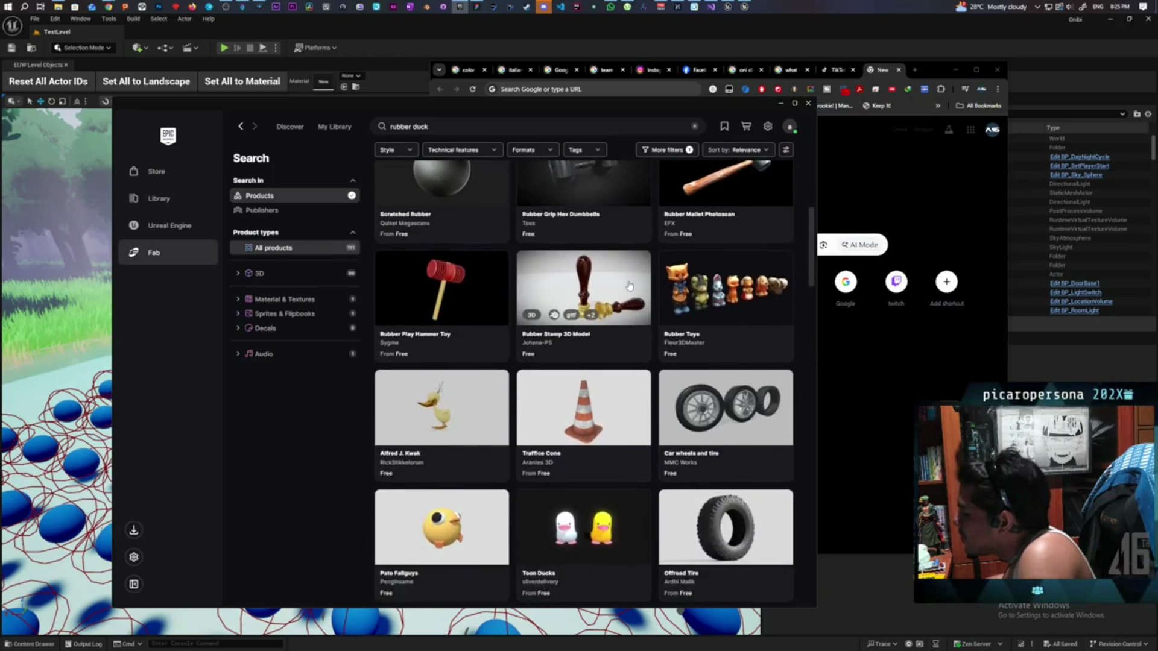
scroll(629, 286, "down", 2)
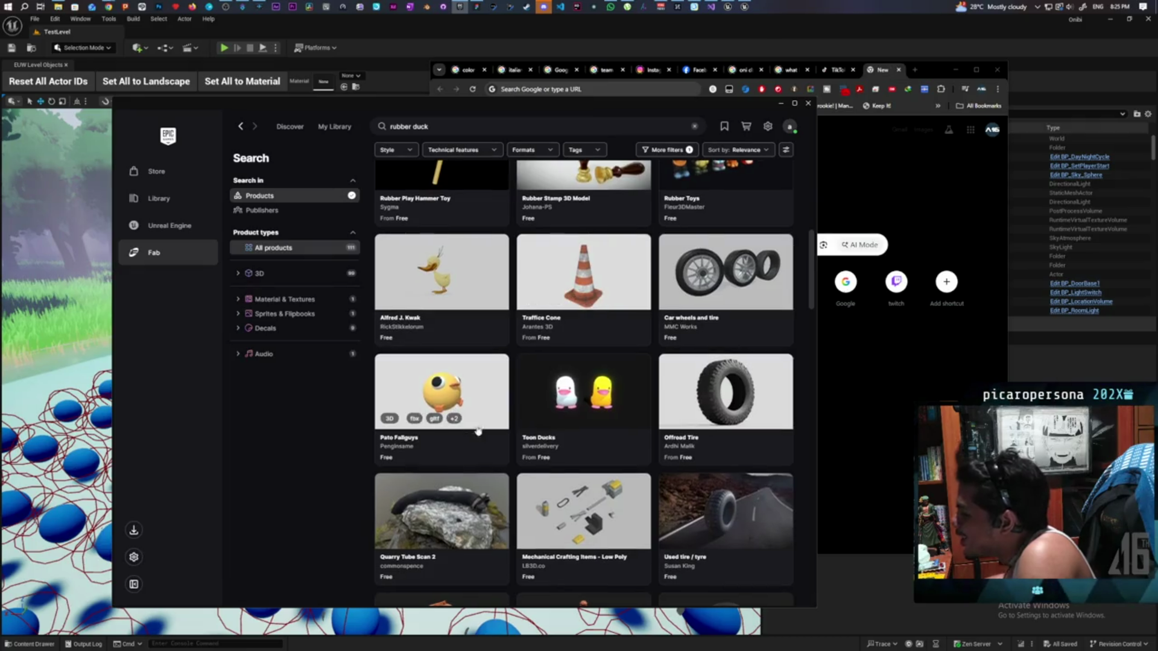
scroll(481, 409, "down", 1)
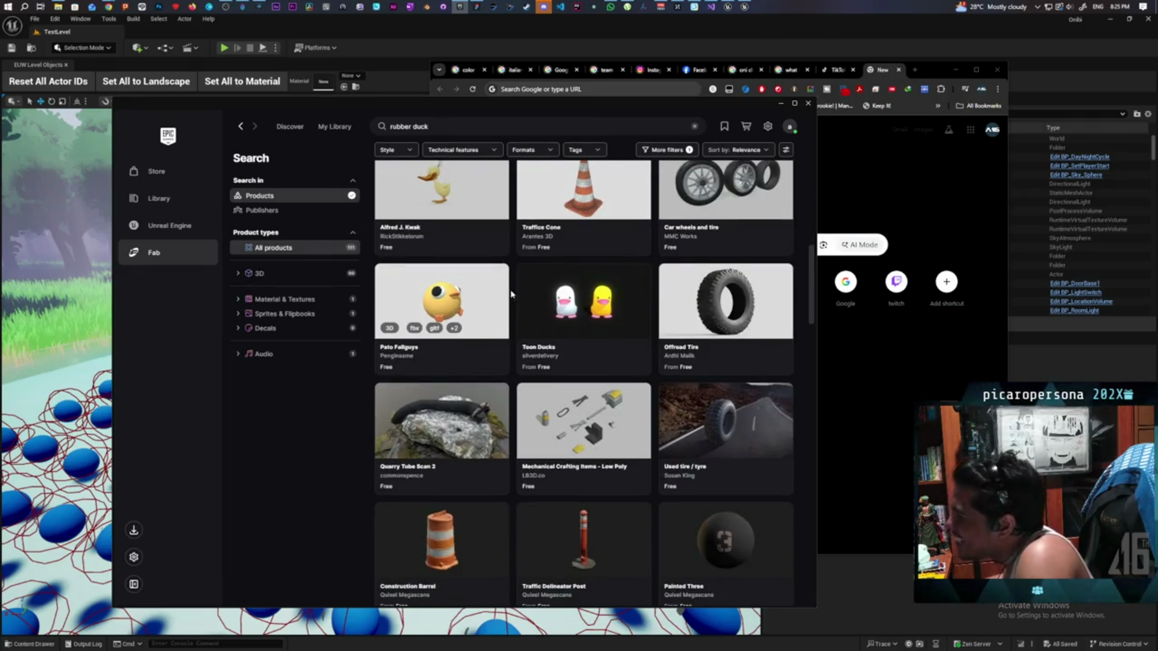
left_click(474, 328)
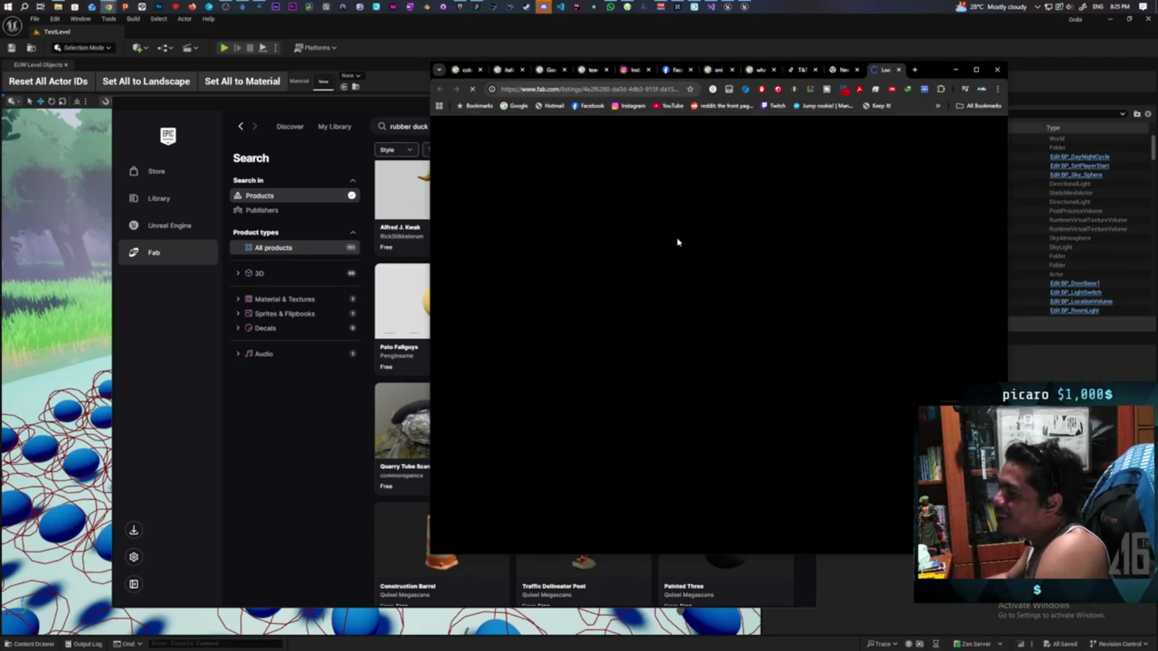
left_click(898, 70)
left_click(416, 308)
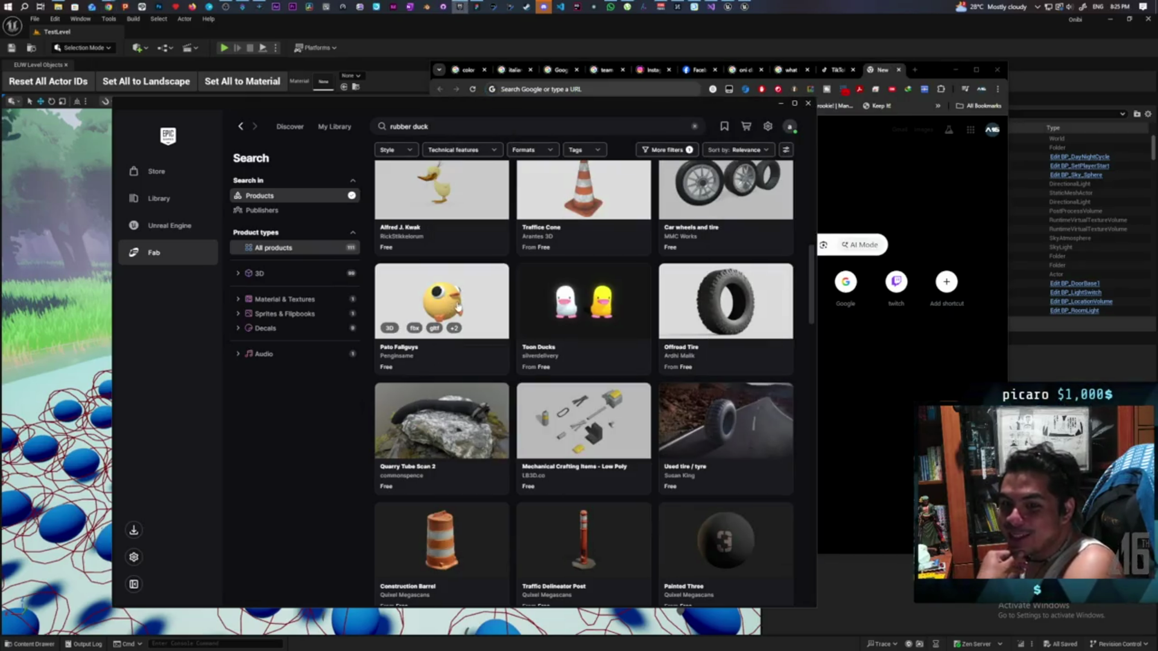
scroll(482, 307, "down", 1)
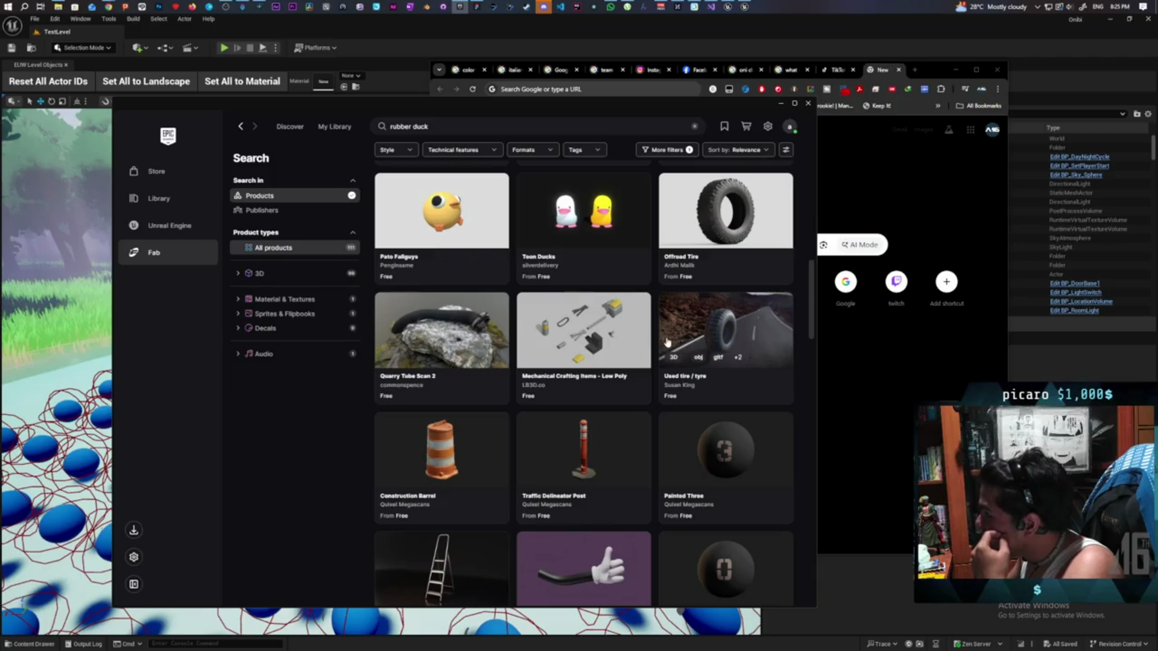
scroll(658, 352, "up", 4)
scroll(658, 352, "up", 5)
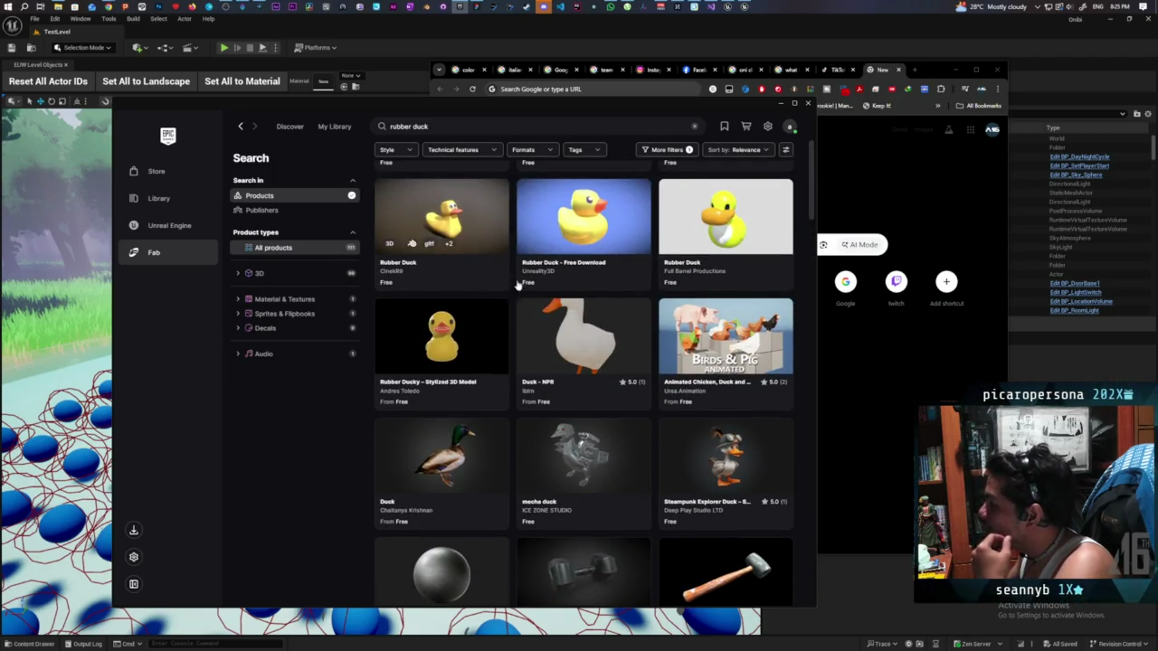
scroll(513, 382, "down", 6)
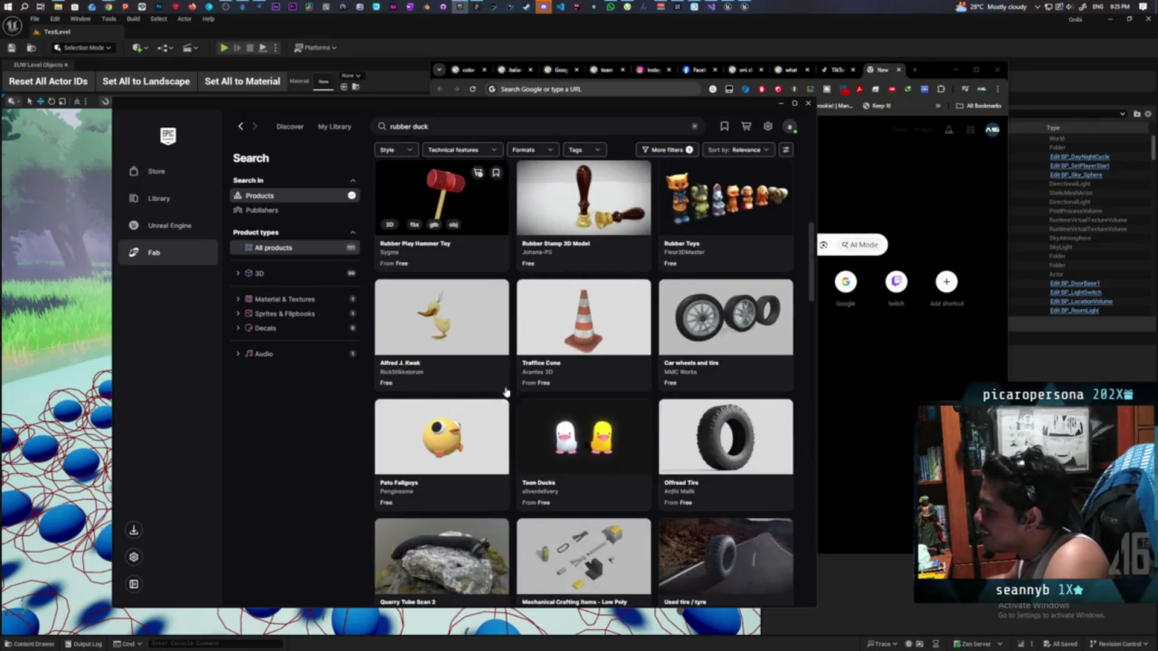
scroll(523, 415, "down", 6)
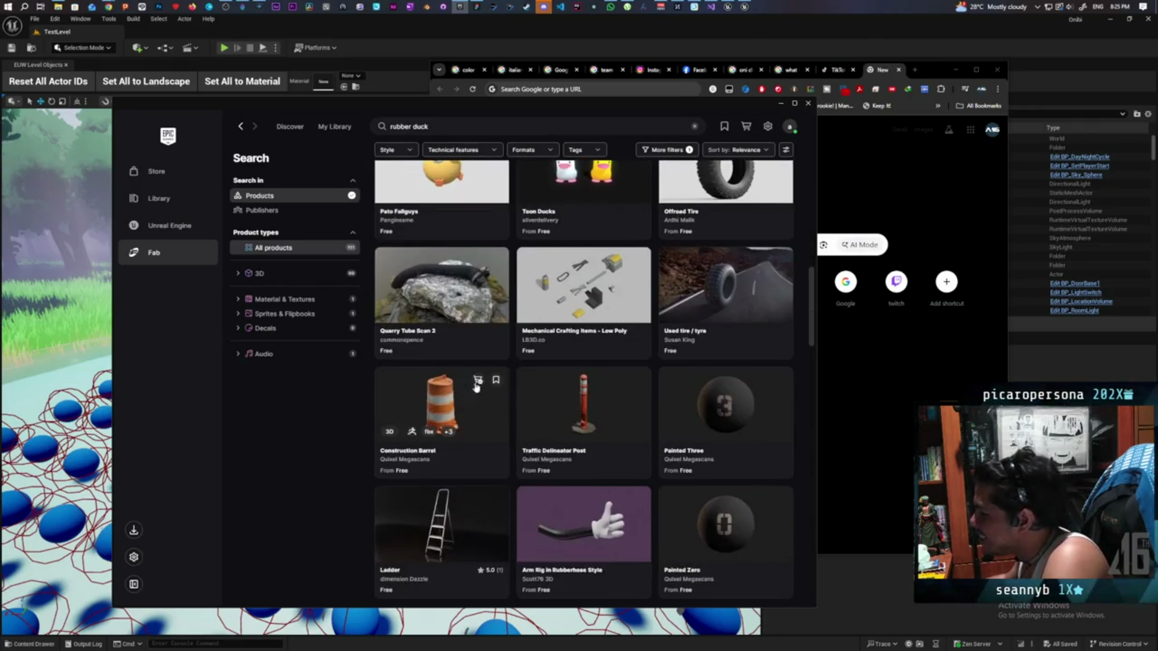
scroll(466, 371, "down", 6)
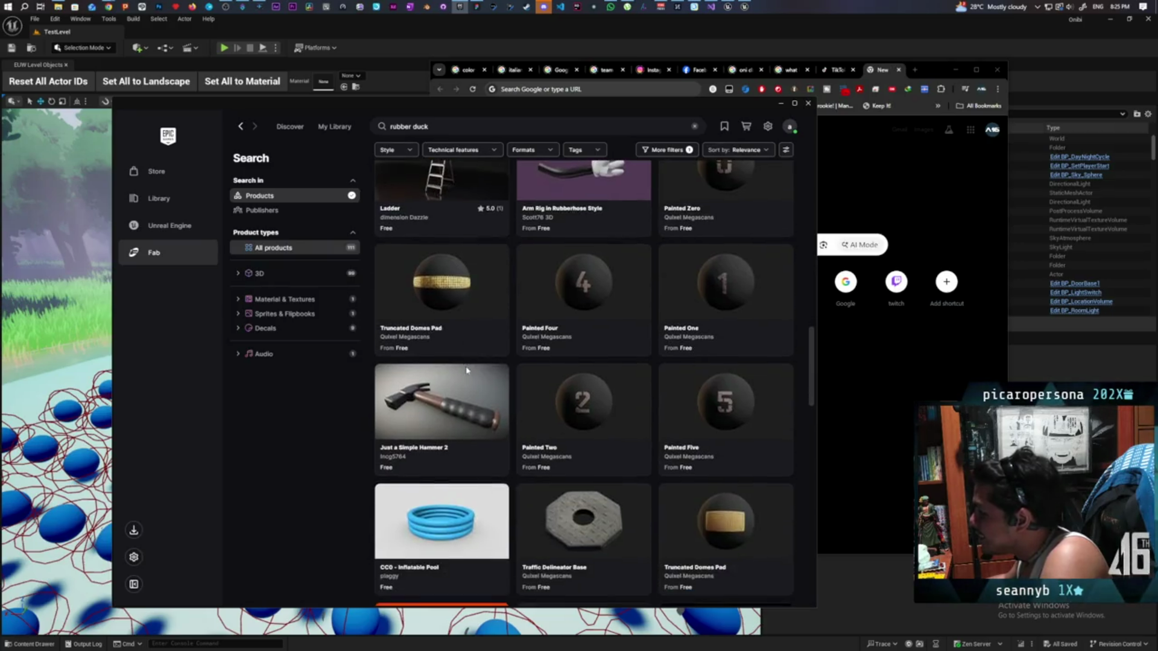
scroll(466, 371, "down", 6)
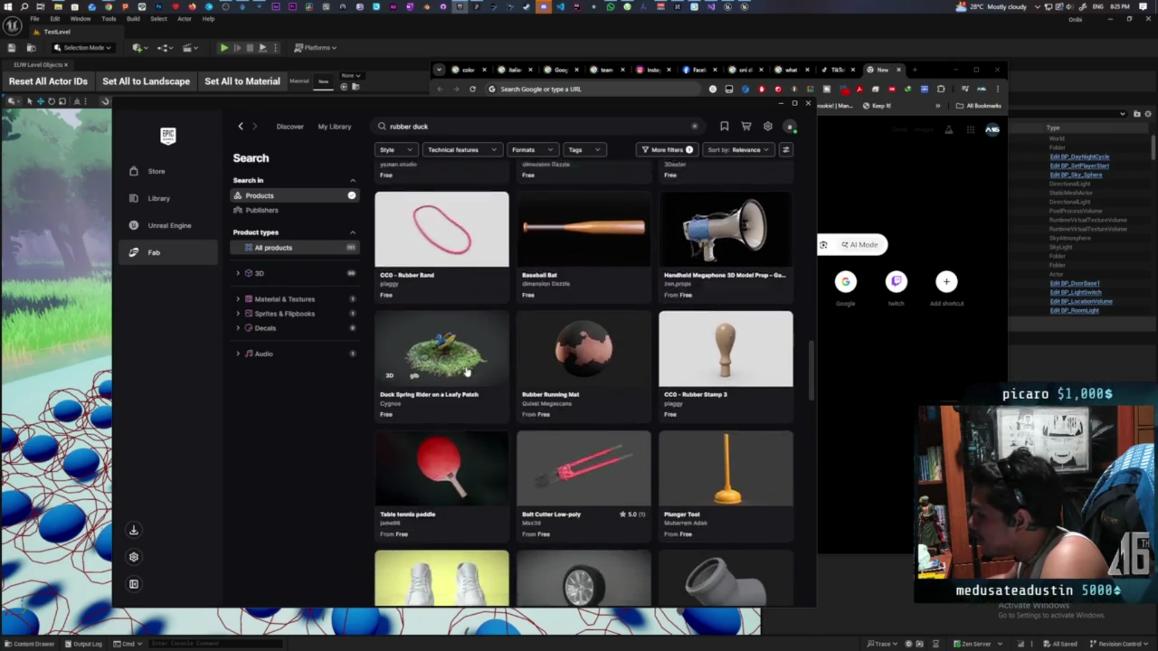
scroll(467, 371, "down", 6)
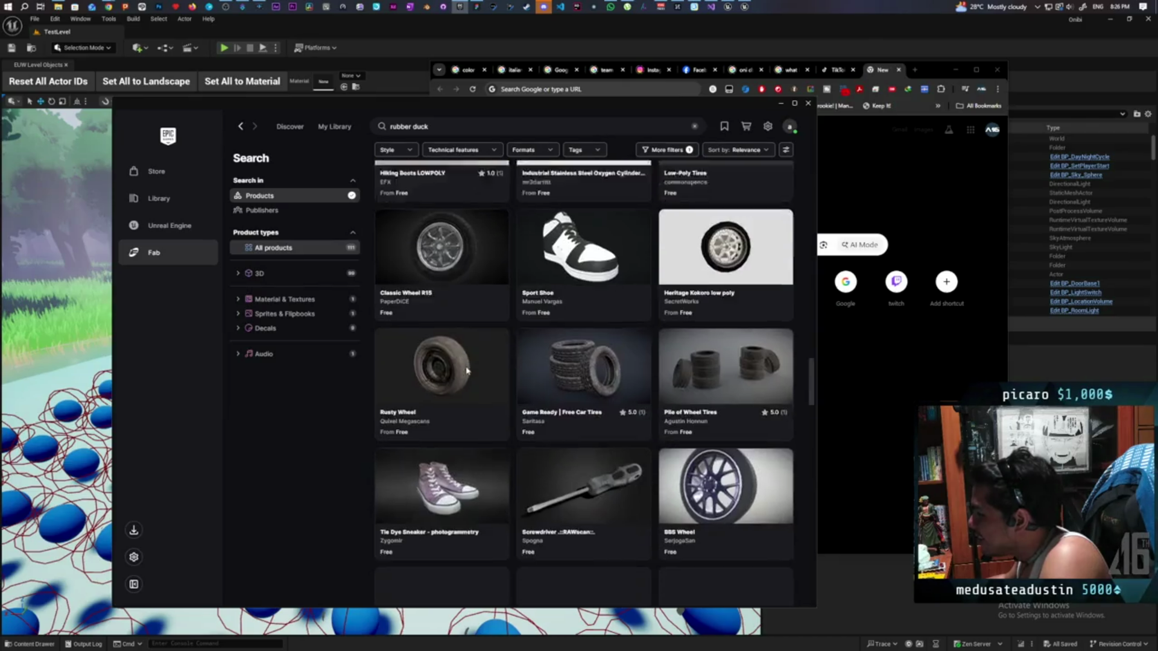
scroll(467, 371, "down", 7)
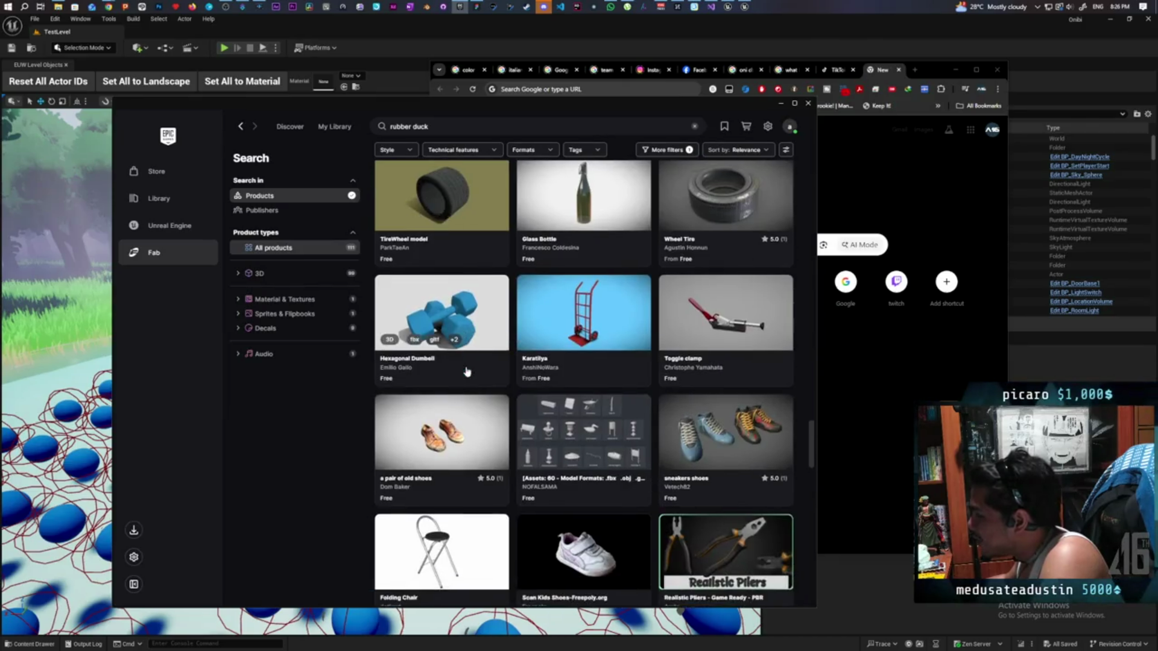
scroll(466, 371, "down", 2)
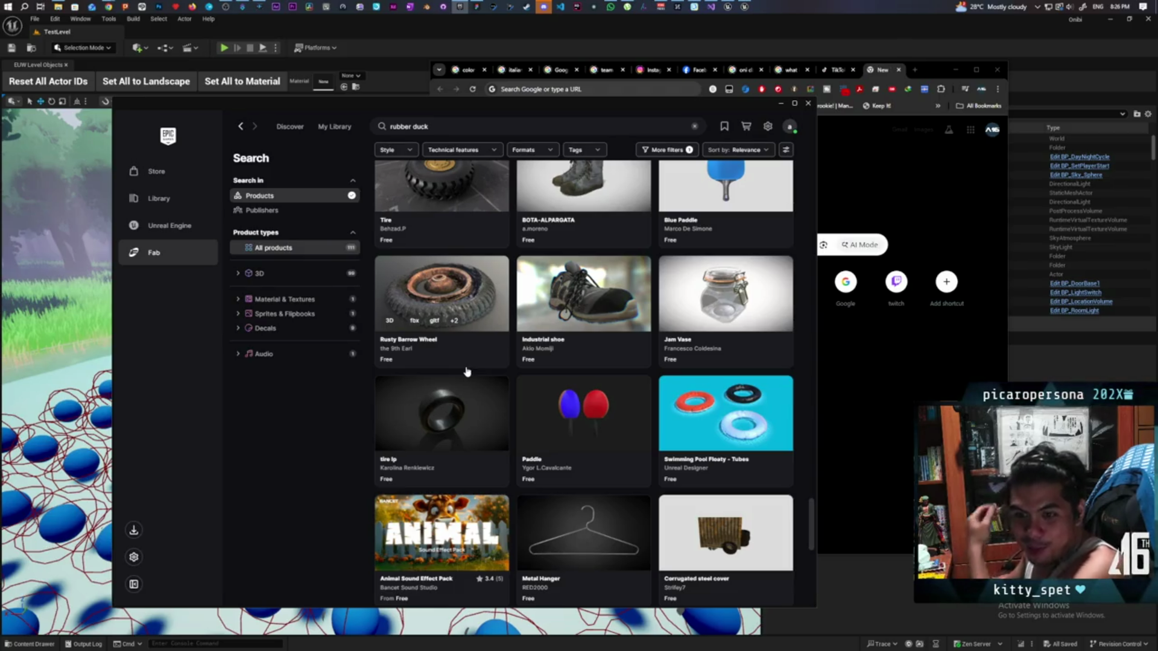
scroll(469, 370, "down", 3)
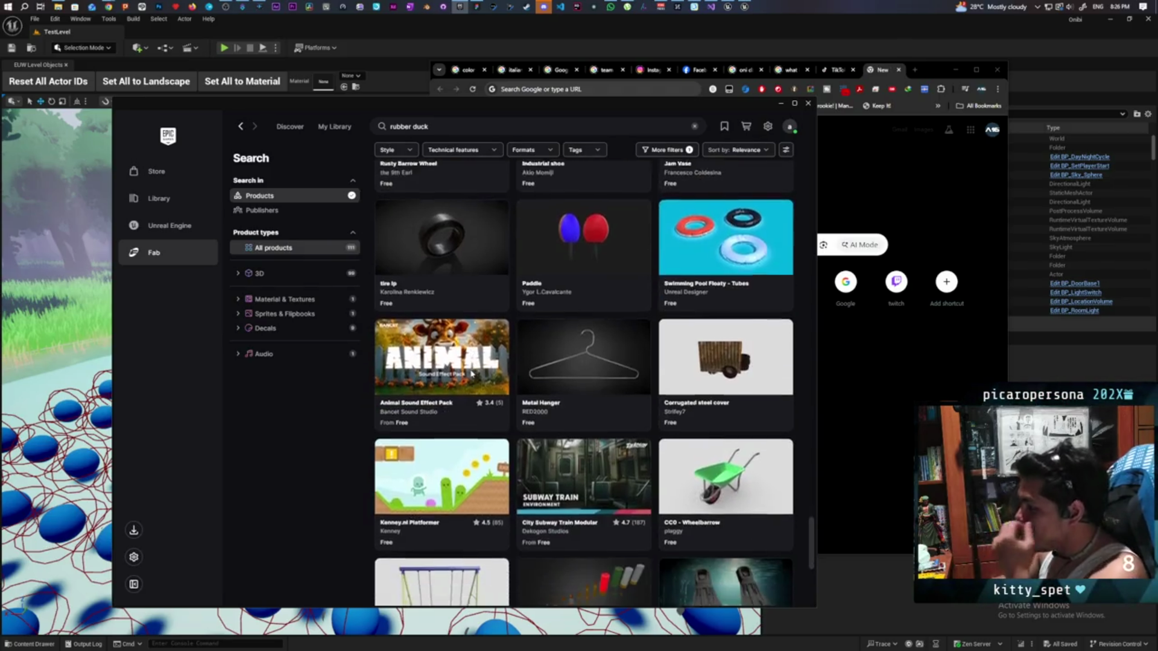
scroll(471, 374, "down", 5)
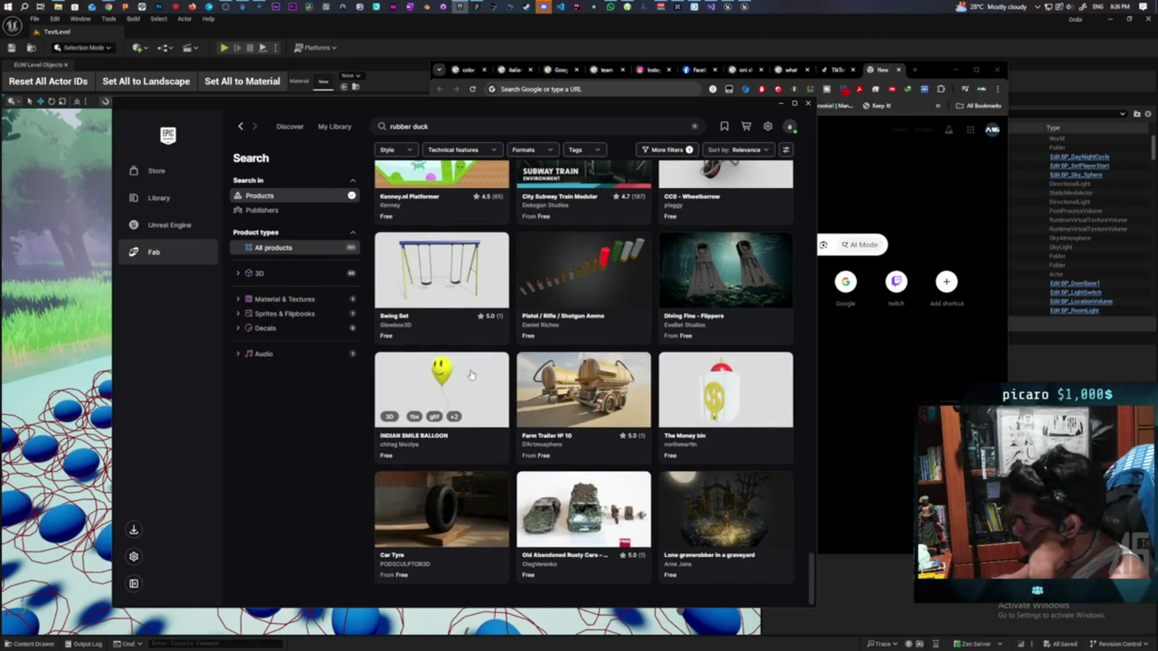
scroll(472, 375, "up", 3)
scroll(542, 386, "down", 10)
scroll(556, 389, "up", 20)
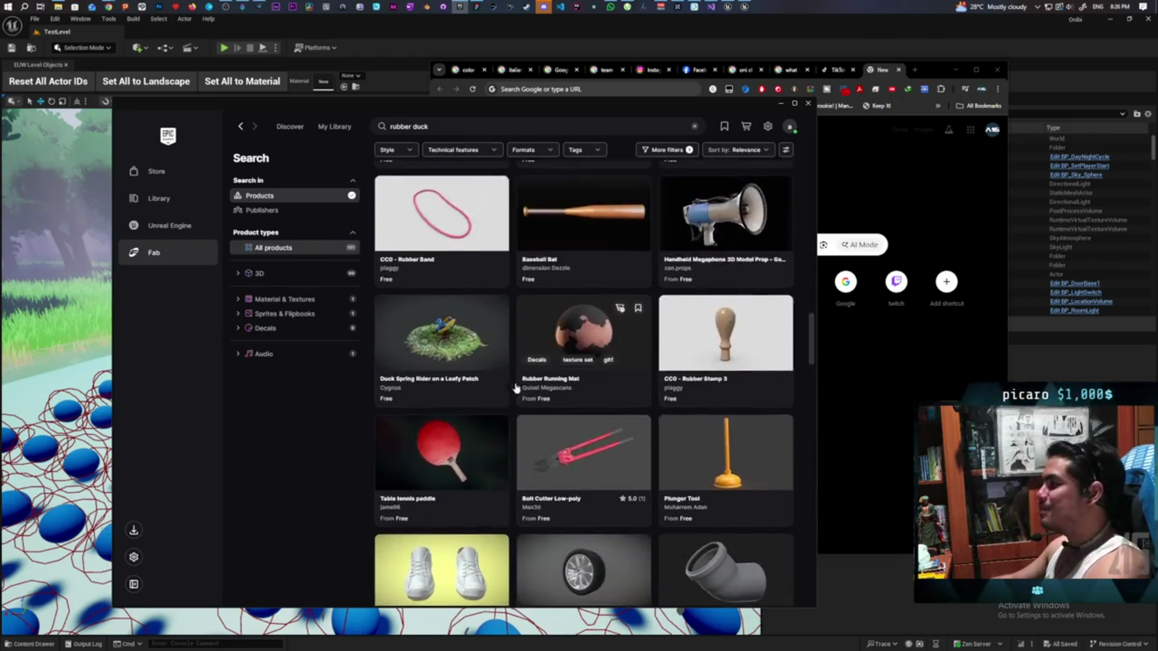
scroll(500, 404, "up", 15)
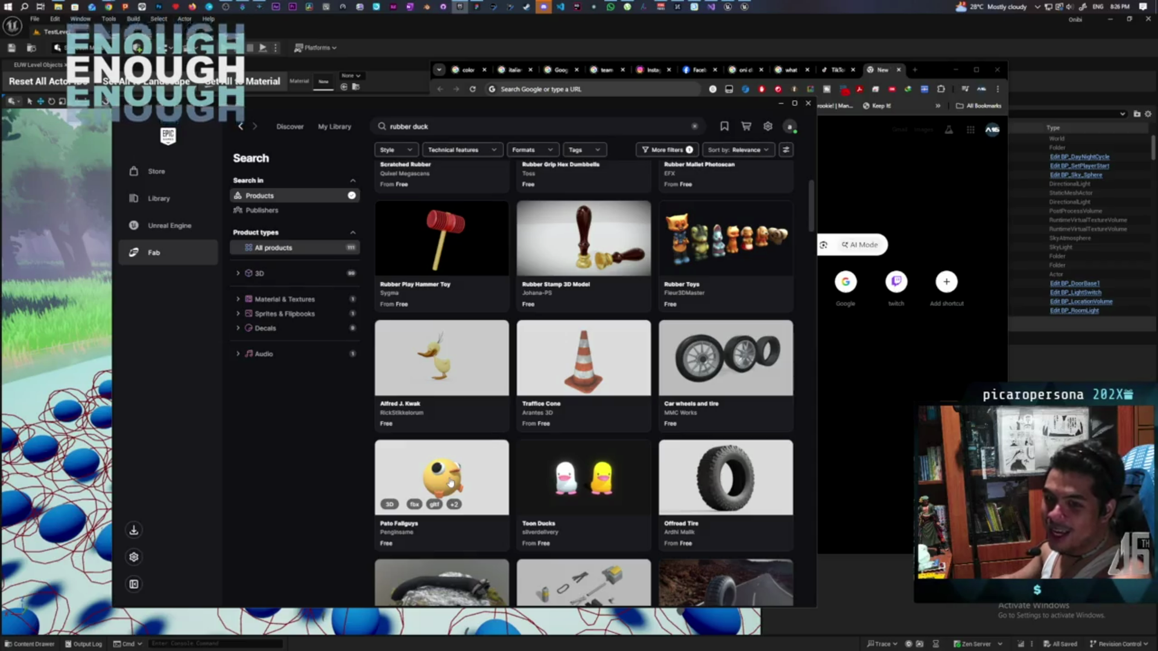
left_click(448, 479)
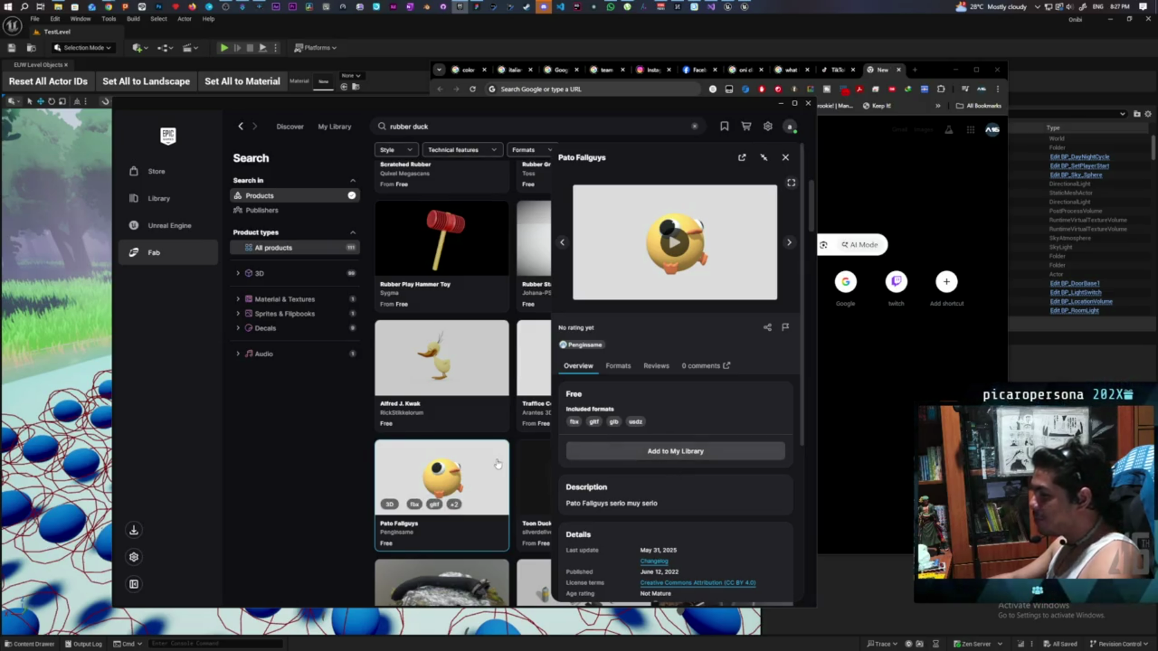
scroll(498, 463, "up", 2)
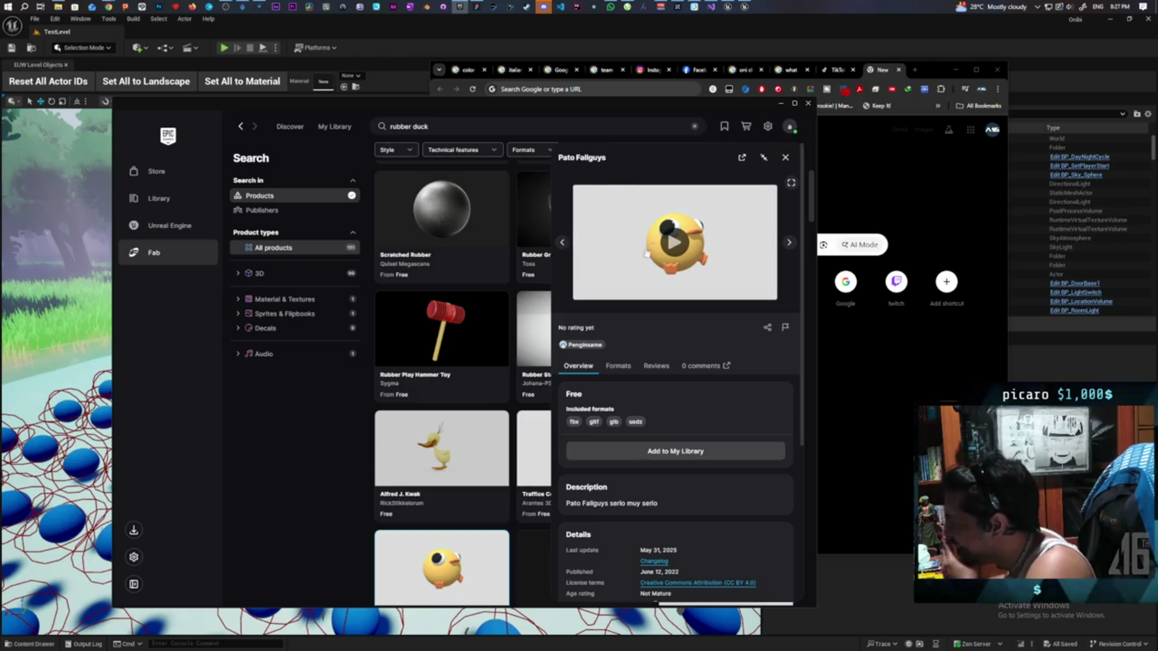
left_click(784, 158)
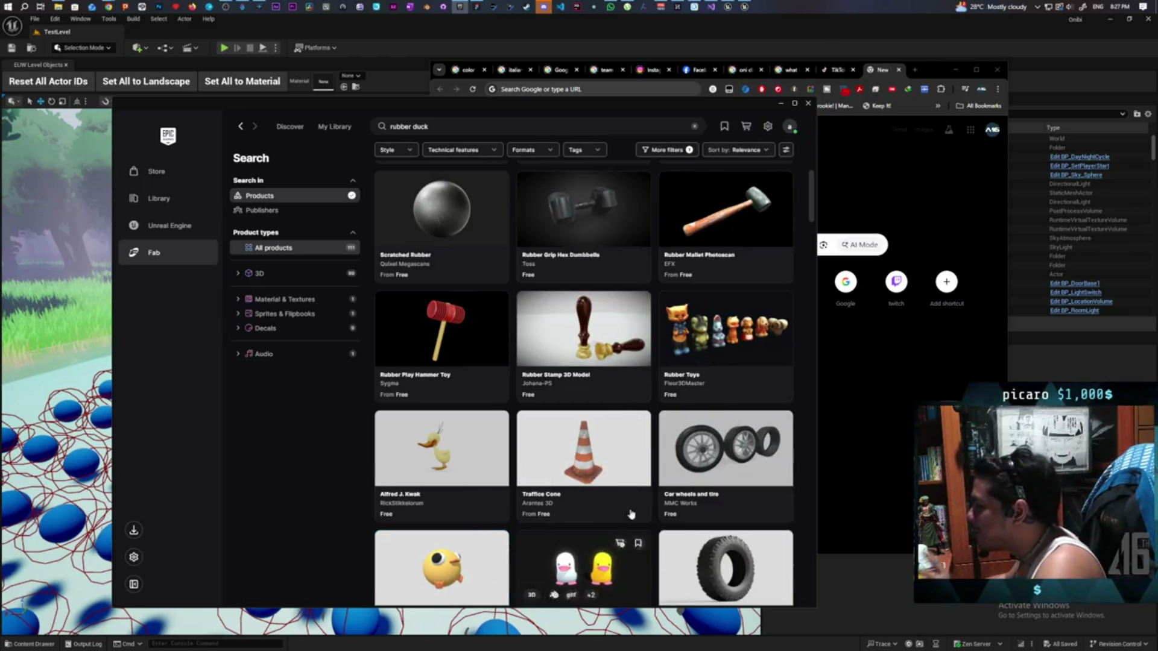
scroll(567, 482, "up", 5)
scroll(608, 311, "up", 3)
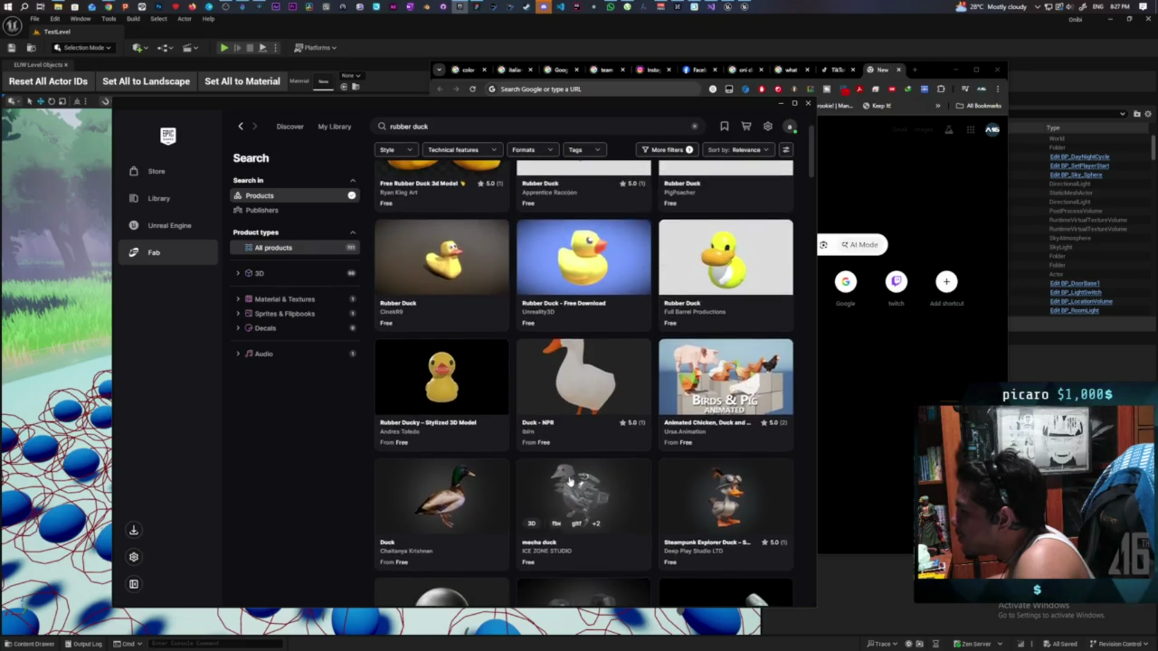
Add the Rubber Duck - Free Download model to My Library and pick an export target.
left_click(625, 304)
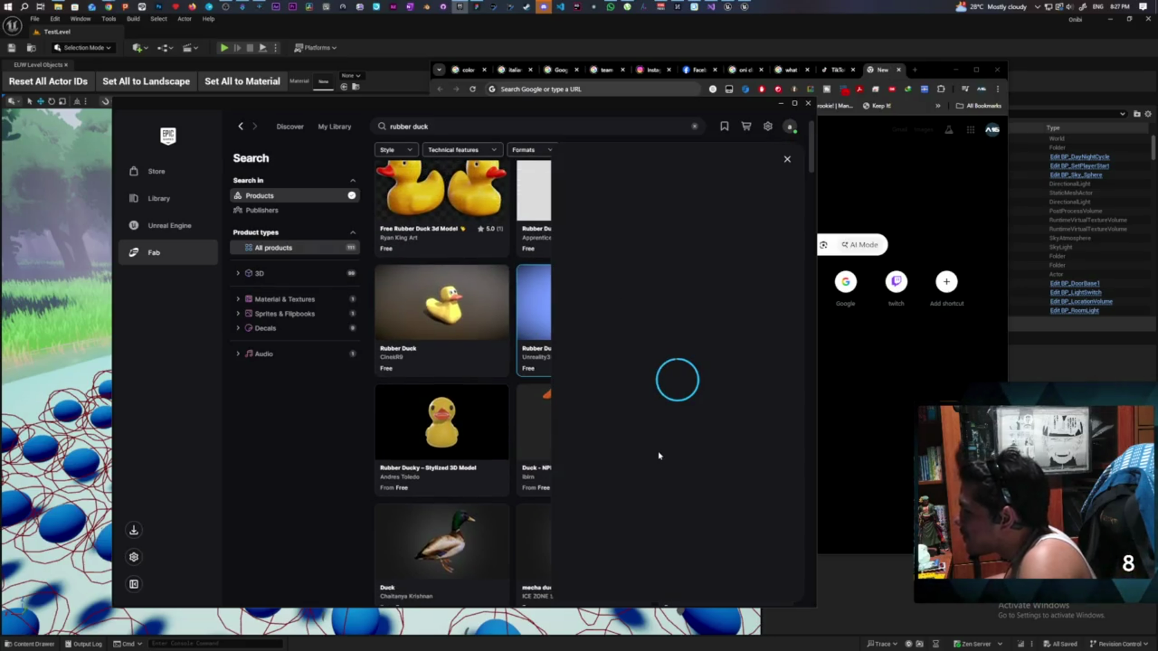
left_click(680, 450)
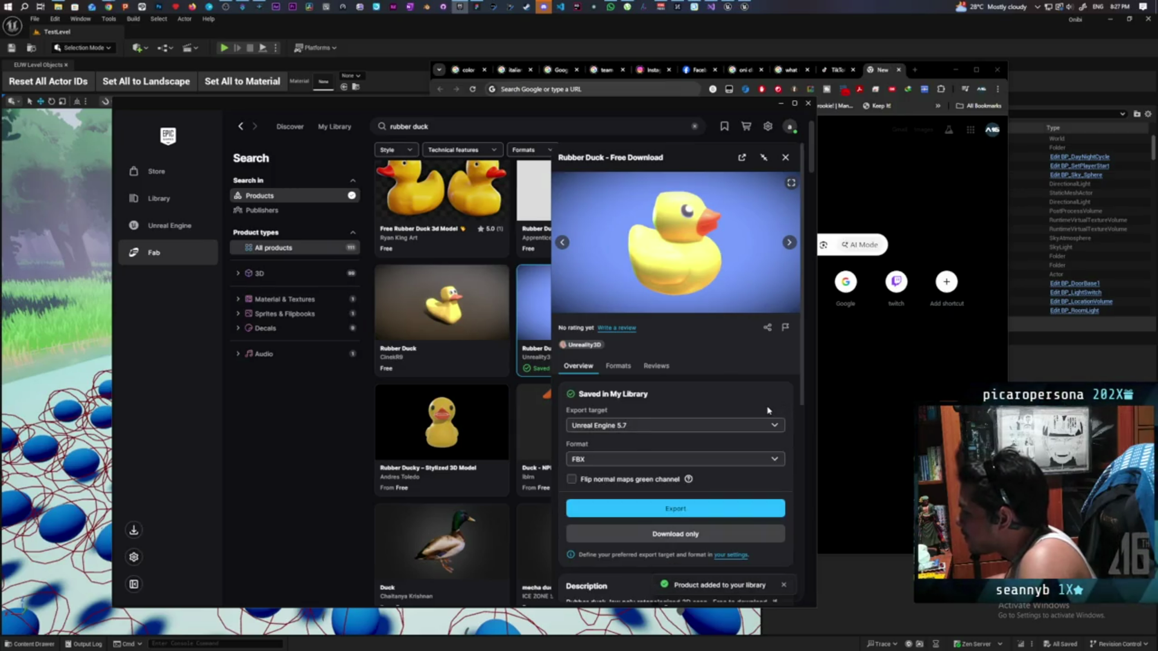
scroll(768, 410, "down", 1)
left_click(773, 381)
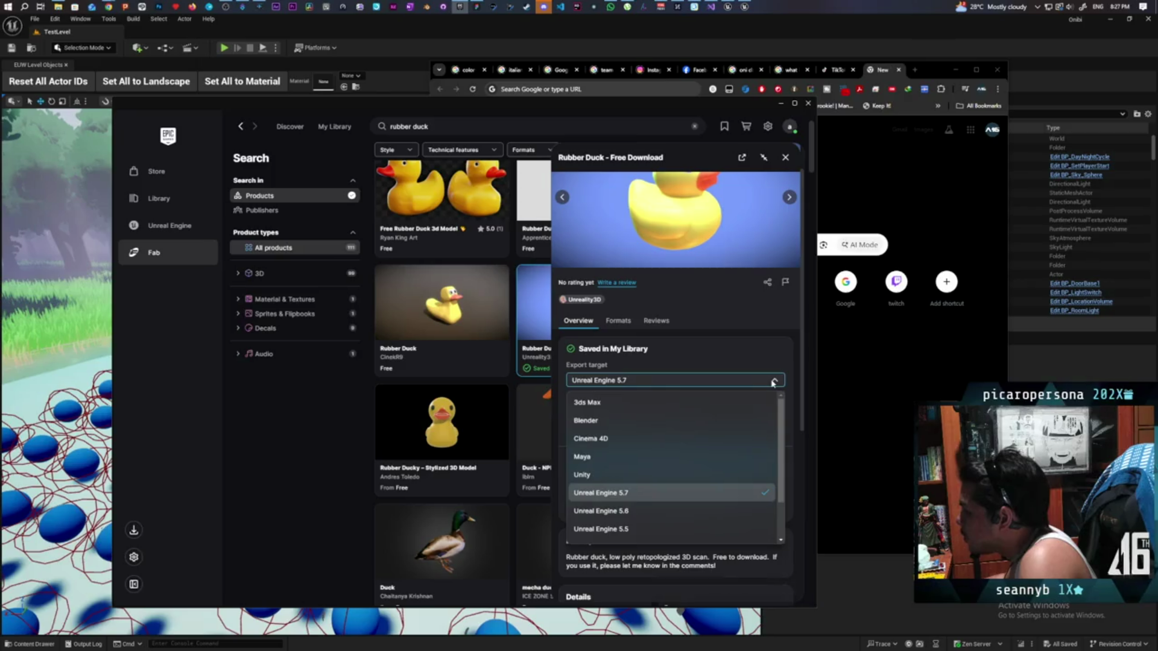
left_click(621, 510)
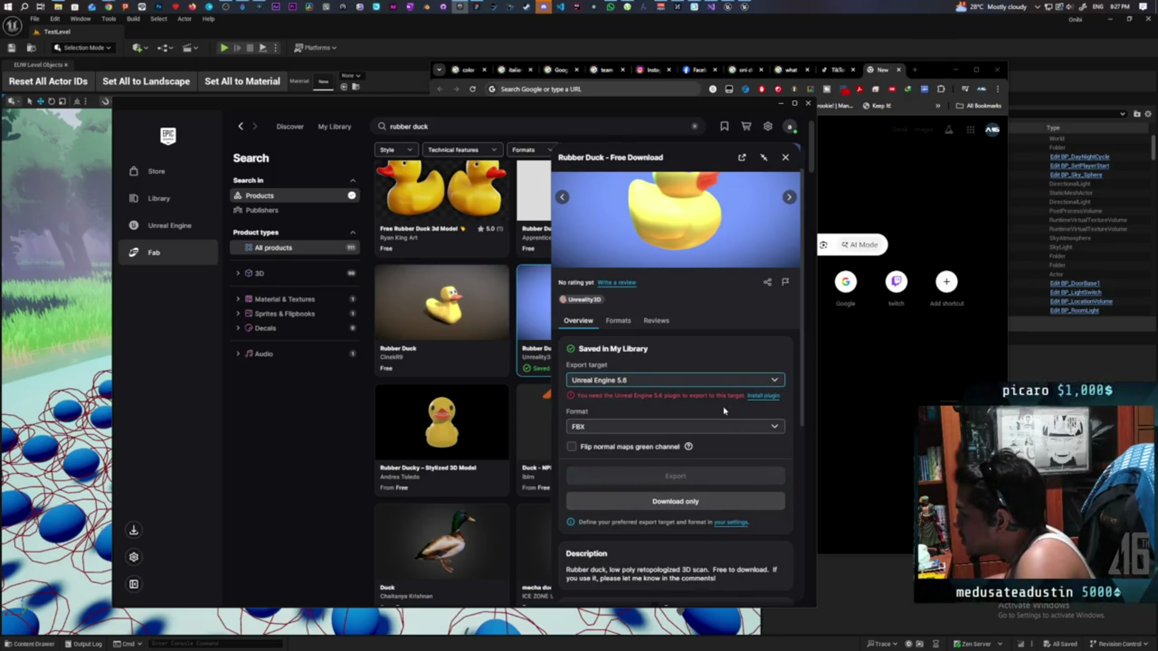
Review the export target list again, leaving it on Unreal Engine 5.7 with FBX.
left_click(727, 381)
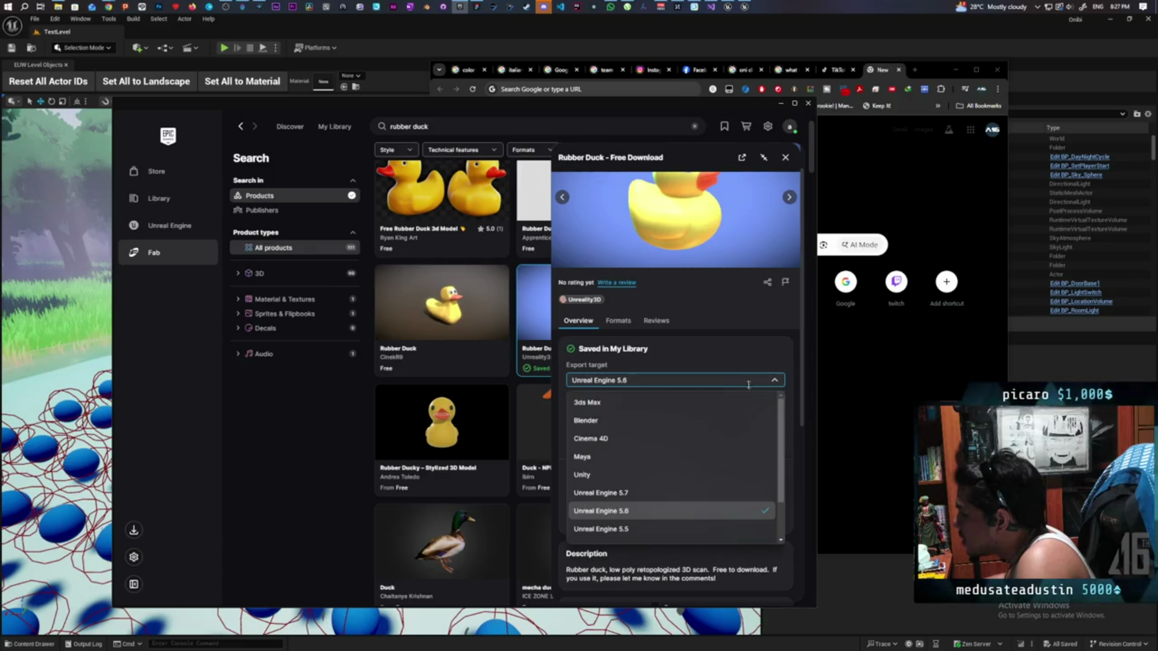
scroll(702, 421, "down", 5)
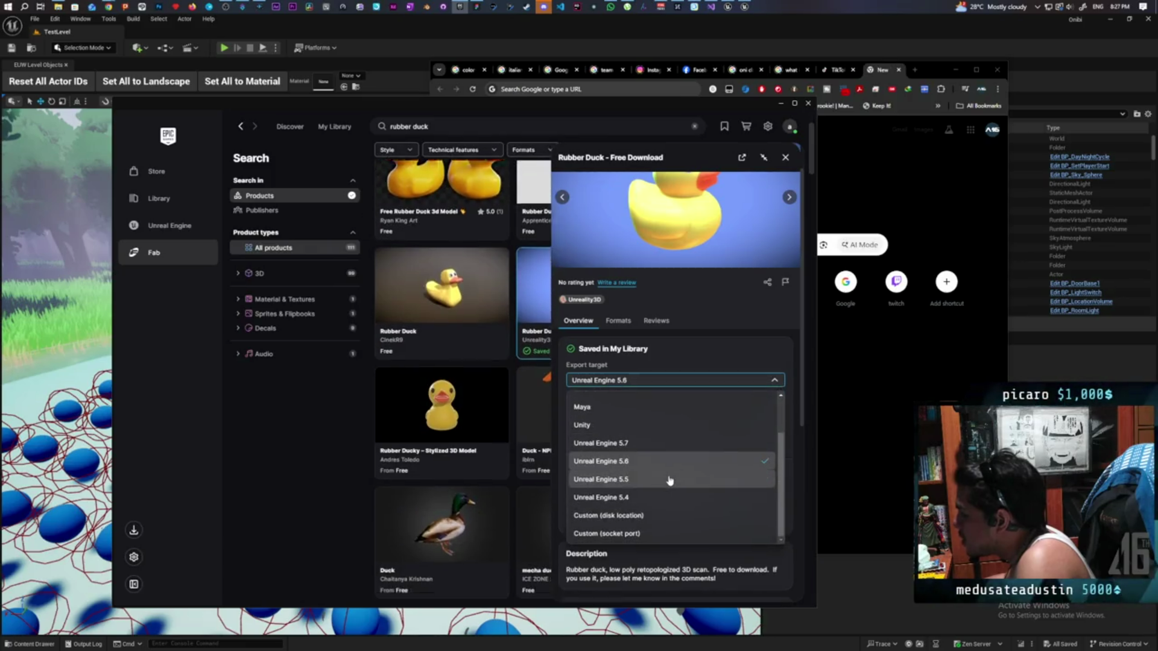
scroll(693, 363, "up", 4)
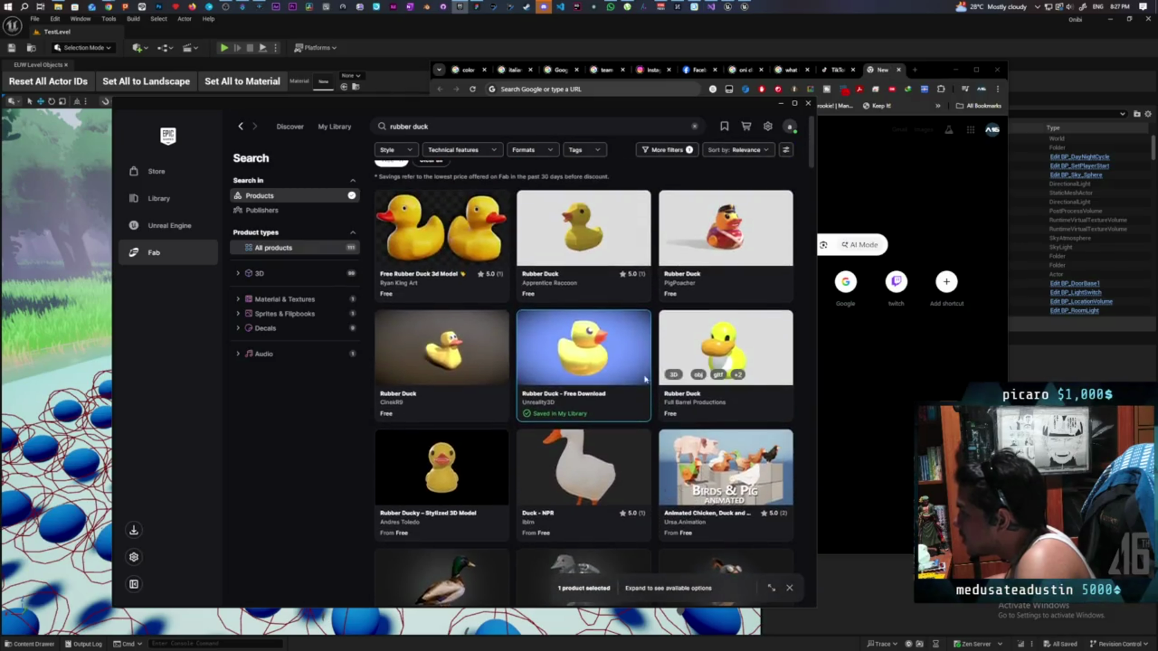
left_click(633, 344)
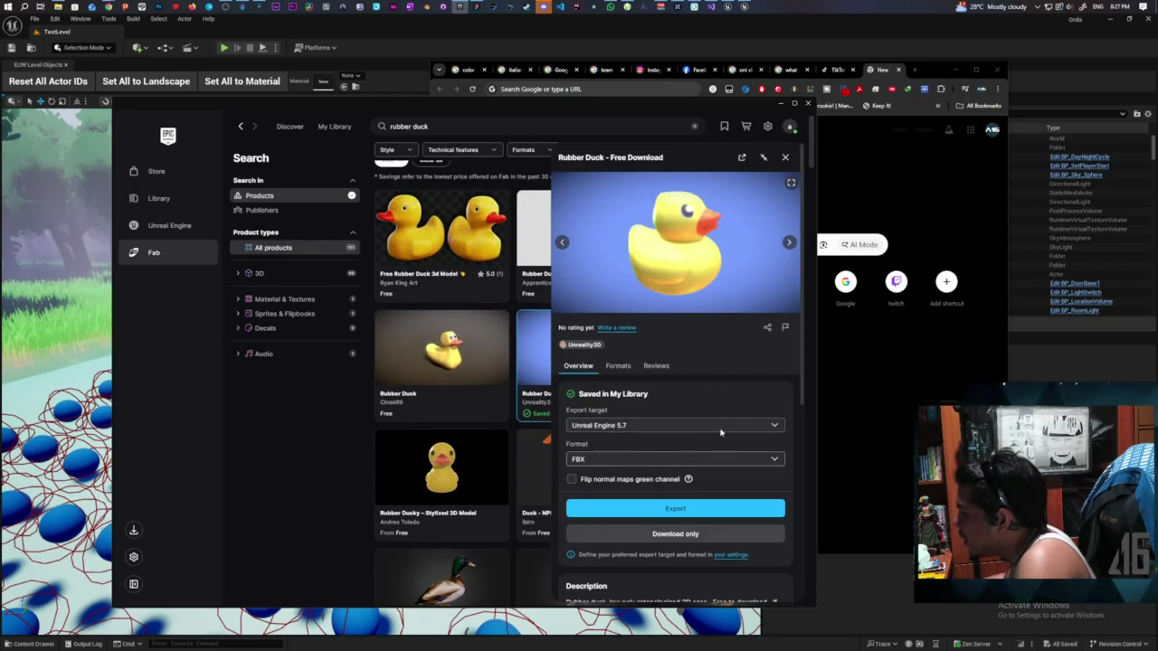
left_click(763, 426)
scroll(674, 380, "down", 5)
scroll(706, 504, "down", 2)
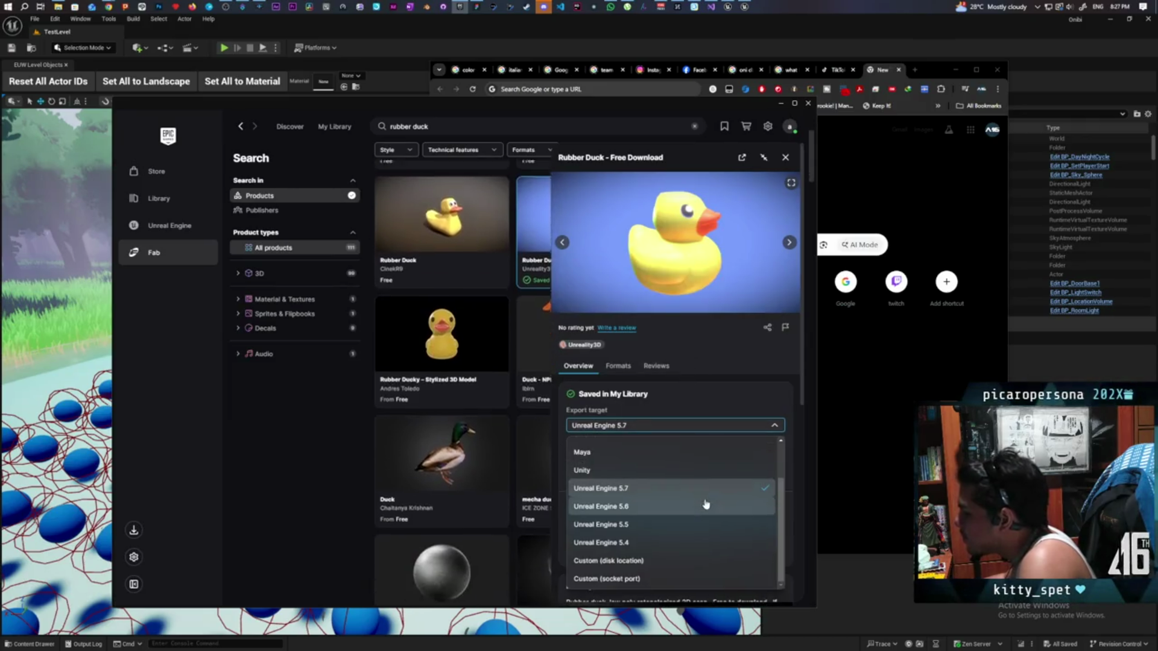
key("Escape")
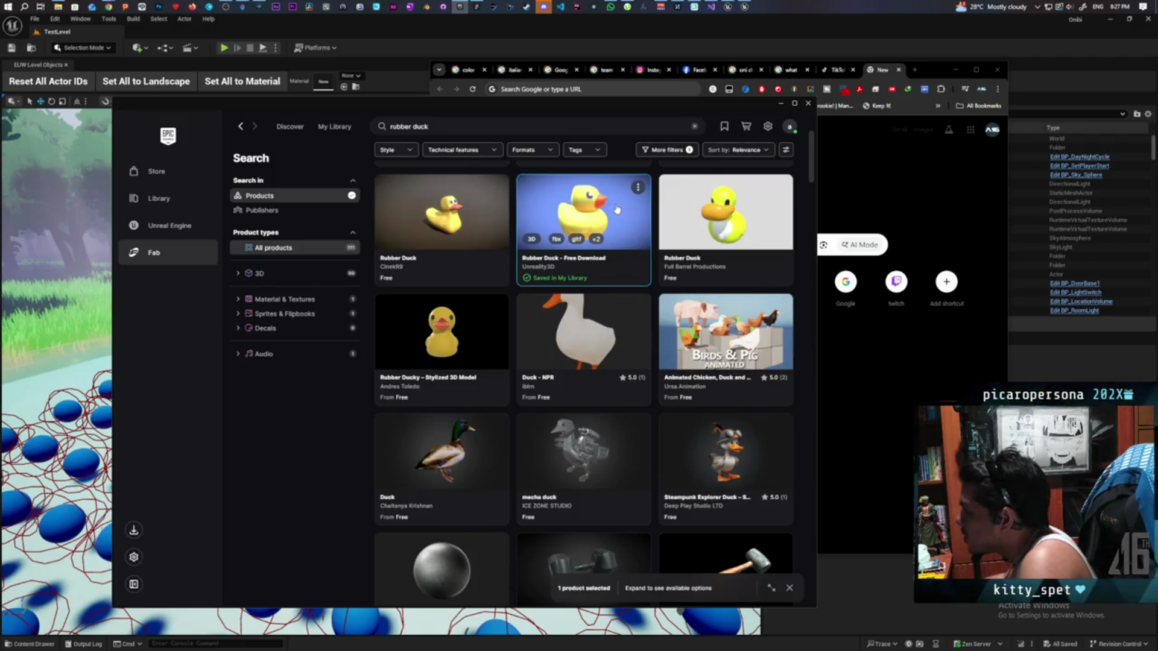
Reopen the duck details, then paste the Poly Haven rubber duck address into Chrome.
left_click(616, 210)
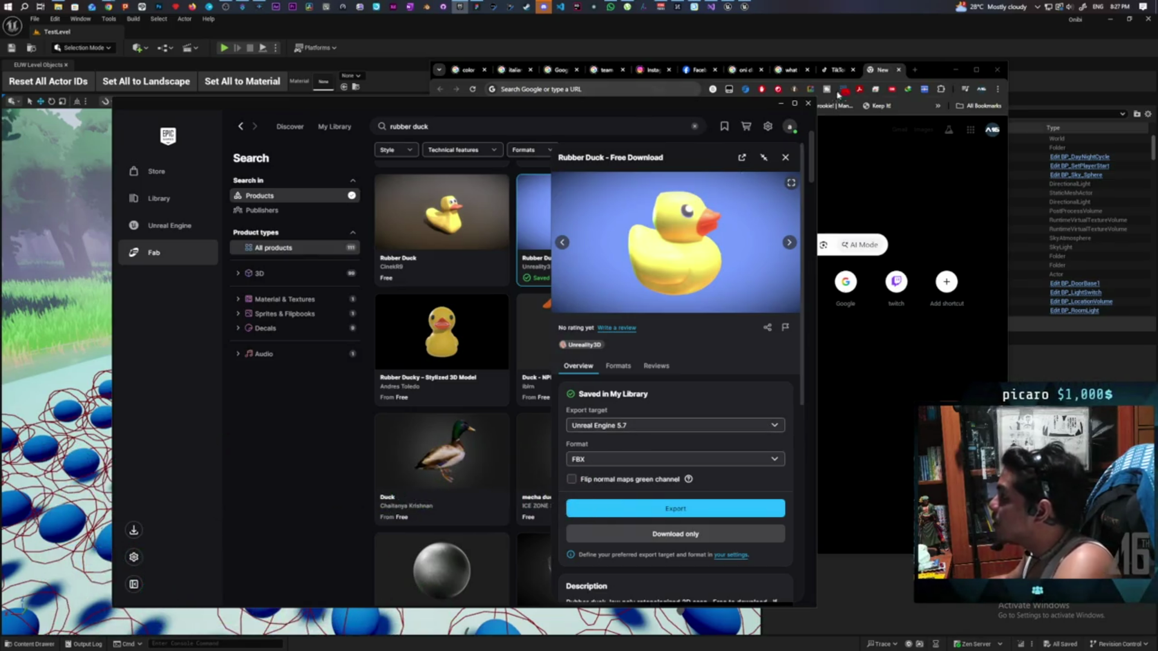
left_click(931, 73)
key("ctrl+v")
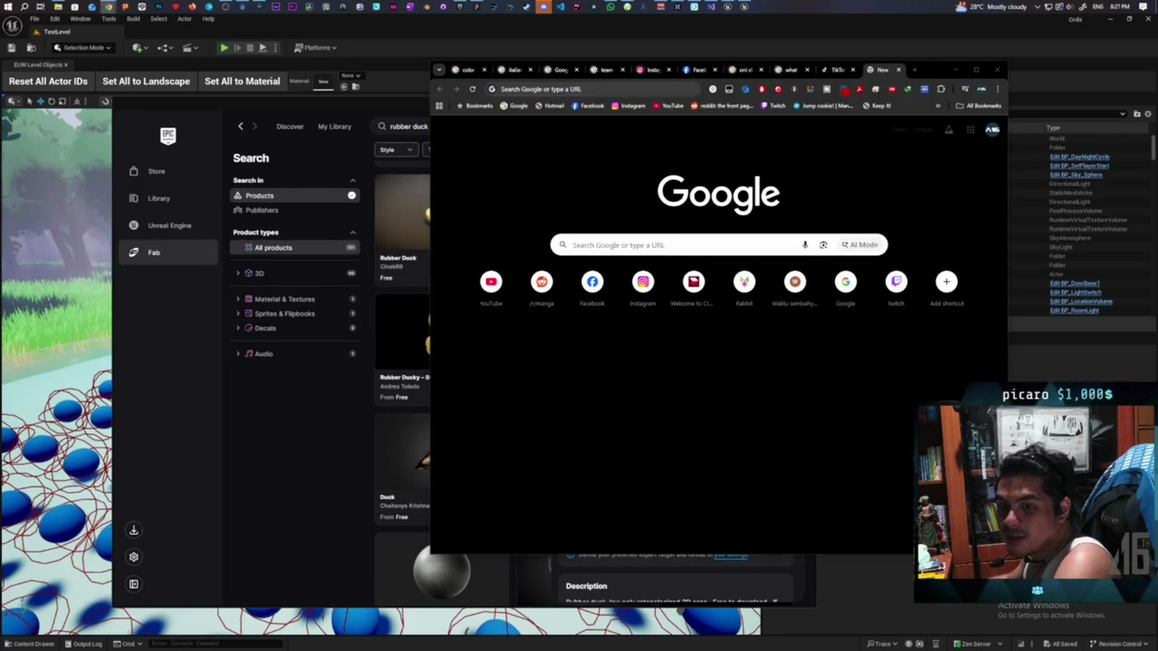
Load and skim the Poly Haven Rubber Duck Toy page, then close it and return to Fab.
key("alt+Return")
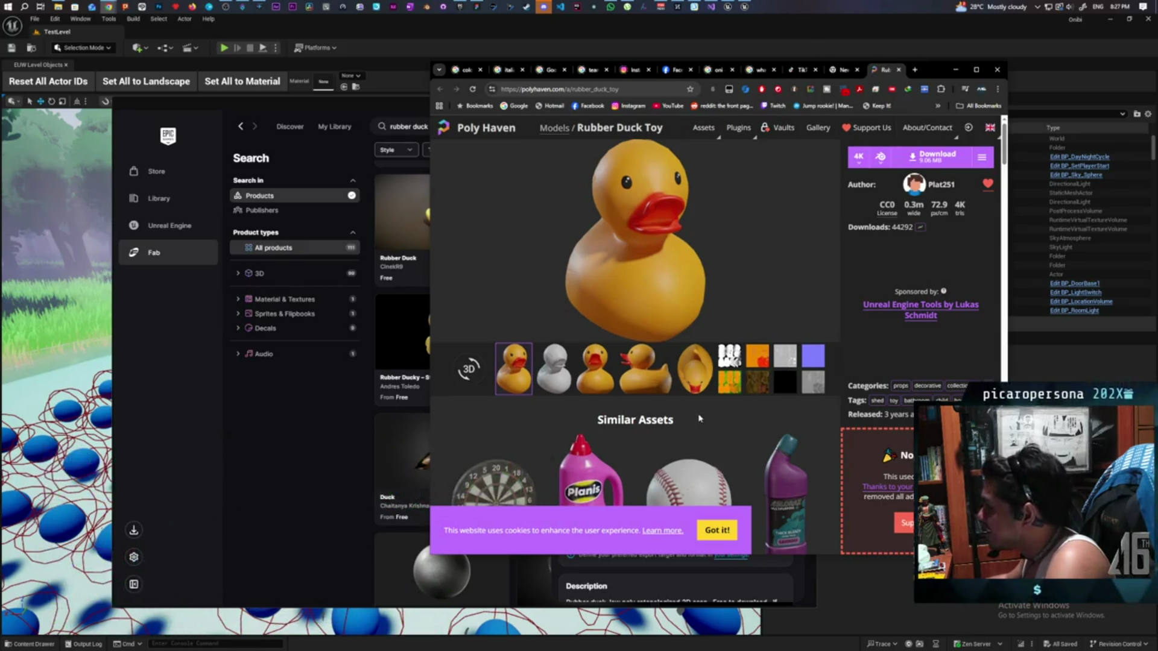
scroll(703, 418, "down", 2)
scroll(709, 413, "up", 2)
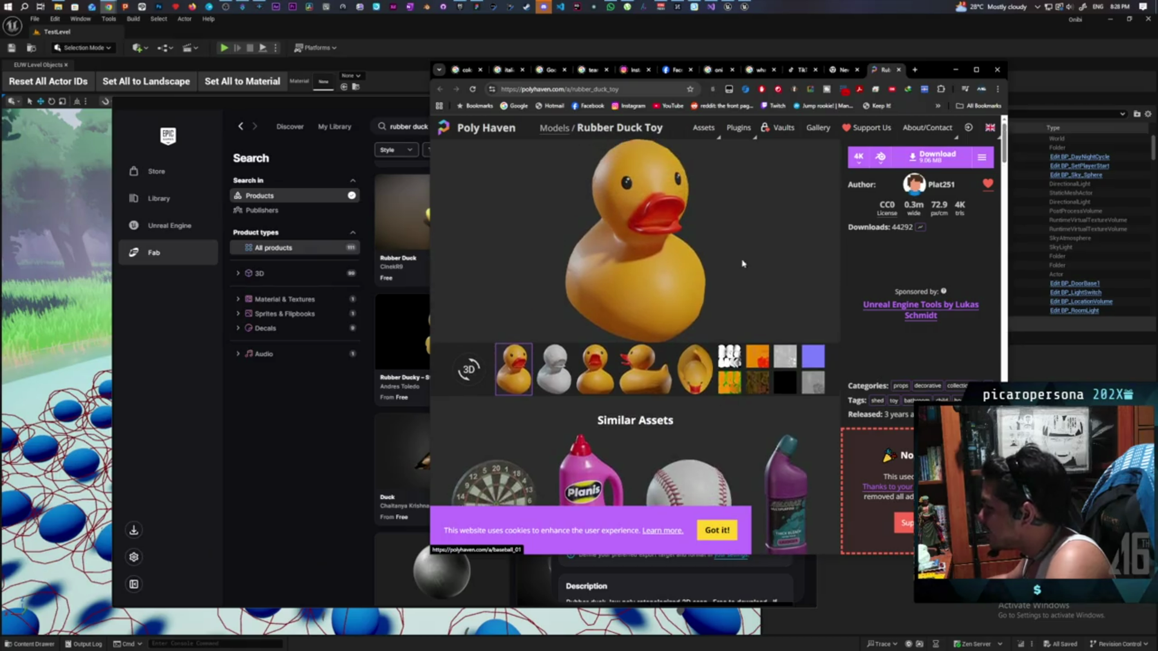
left_click(900, 71)
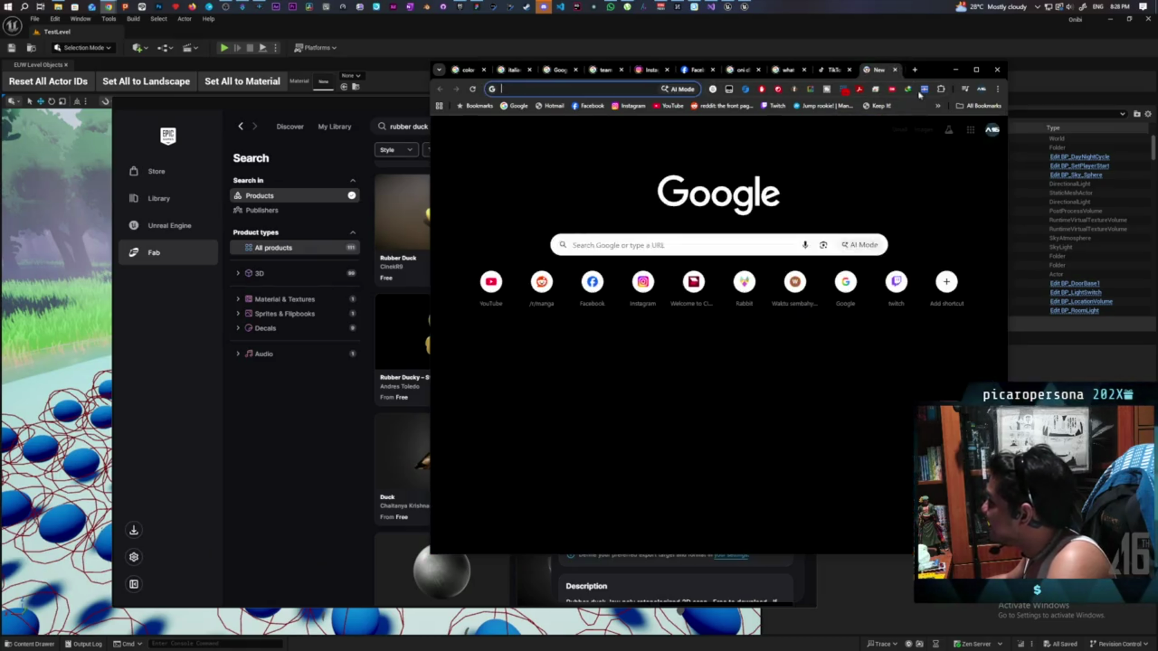
key("alt+Tab")
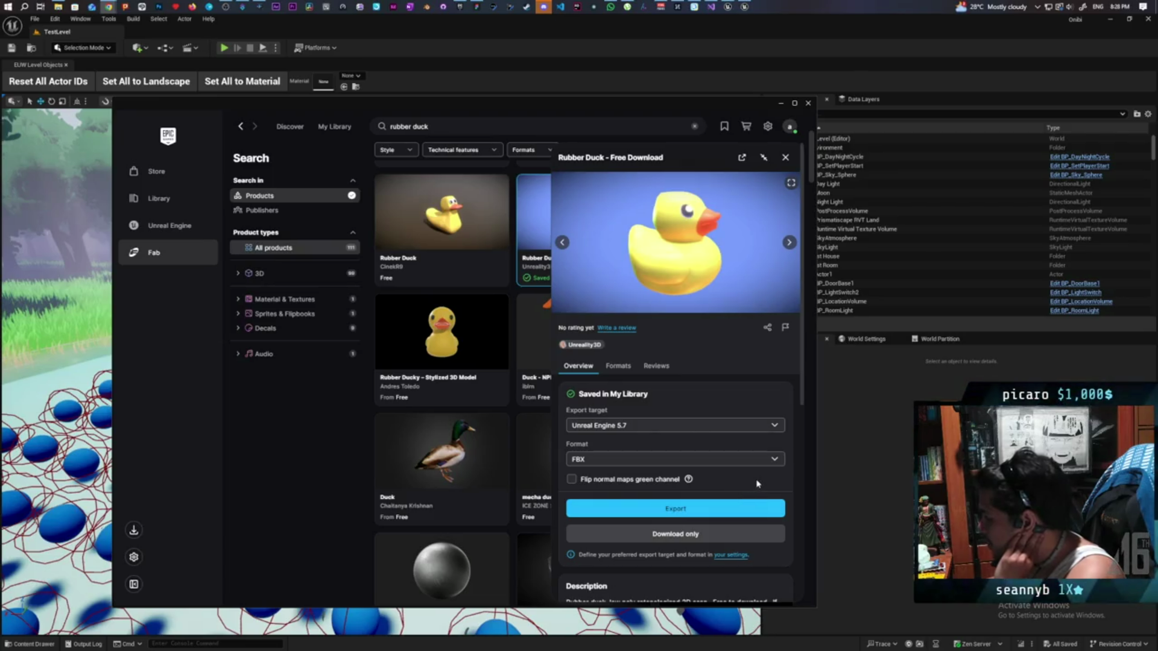
Change the duck's export target to Custom (disk location) and bring up the disk-location settings.
scroll(758, 484, "down", 2)
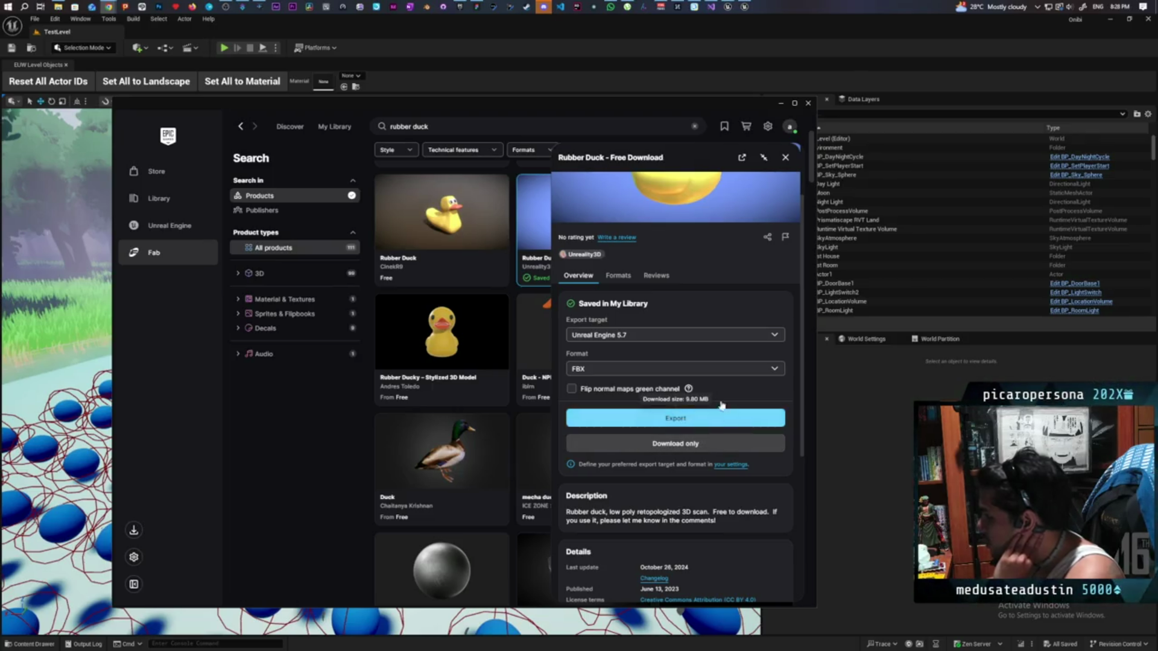
left_click(771, 336)
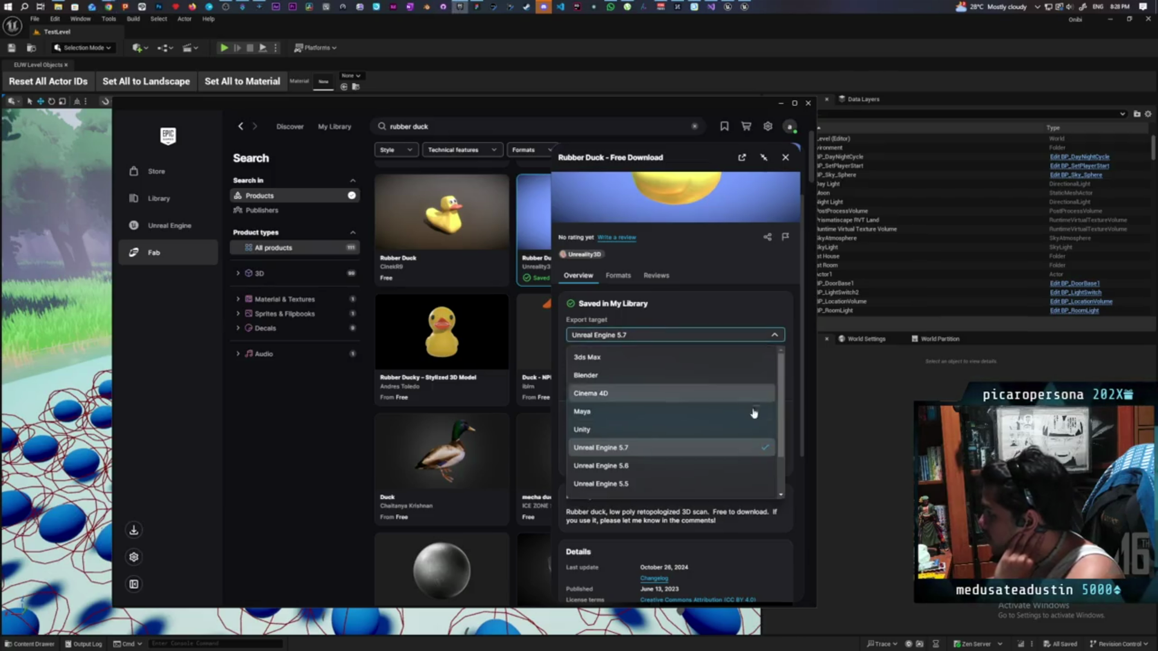
scroll(710, 458, "down", 1)
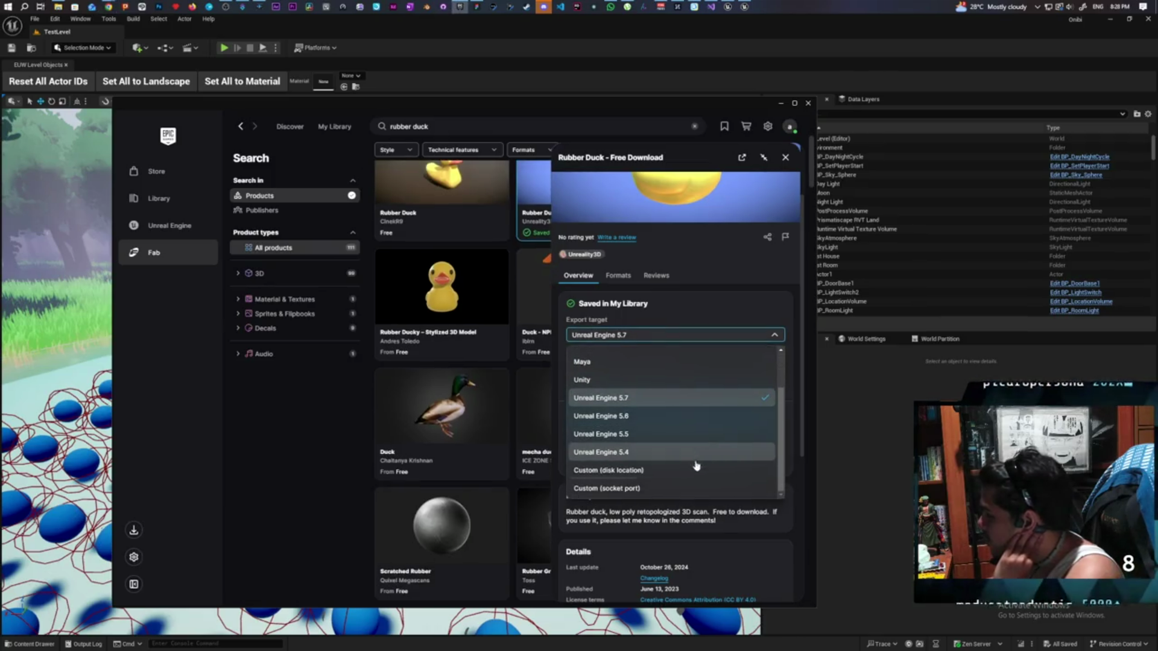
left_click(623, 471)
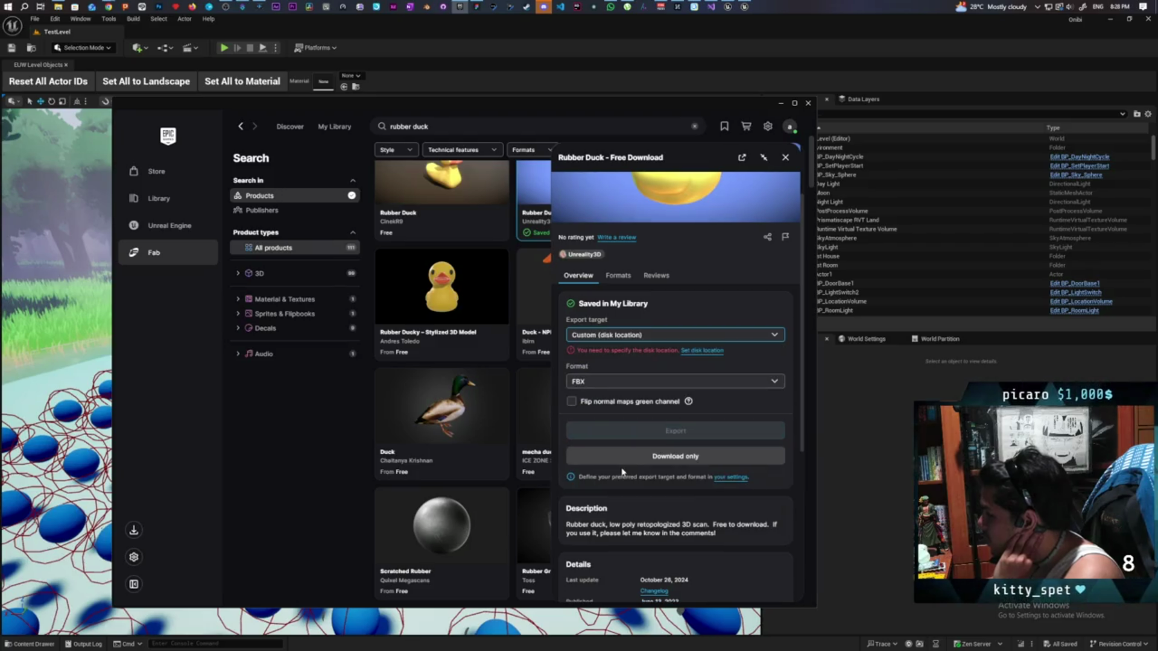
left_click(703, 352)
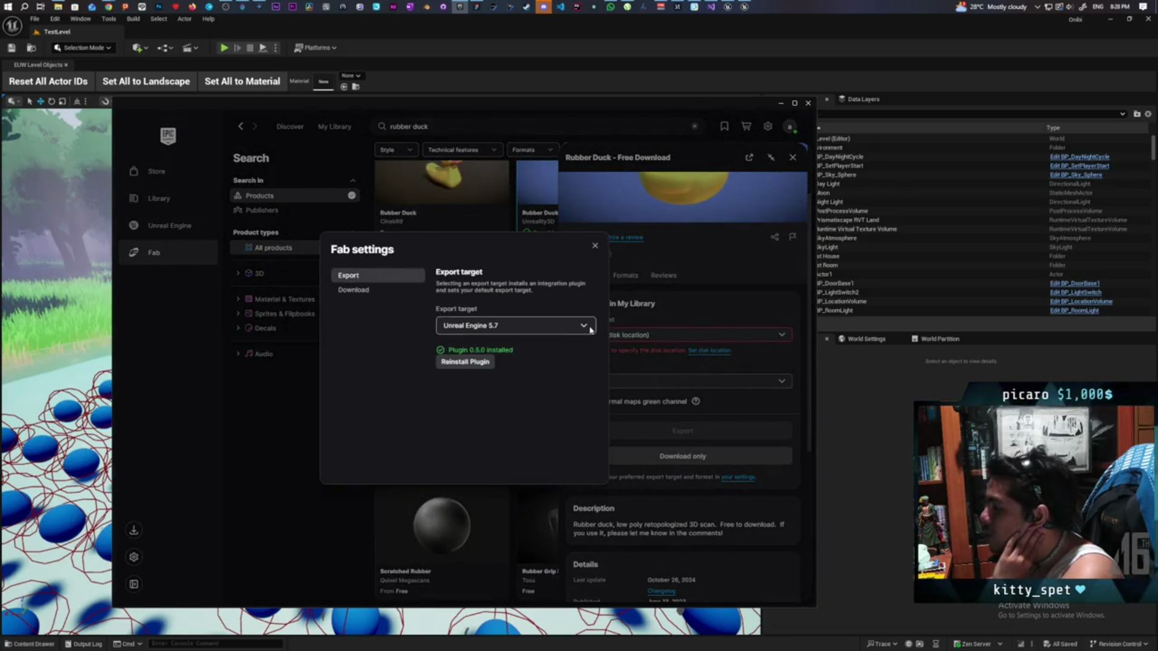
Inspect the Download location folder picker in Fab's Download settings, then cancel it and close settings.
left_click(375, 292)
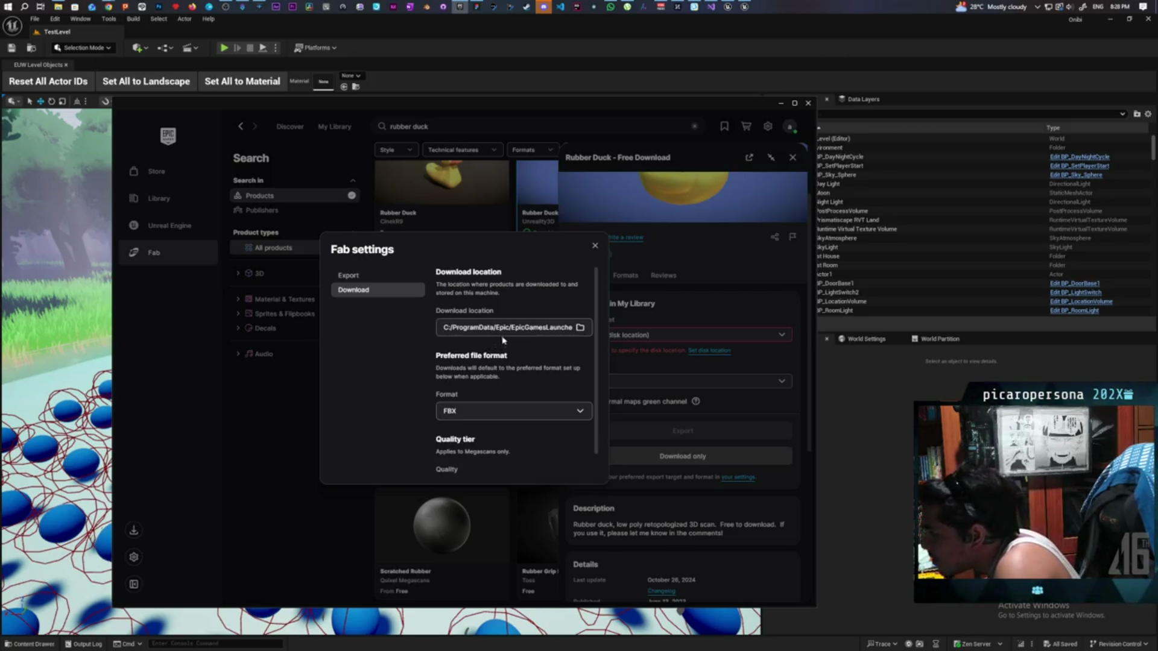
left_click(580, 327)
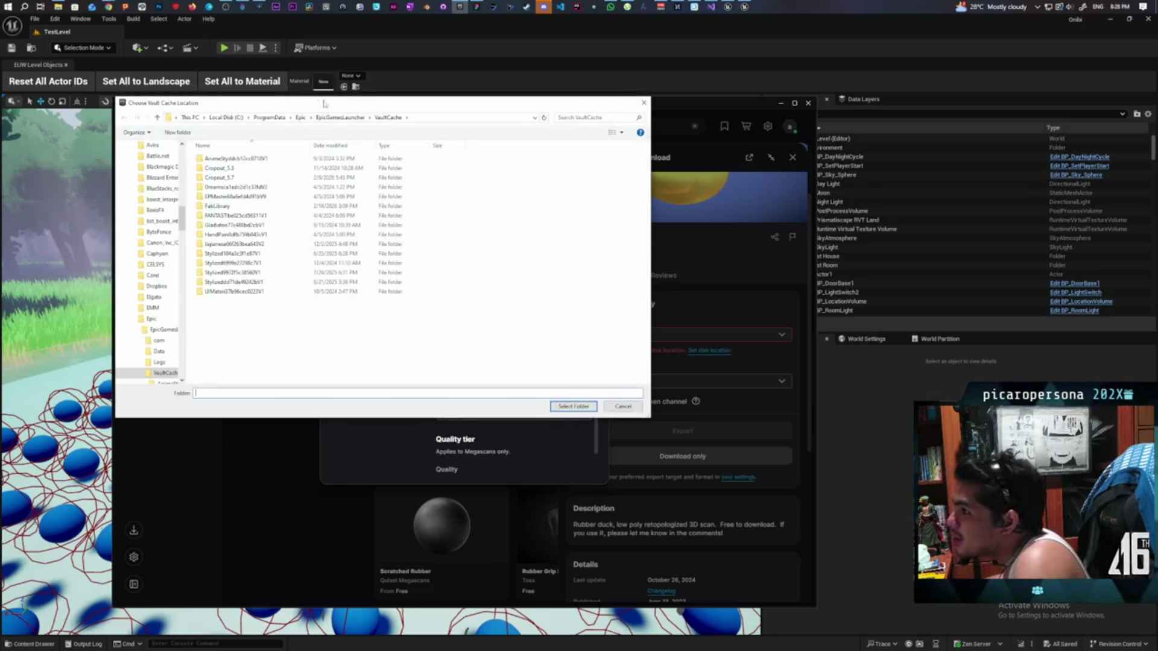
left_click_drag(300, 106, 214, 62)
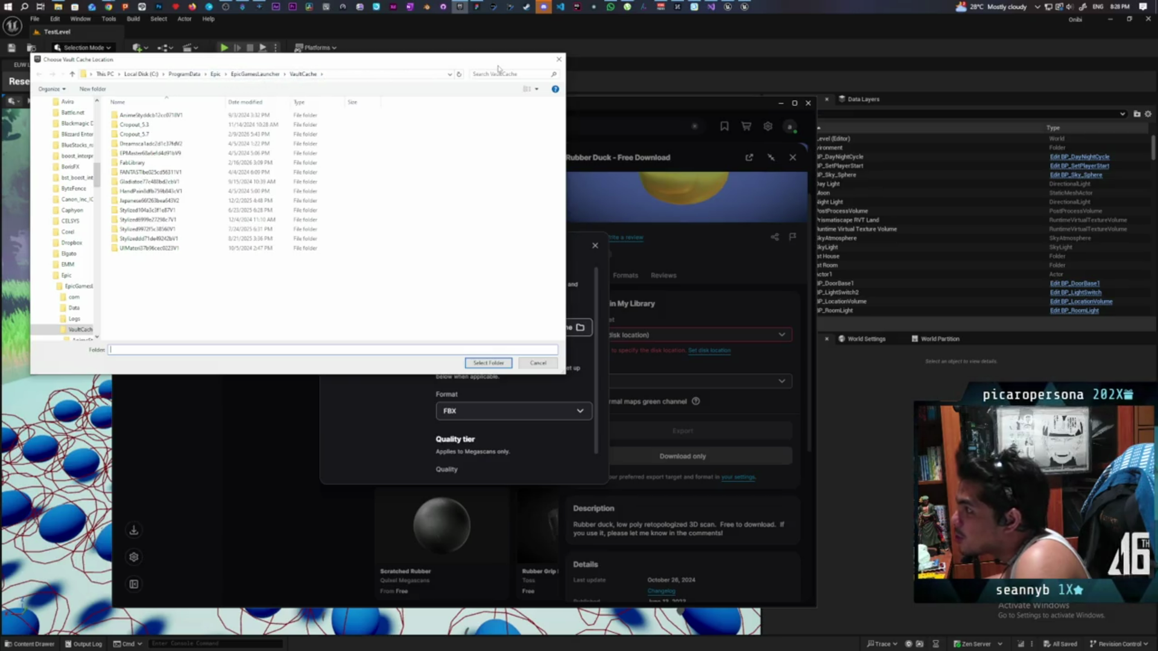
left_click(559, 59)
left_click(595, 246)
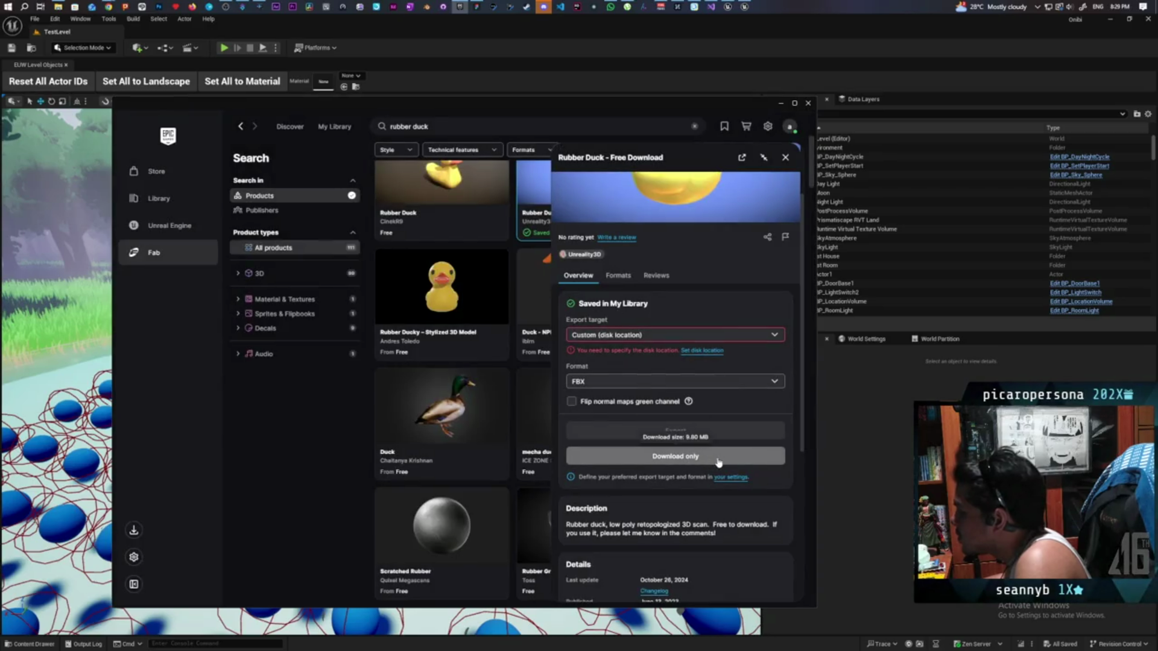
Switch the export target to Unreal Engine 5.7 and download the duck to disk.
left_click(693, 335)
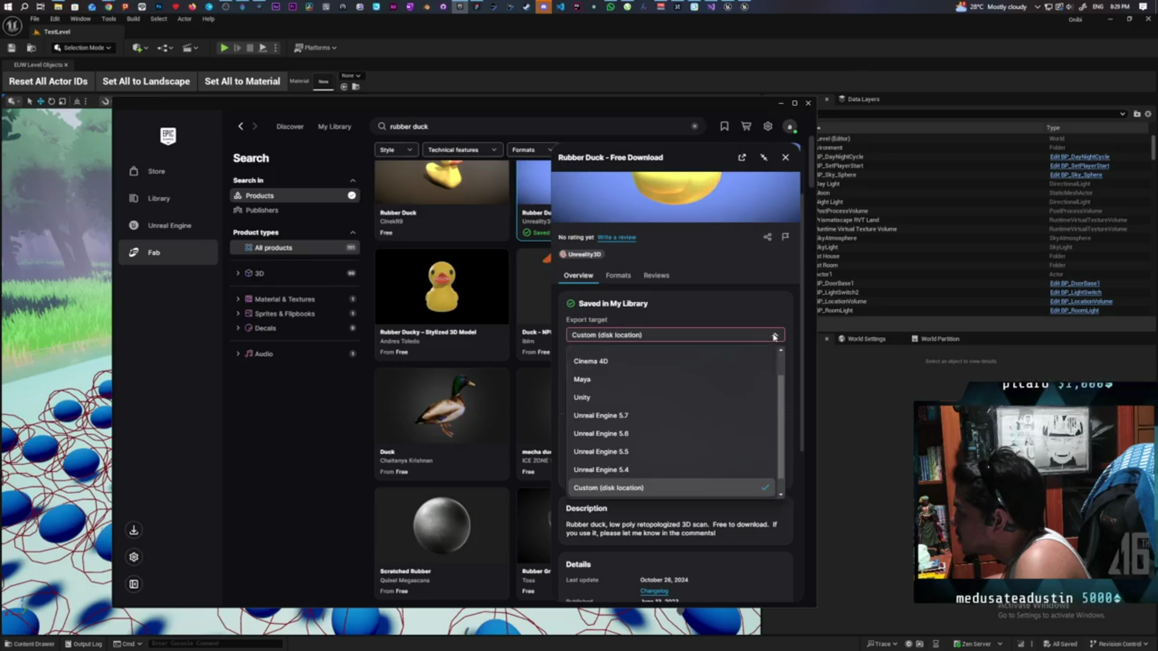
left_click(686, 416)
left_click(694, 443)
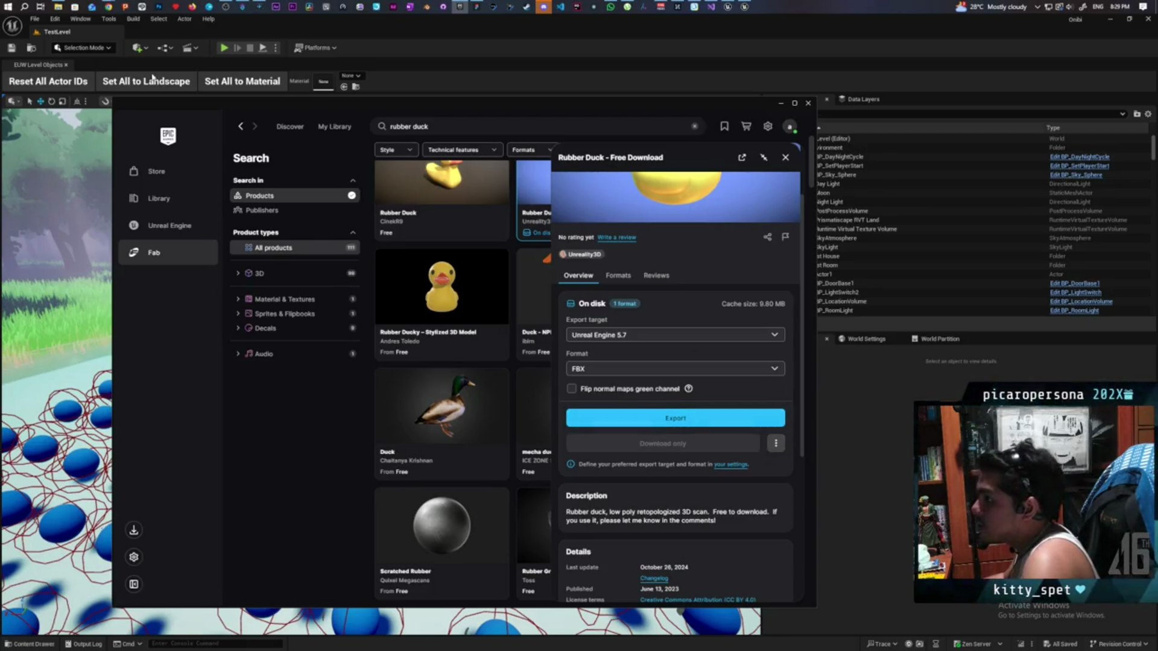
Open the downloaded duck's files on disk from its more-options menu.
left_click(59, 8)
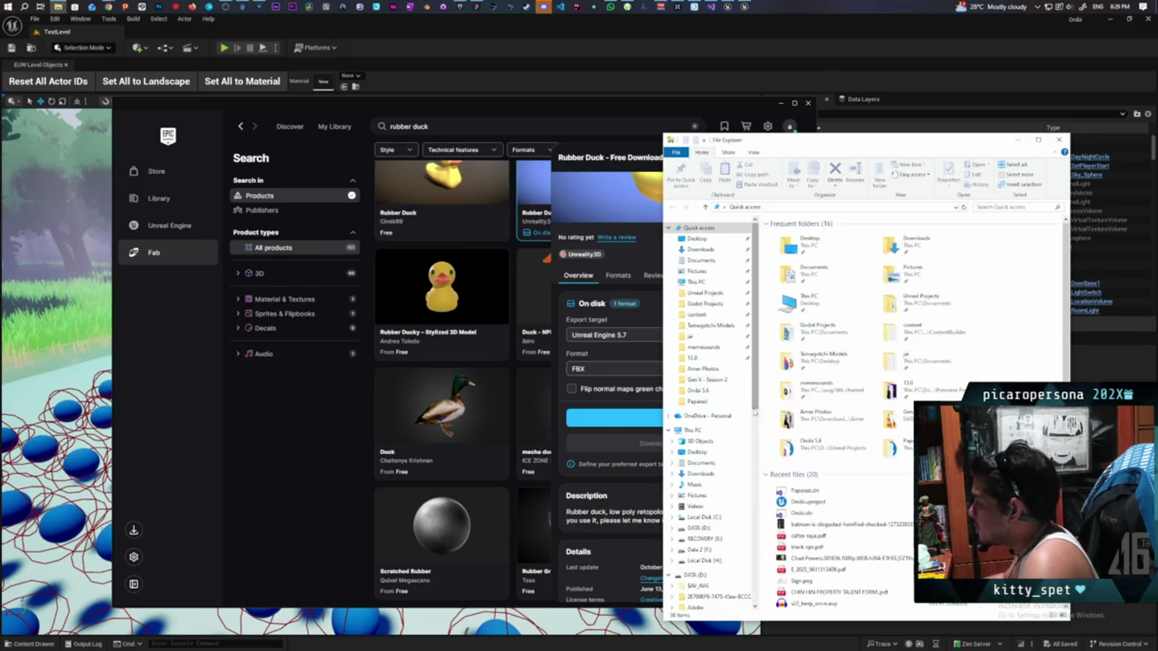
left_click(1019, 140)
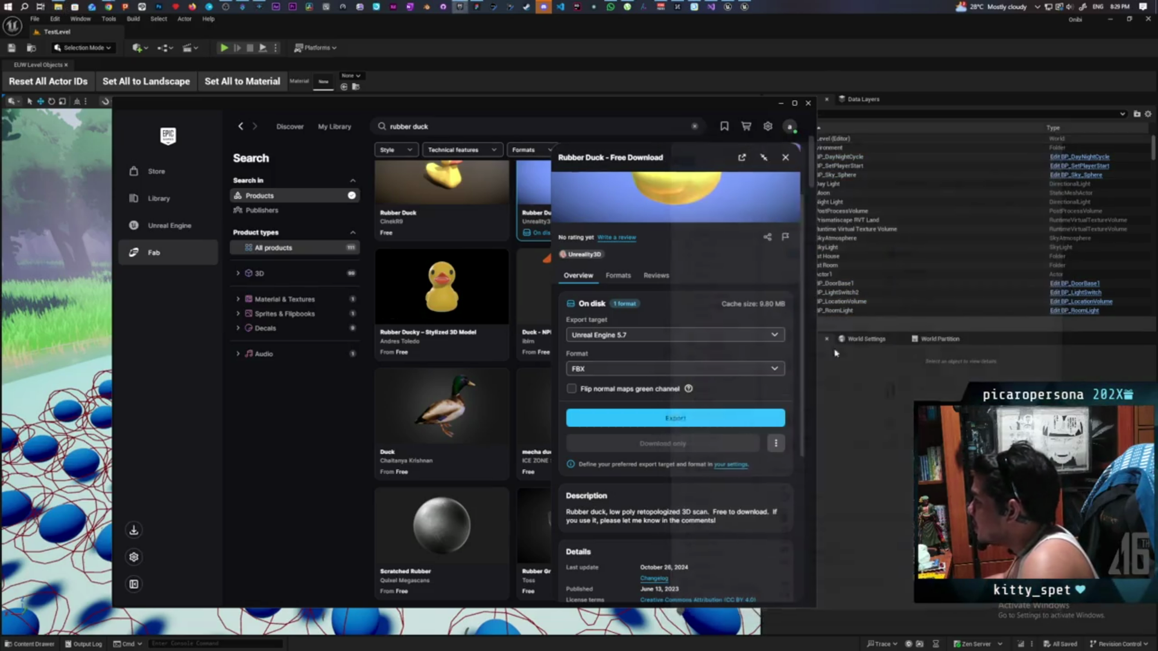
mouse_move(630, 308)
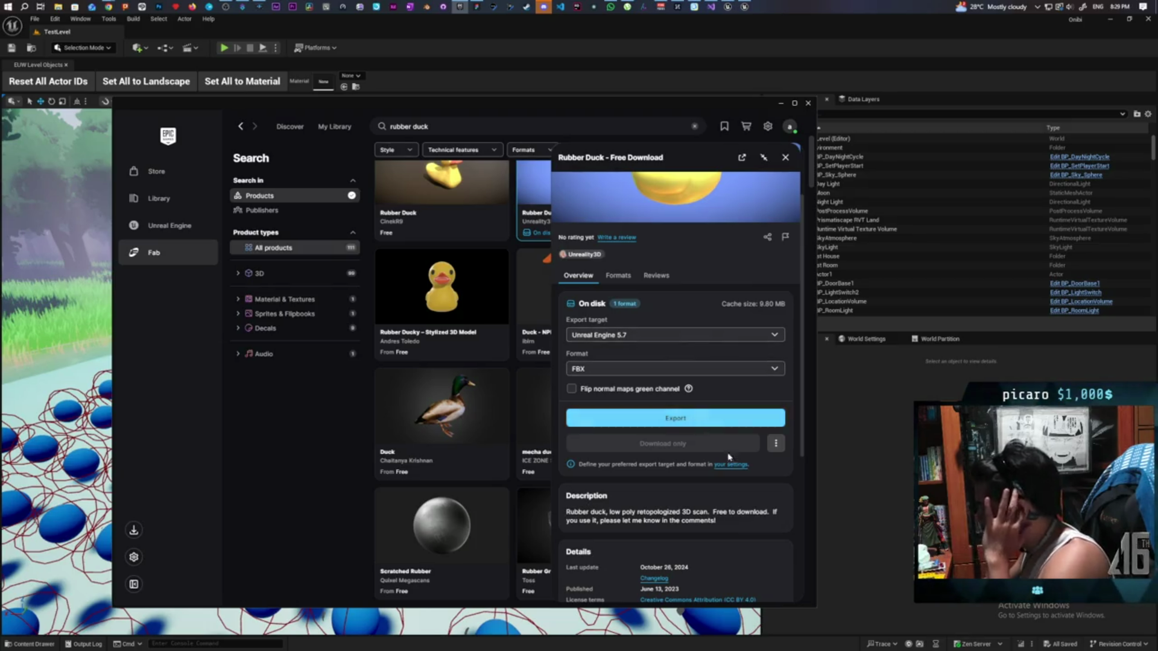
left_click(775, 445)
left_click(738, 486)
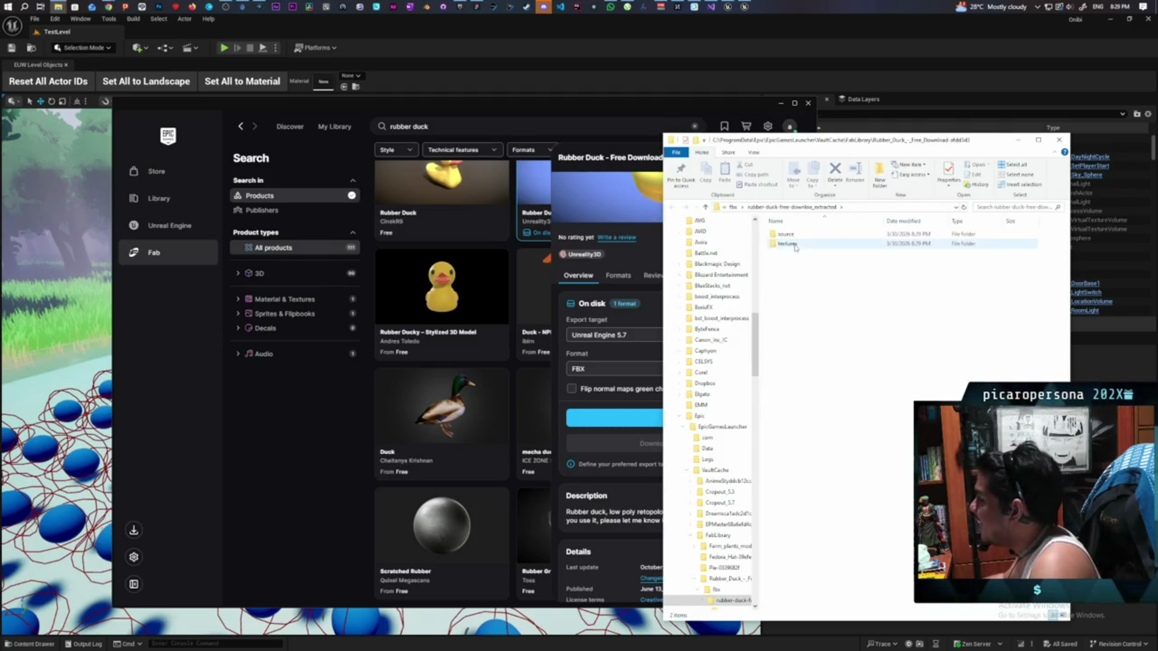
Select RubberDuck.fbx in the source folder, then return to Unreal's Content Drawer.
double_click(788, 235)
left_click(809, 236)
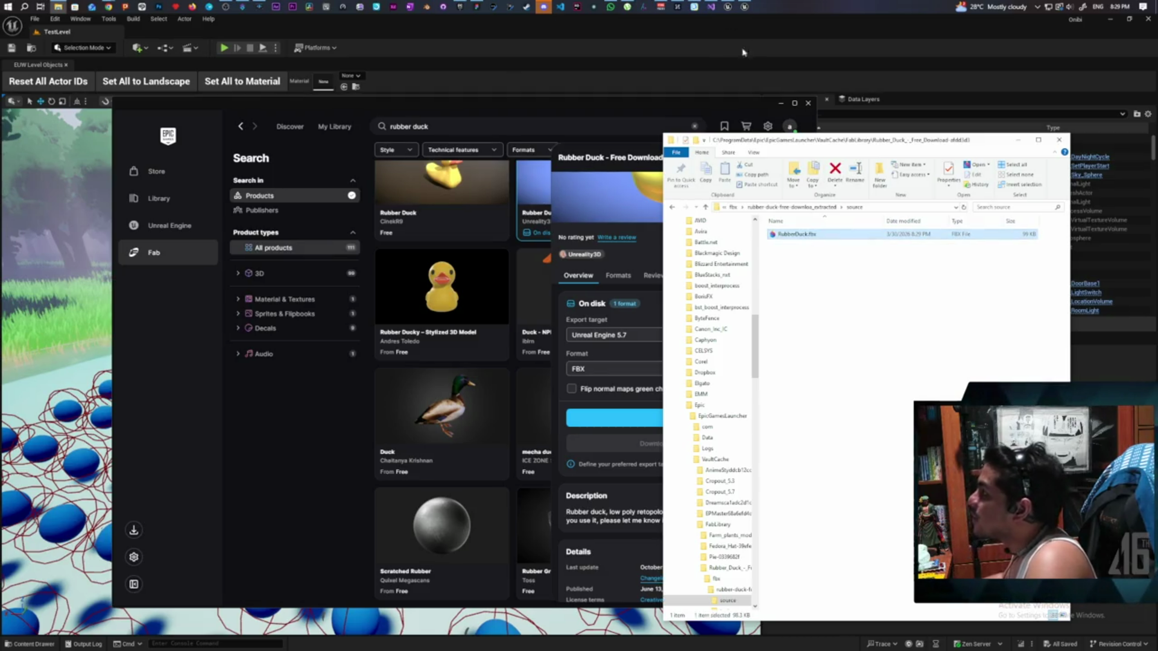
left_click(334, 31)
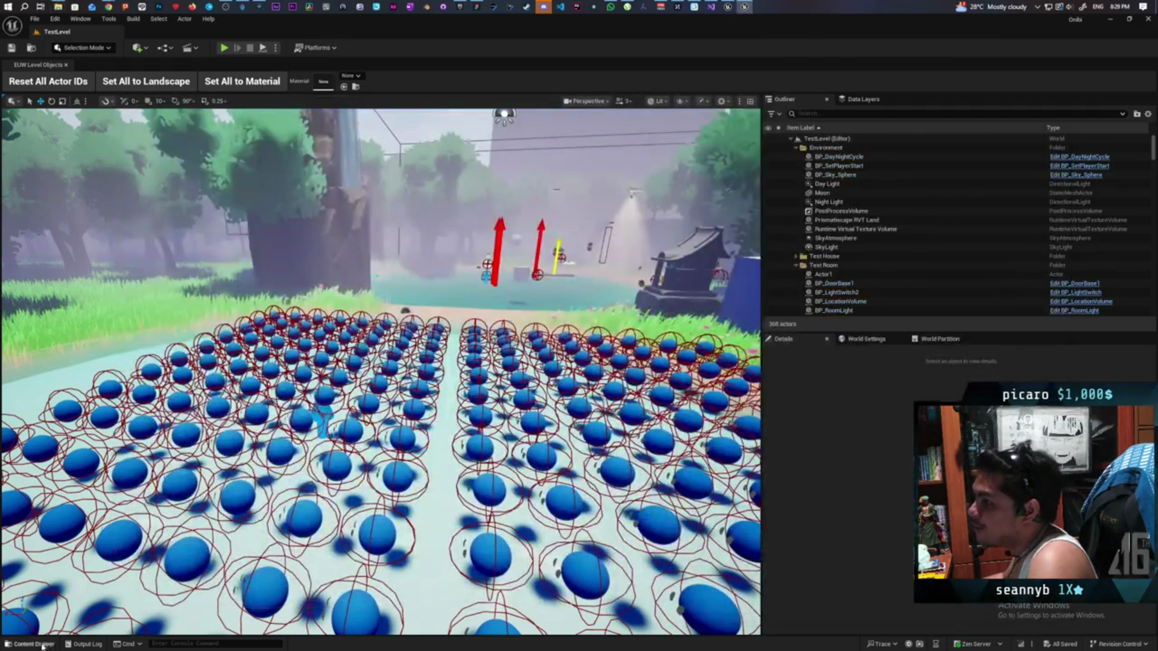
key("ctrl+space")
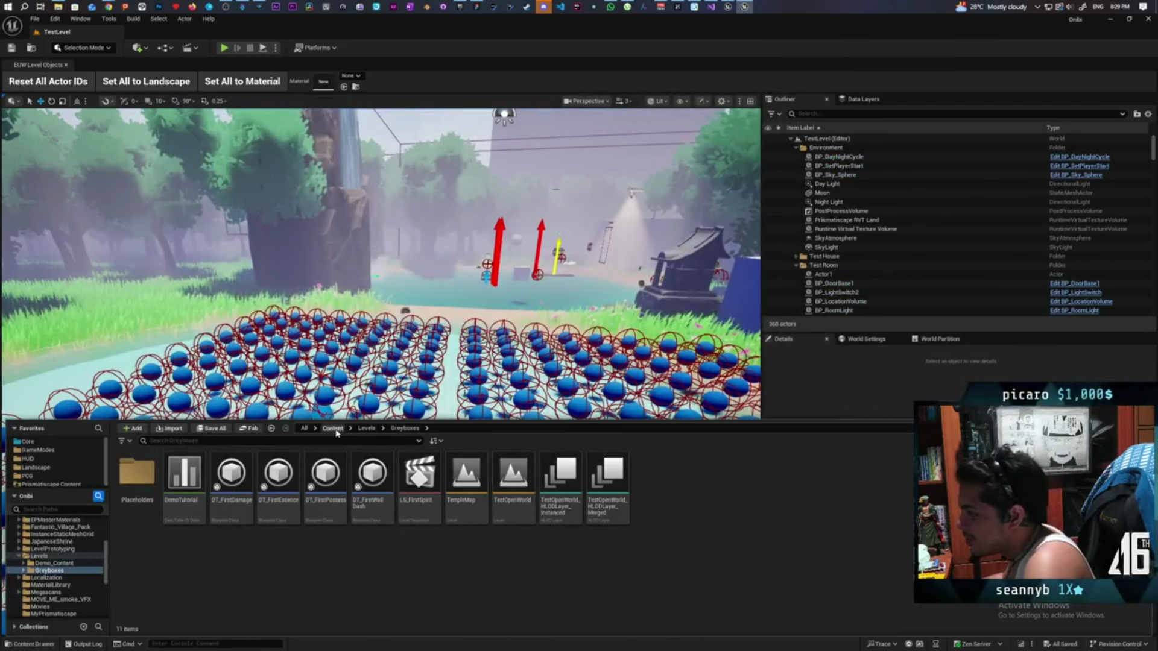
Browse Core and MiscellaneousProps, settle in Content > Art, and bring the RubberDuck.fbx folder forward.
left_click(333, 428)
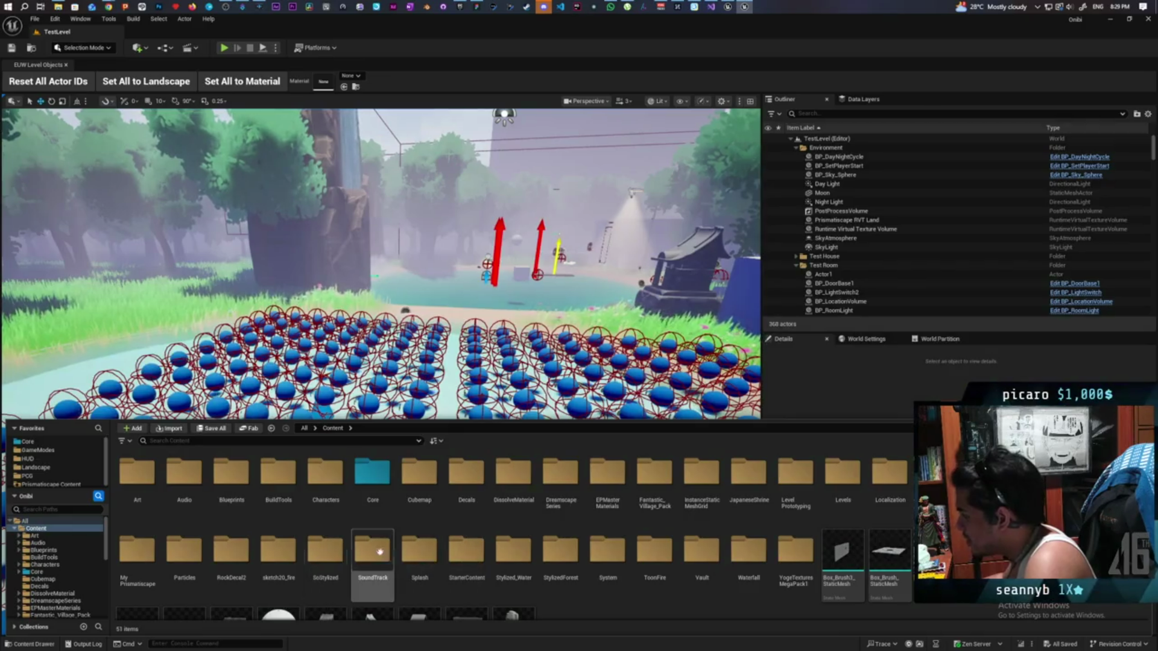
double_click(367, 483)
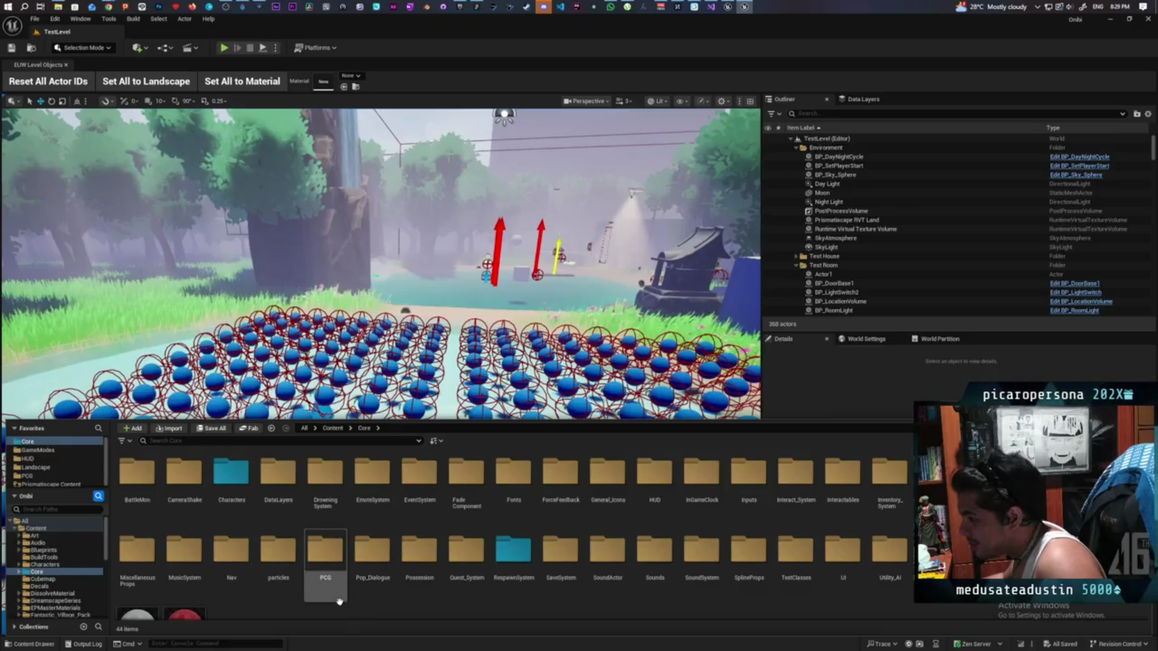
double_click(138, 551)
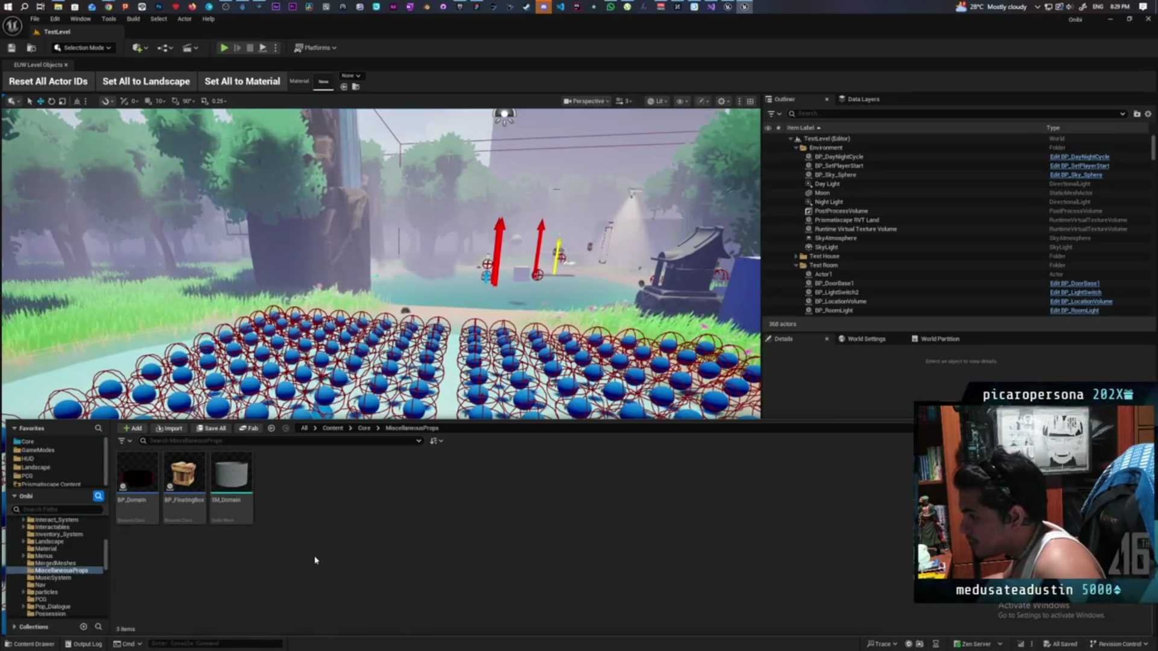
left_click(365, 428)
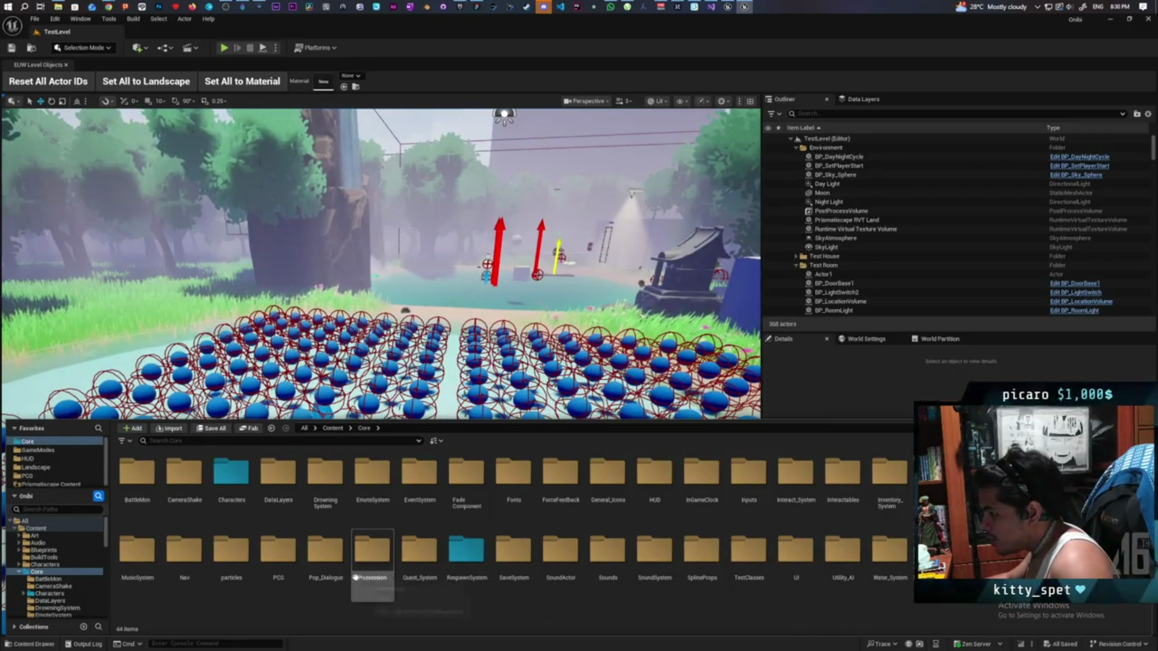
left_click(333, 427)
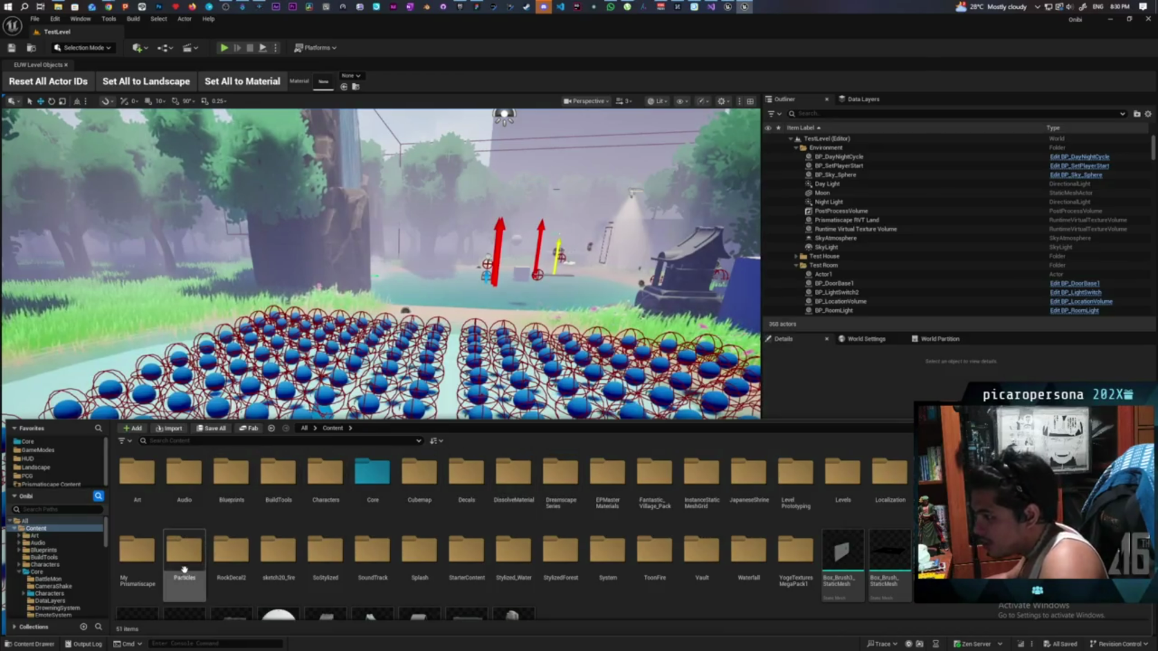
double_click(138, 476)
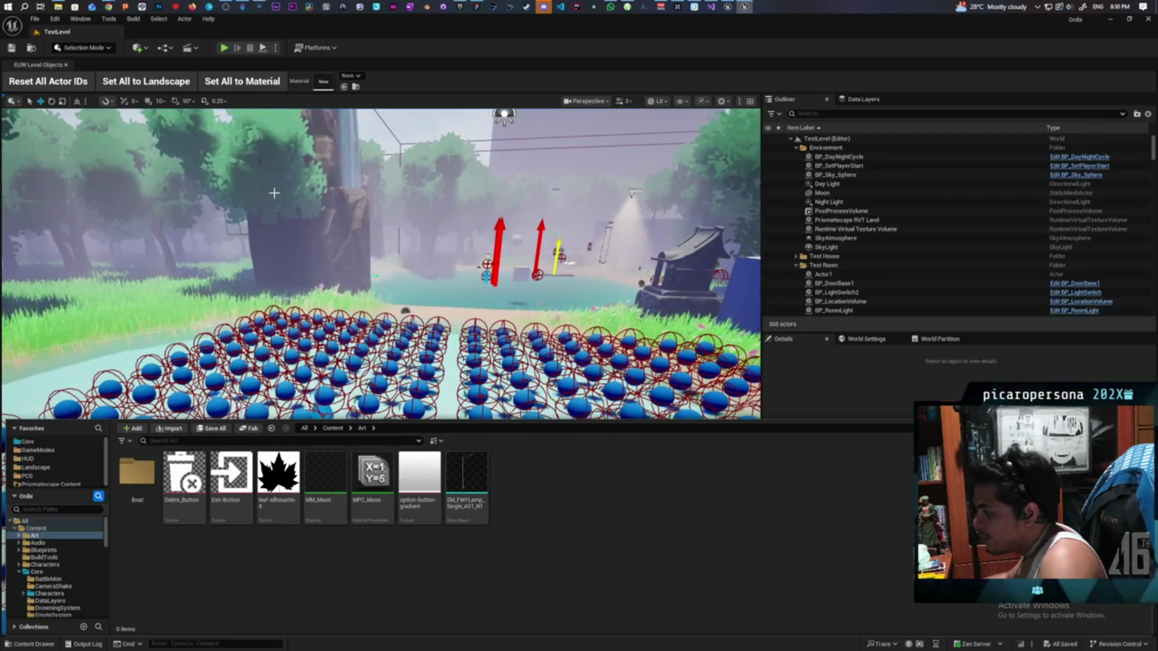
left_click(58, 7)
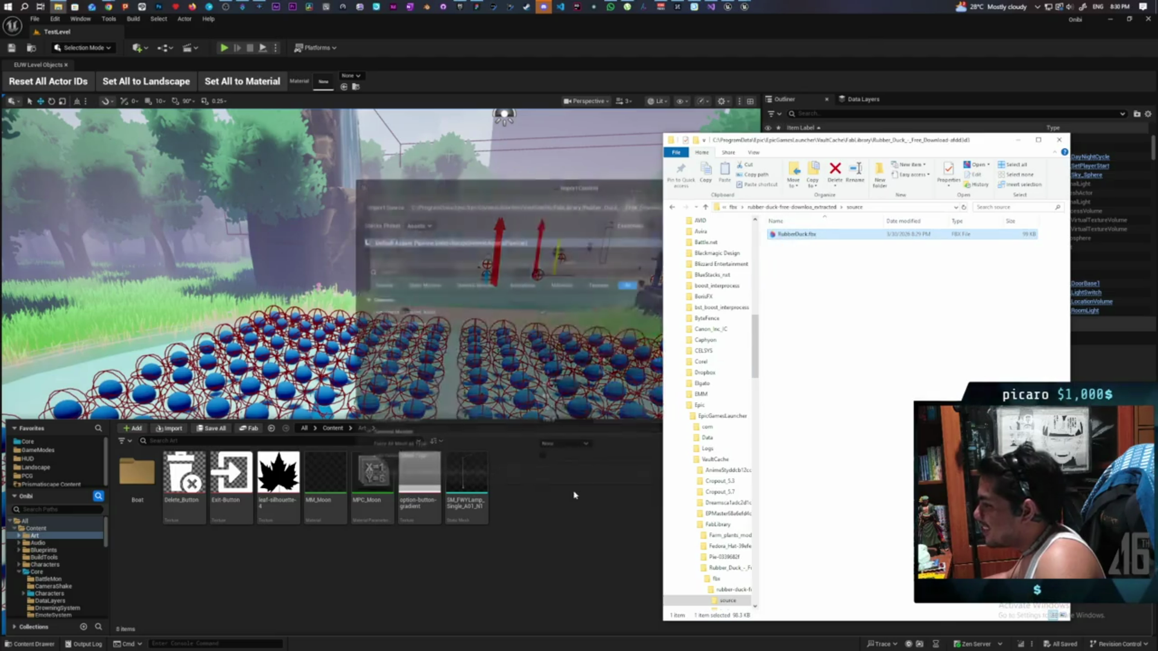
Import RubberDuck.fbx into the Art folder with the shown import options.
left_click(567, 479)
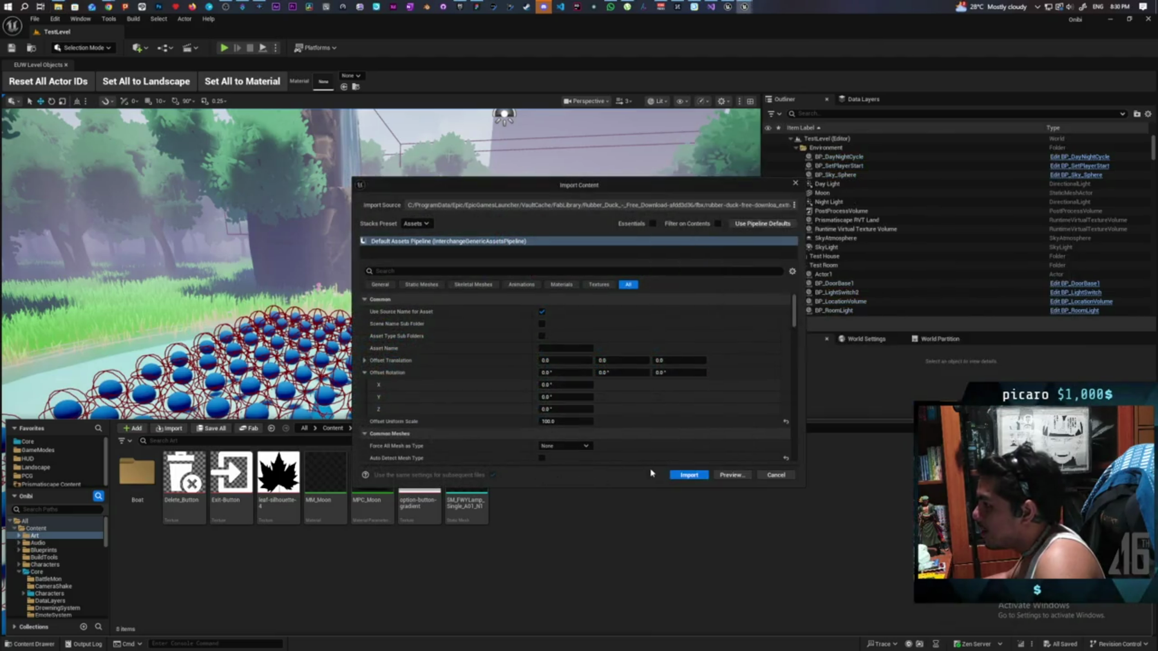
left_click(689, 475)
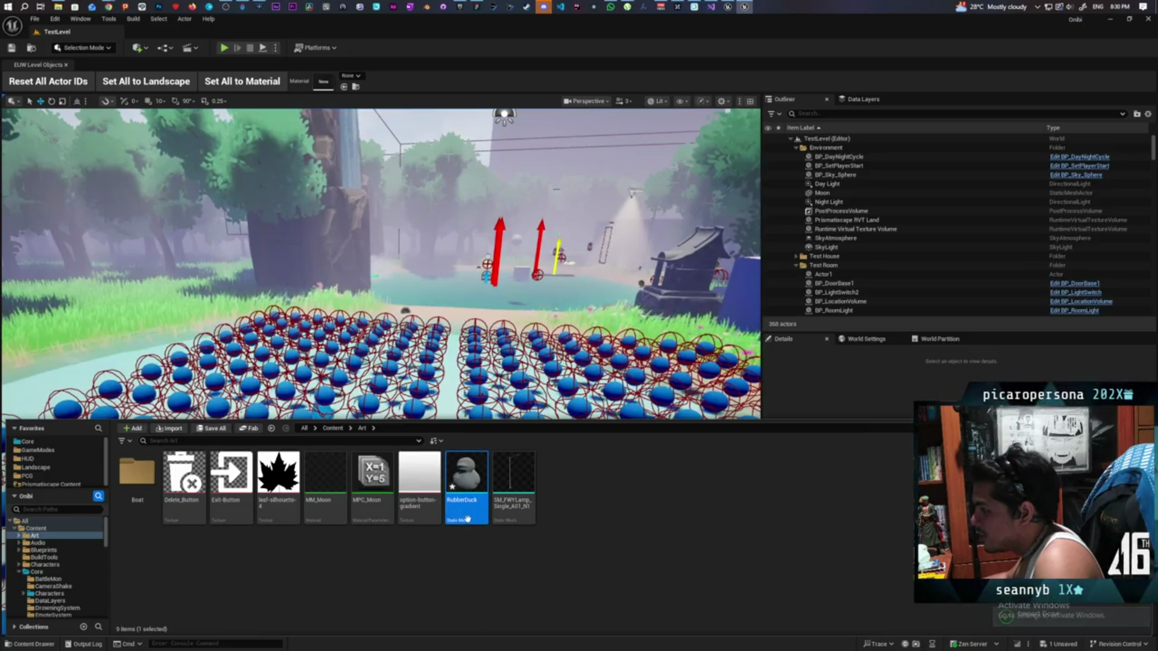
left_click(543, 574)
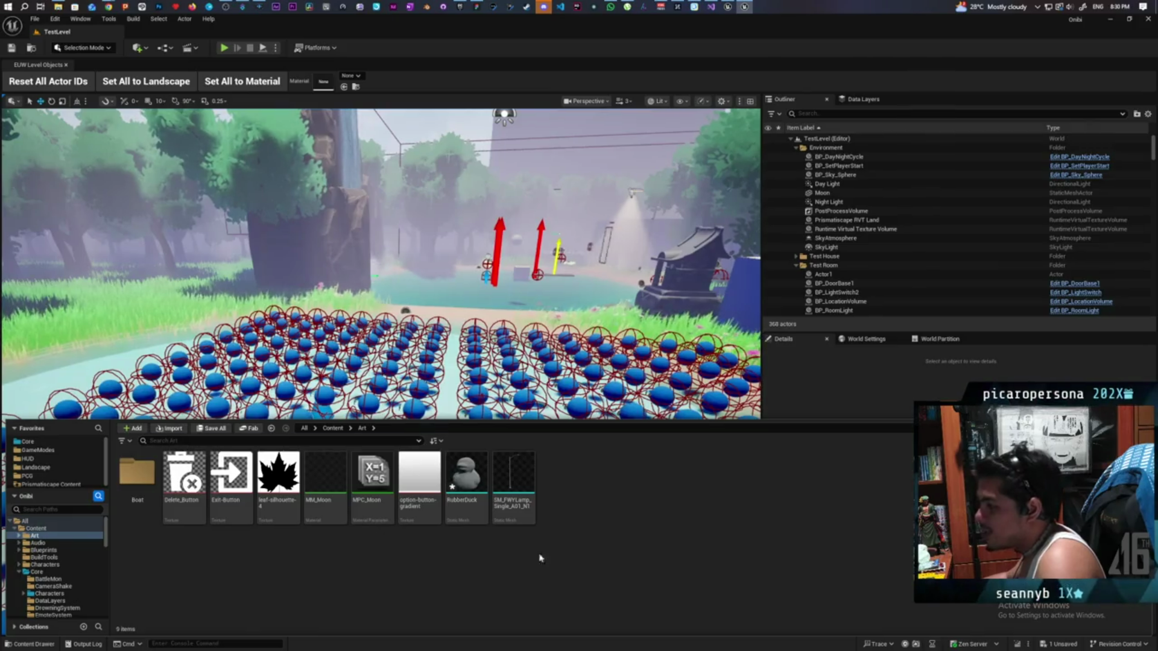
Create a RubberDuck folder in Art, move the RubberDuck mesh into it, and open it.
right_click(582, 507)
left_click(609, 194)
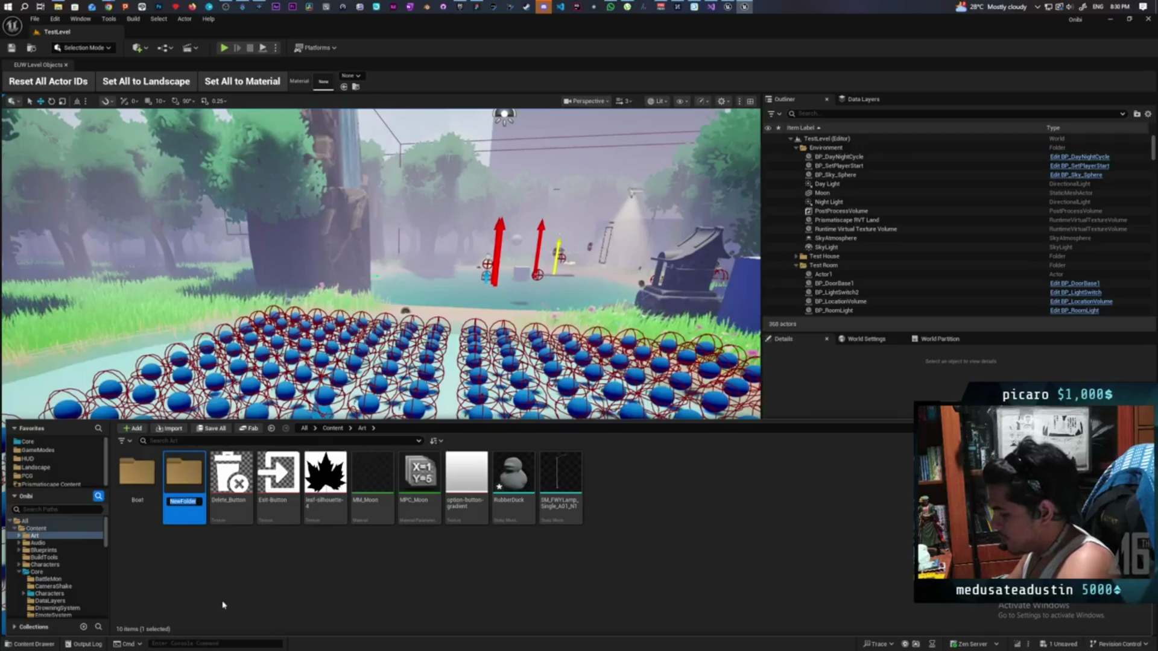
type("bber")
key("BackSpace")
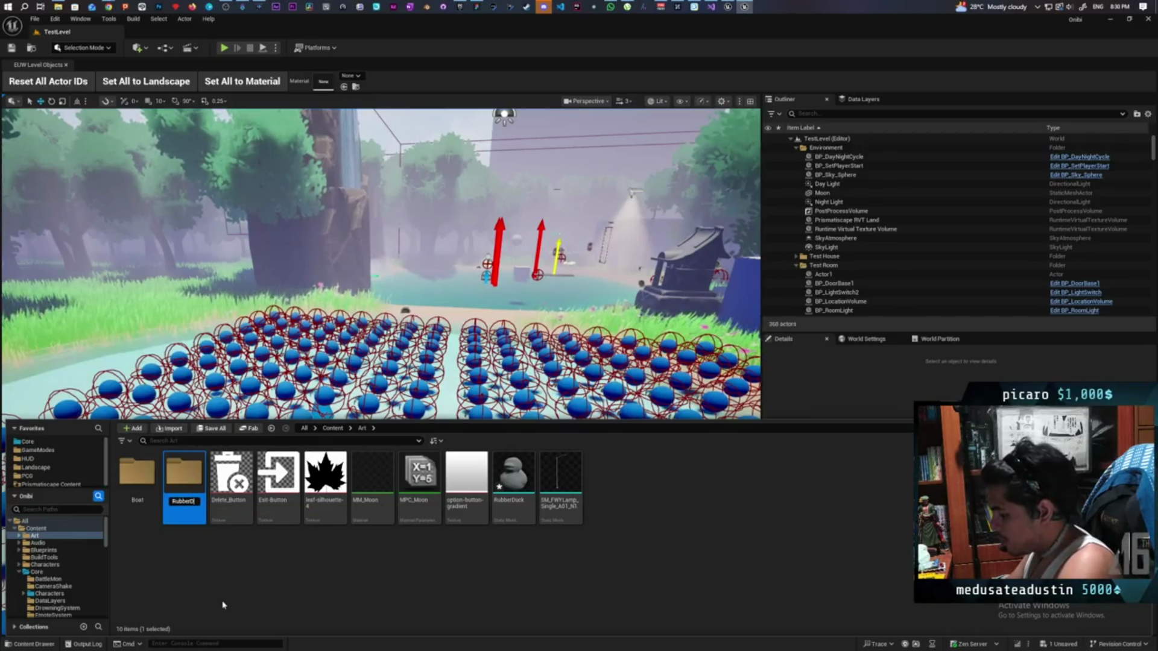
left_click(240, 624)
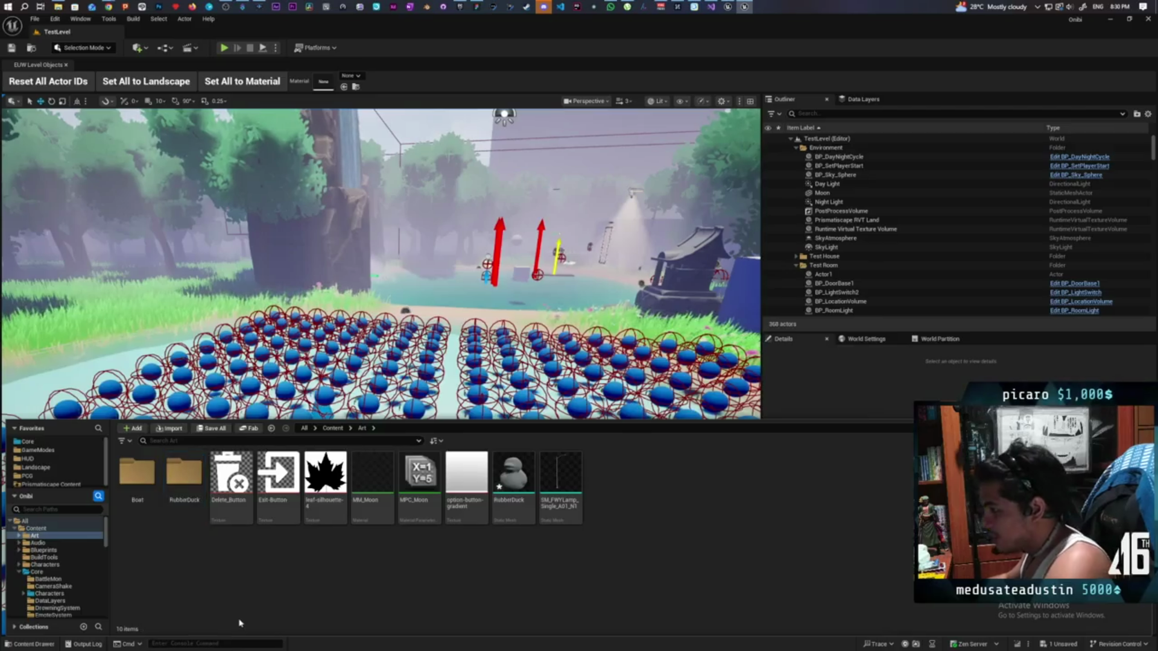
left_click(513, 483)
mouse_move(513, 482)
left_mouse_down()
mouse_move(339, 590)
mouse_move(185, 475)
left_mouse_up()
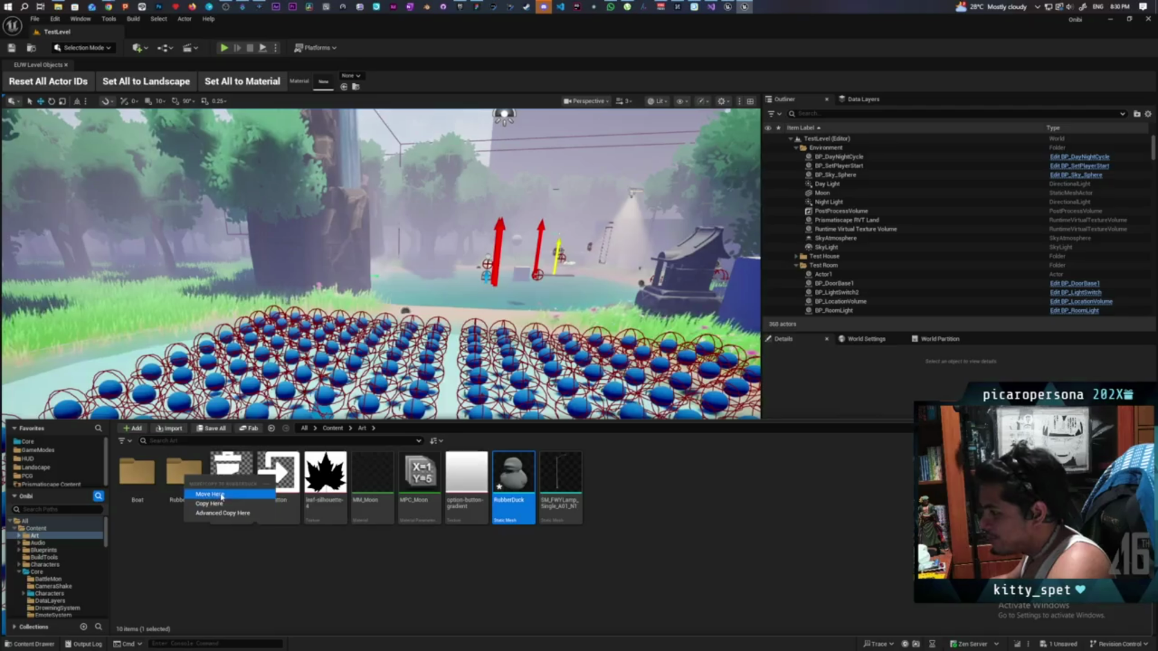
left_click(193, 486)
double_click(193, 485)
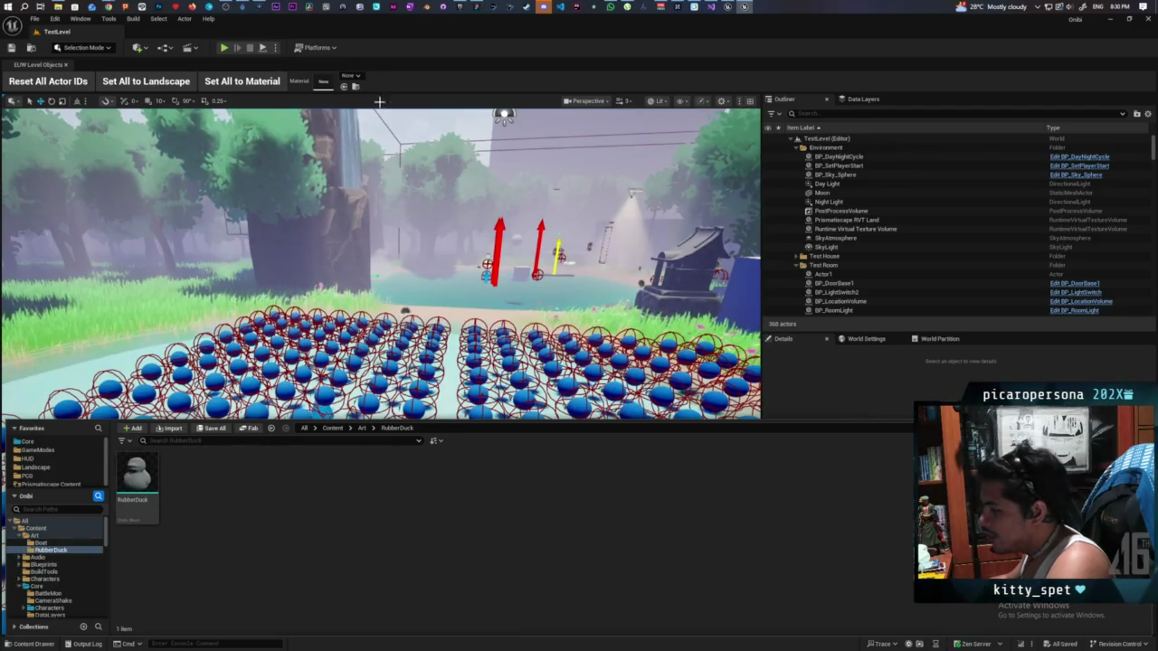
Drag RubberDuck_BaseColor and RubberDuck_Roughness PNGs from the textures folder into the RubberDuck folder.
mouse_move(111, 7)
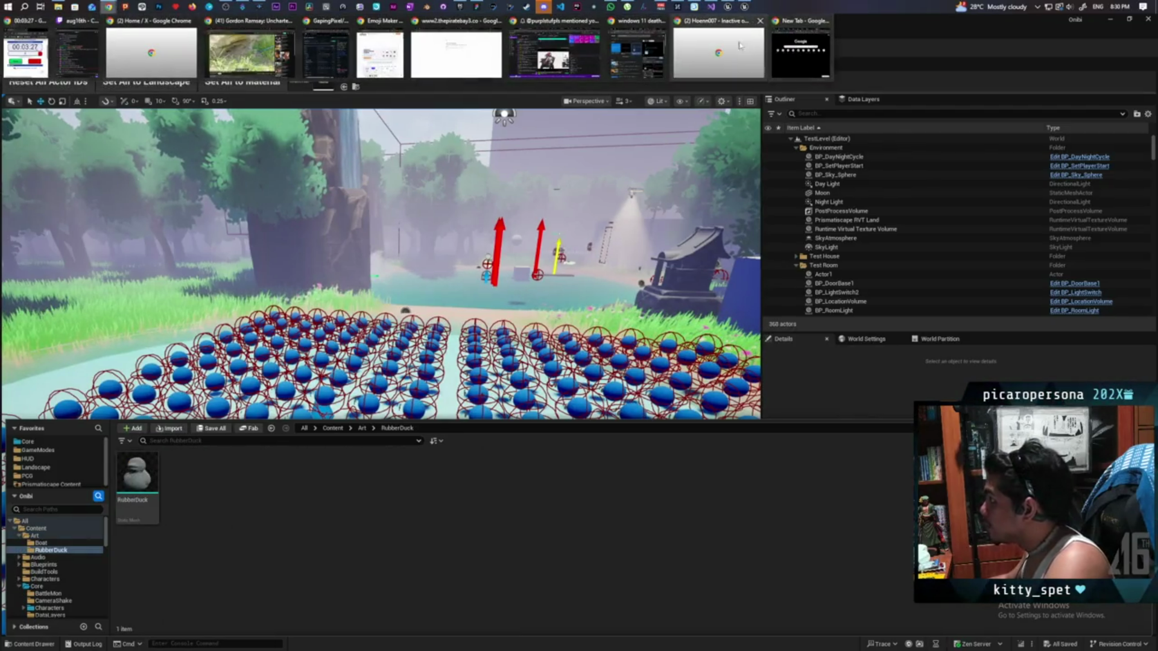
left_click(59, 7)
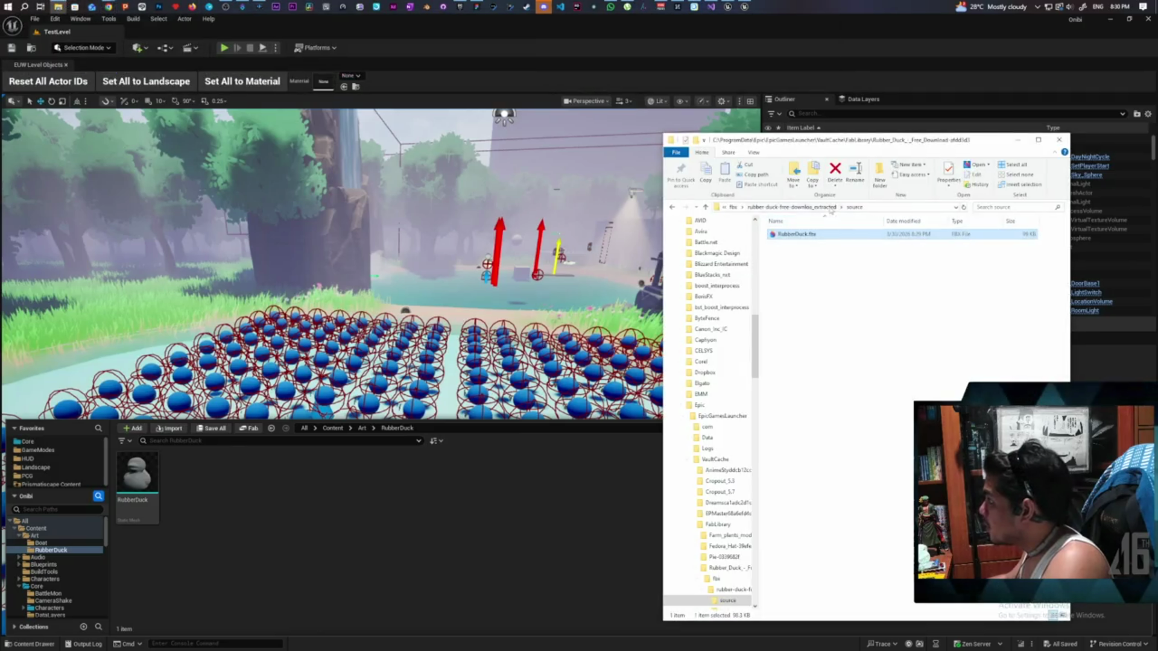
double_click(787, 233)
left_click(803, 245)
double_click(803, 245)
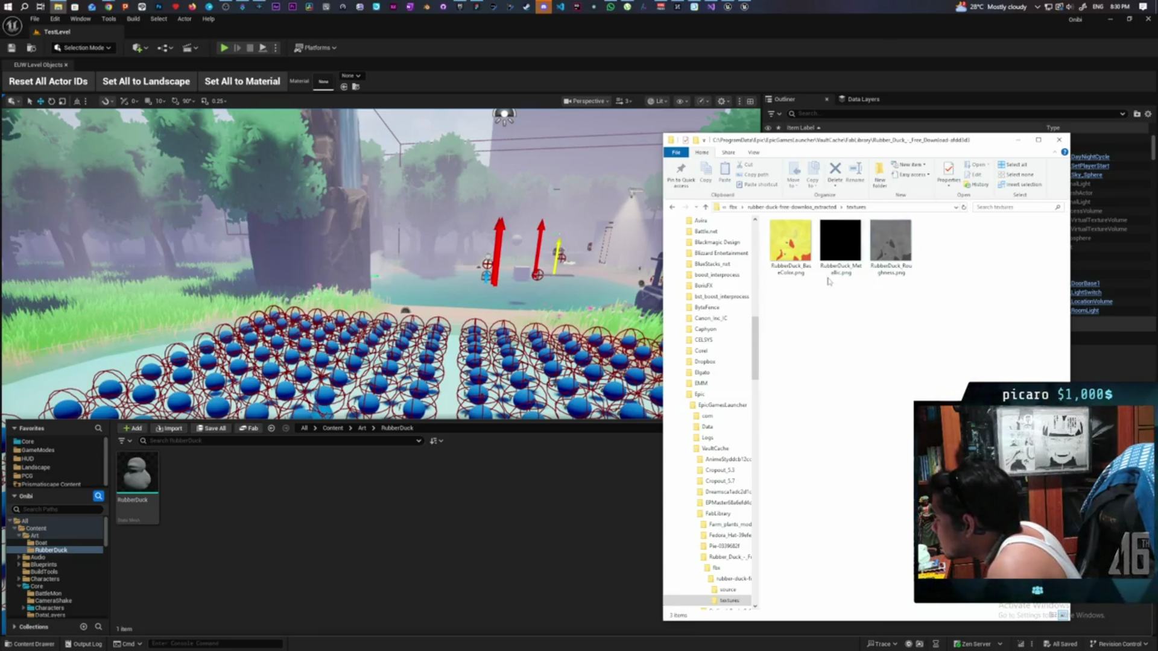
left_click(793, 252)
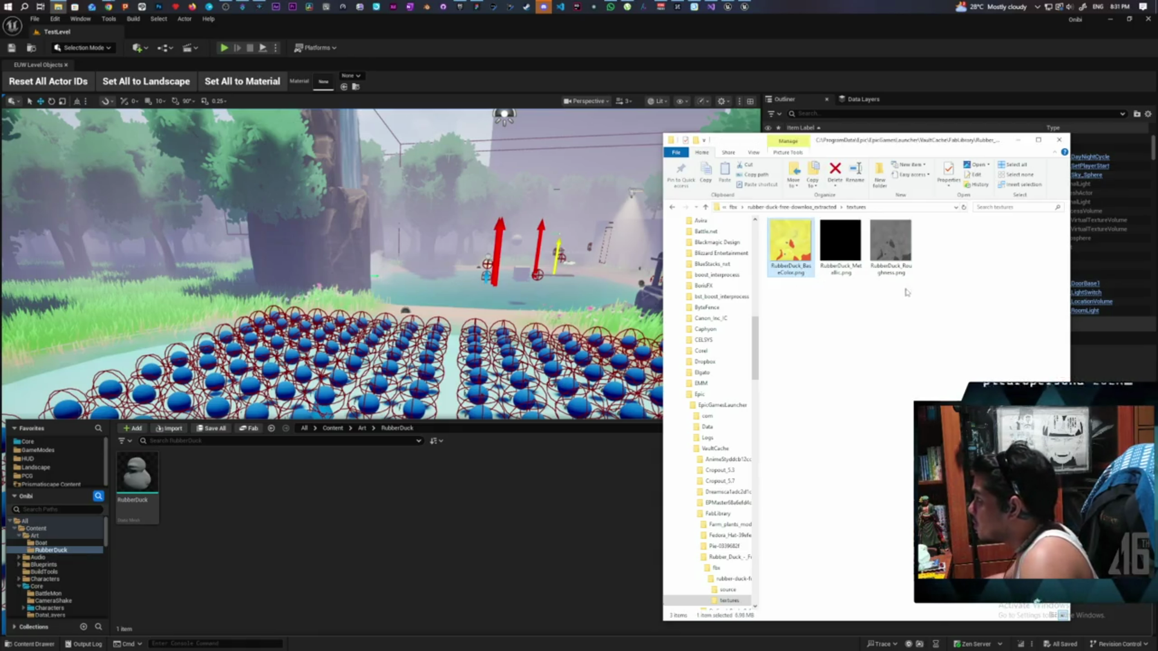
left_click(893, 251)
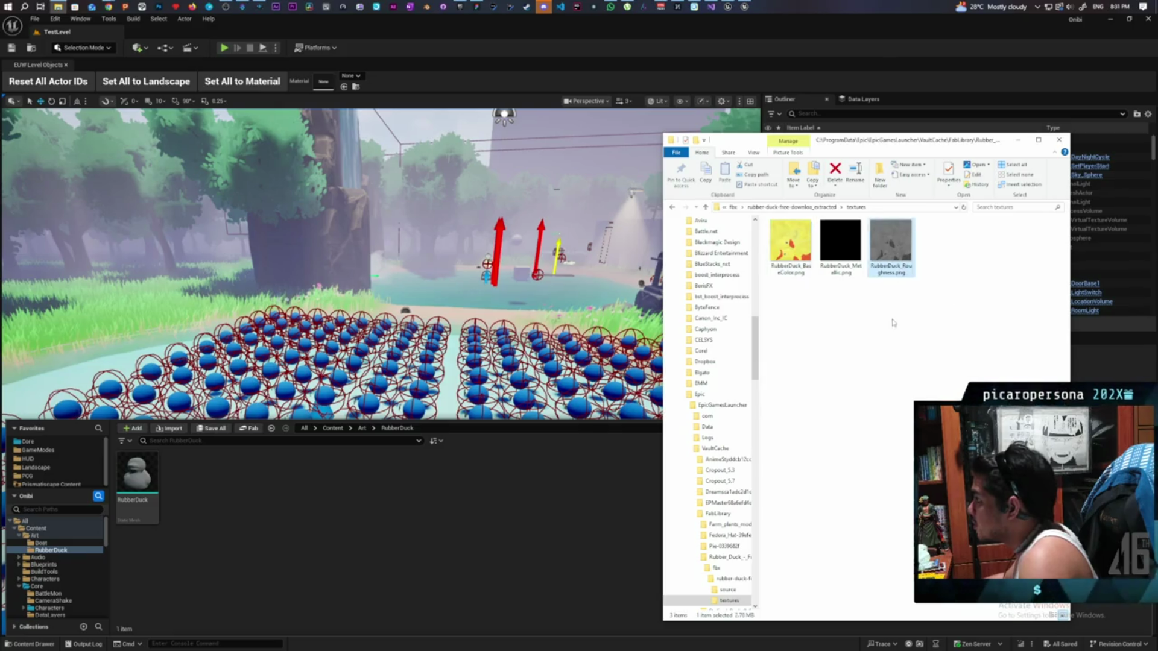
left_click(800, 256, "ctrl")
mouse_move(800, 257)
left_mouse_down()
mouse_move(781, 322)
mouse_move(398, 519)
left_mouse_up()
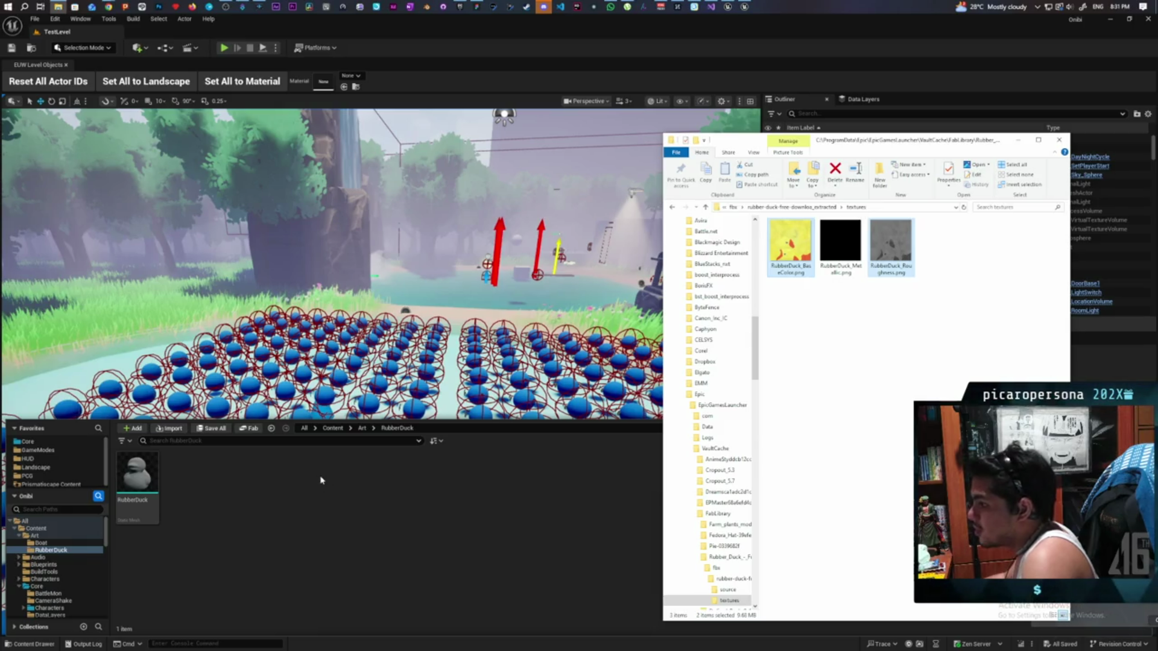
left_click(323, 535)
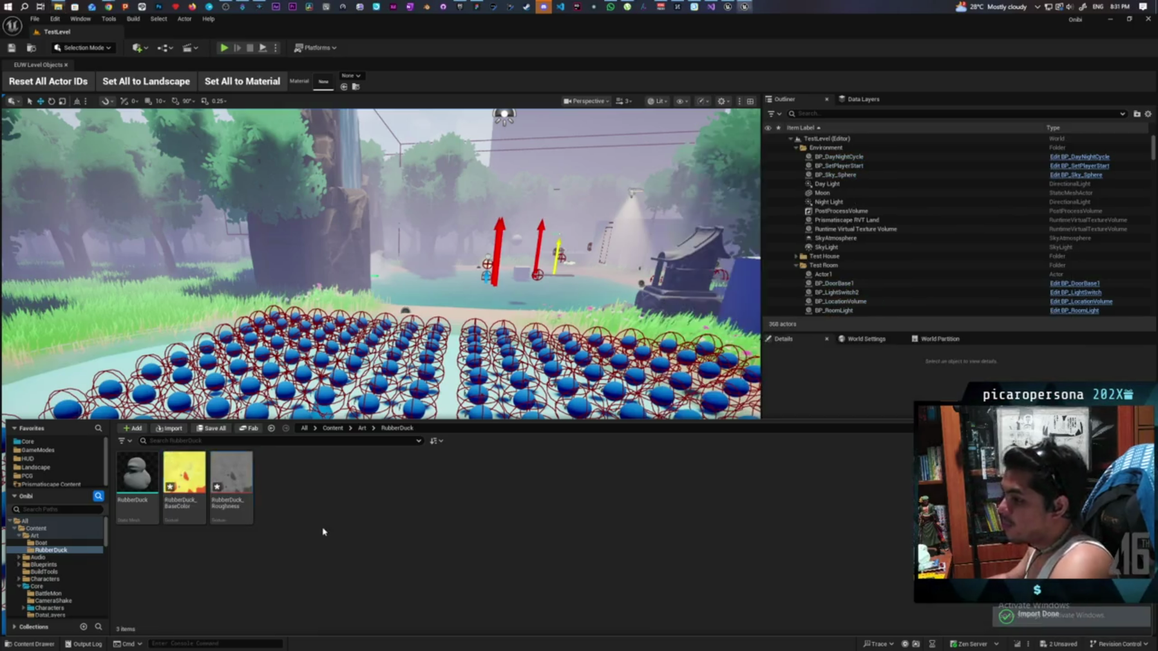
Create a new material named M_Duck in the RubberDuck folder.
right_click(290, 536)
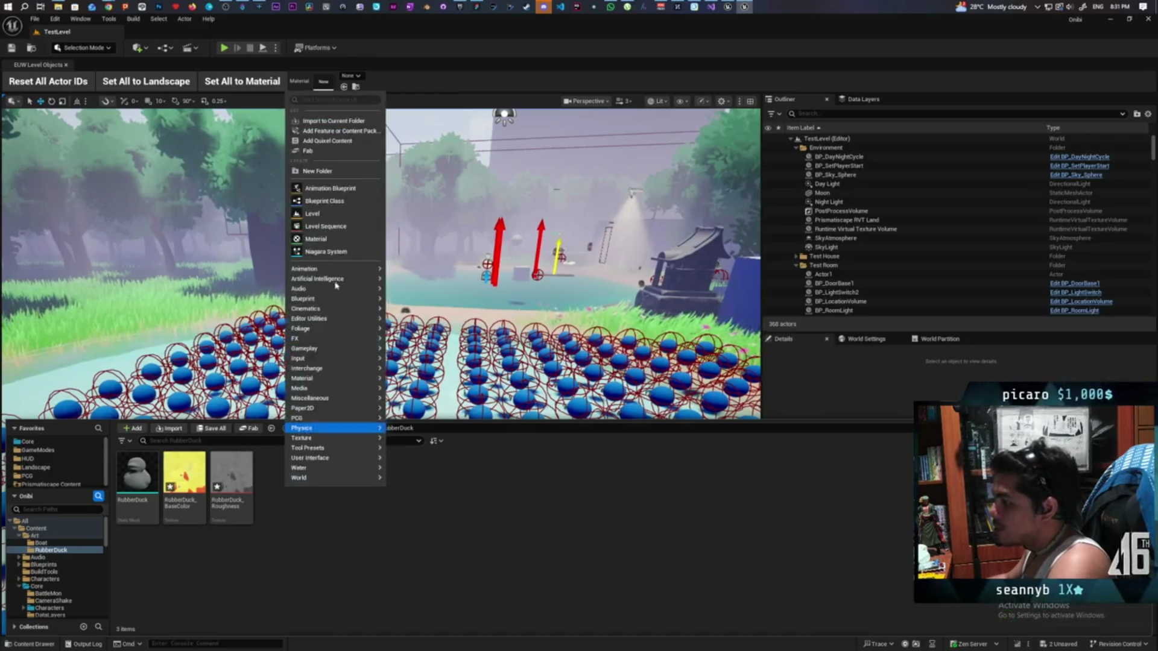
left_click(336, 239)
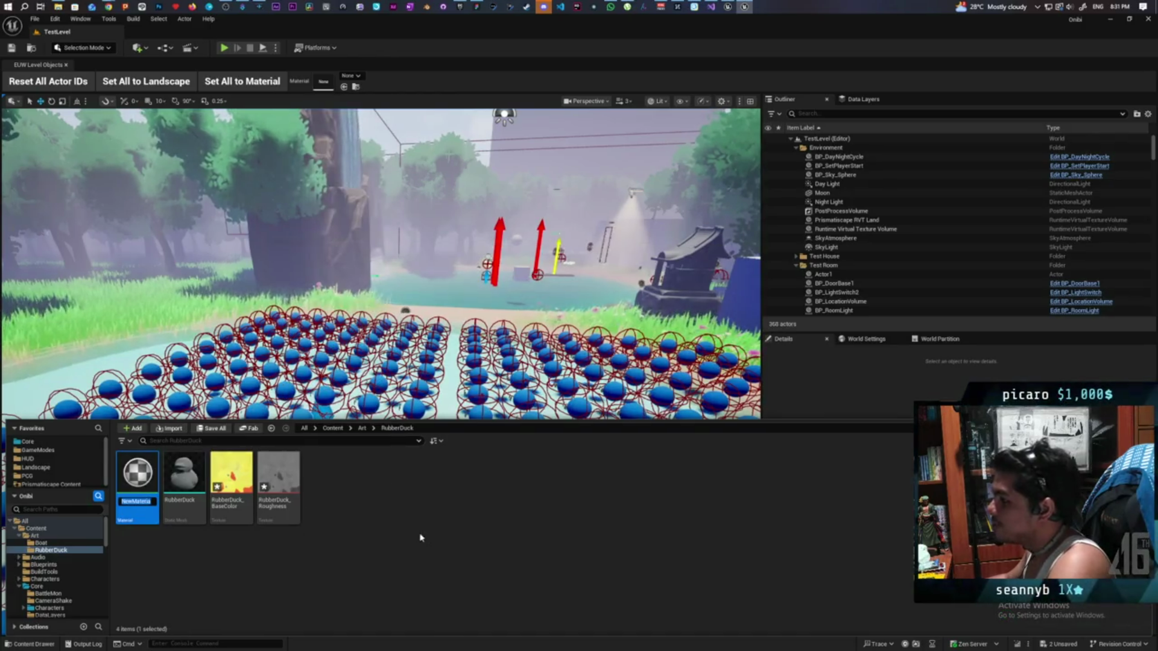
type("M_Duck")
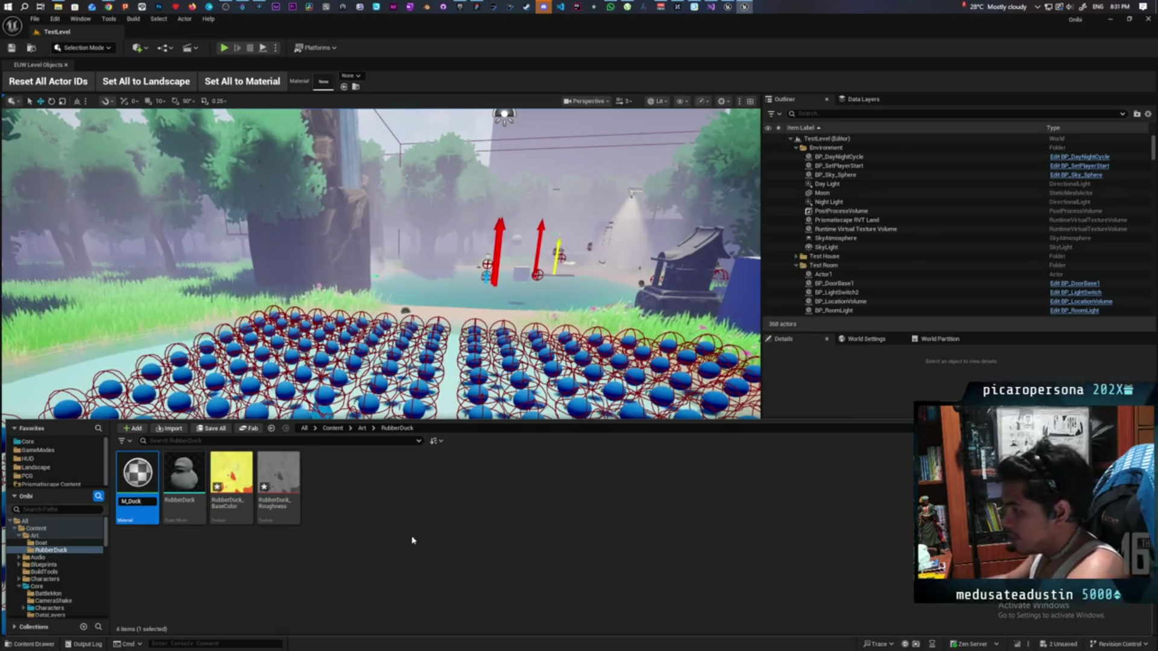
key("Return")
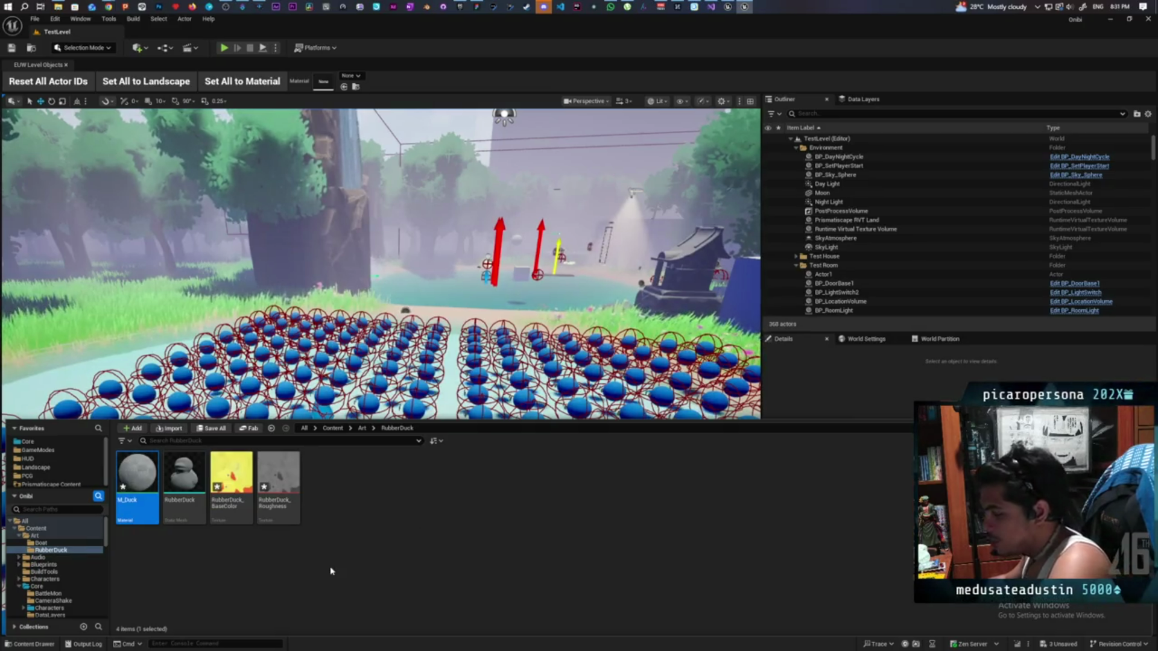
Assign M_Duck to the RubberDuck mesh's Element 0 slot, then open M_Duck for editing.
double_click(193, 488)
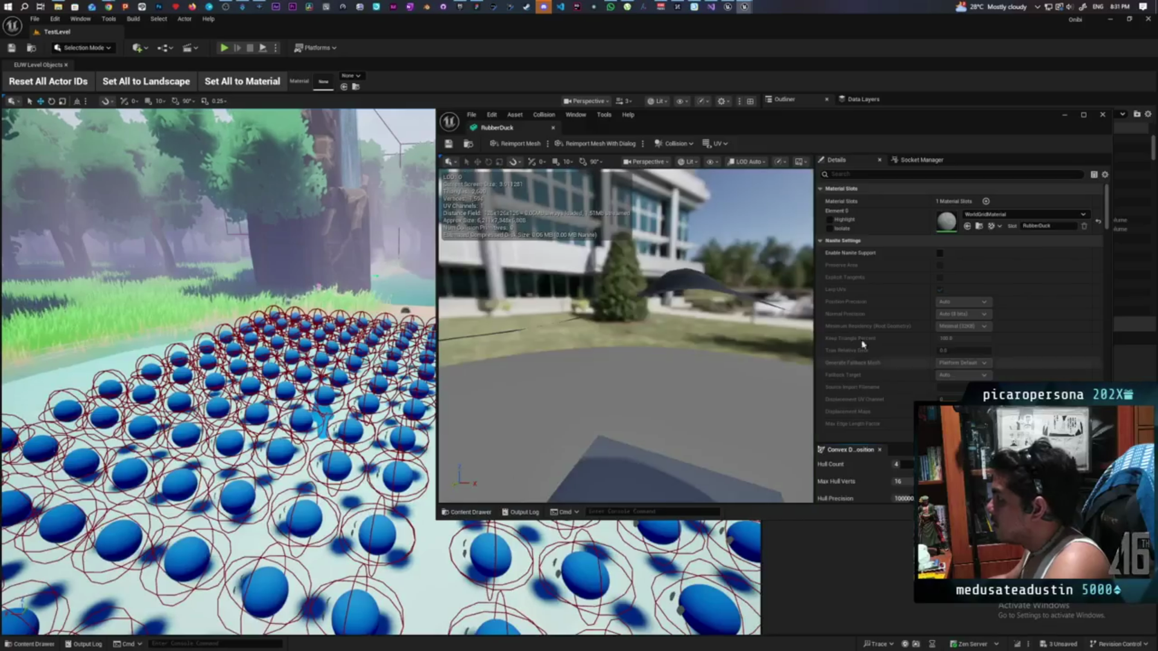
left_click(477, 513)
left_click(576, 426)
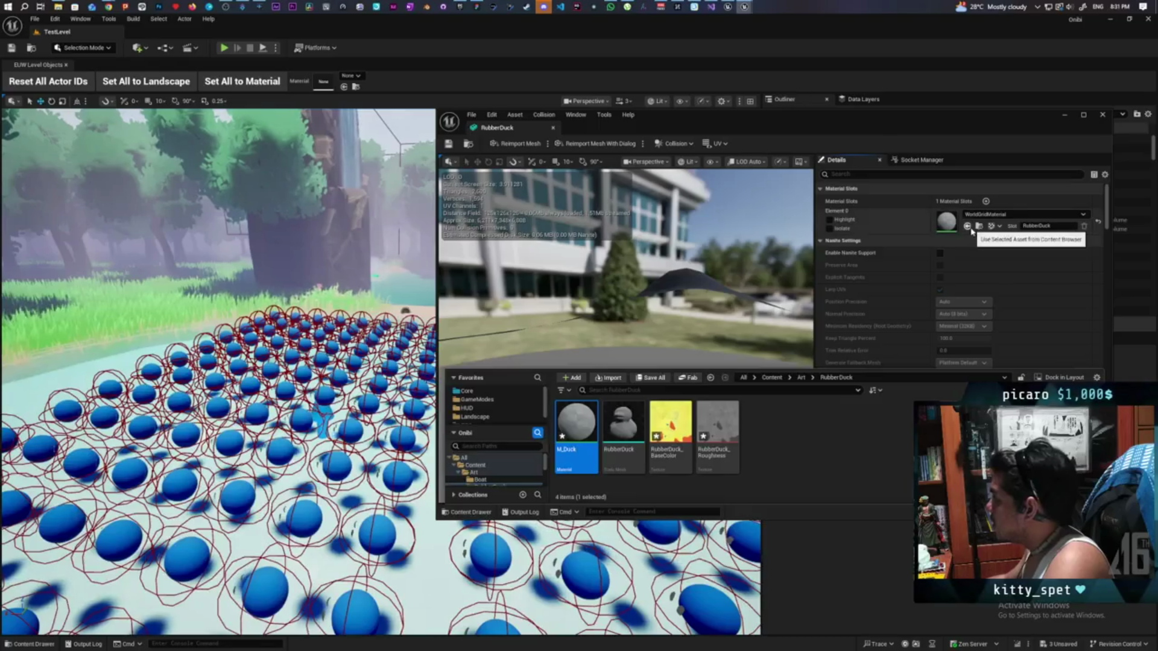
left_click(968, 227)
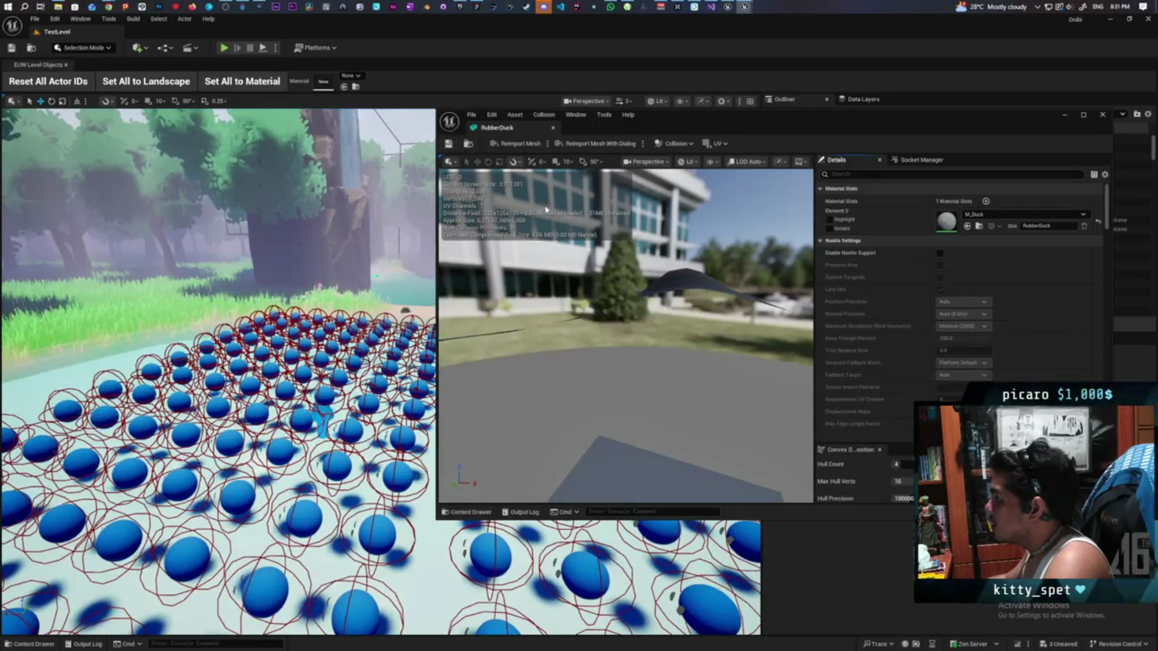
left_click(552, 128)
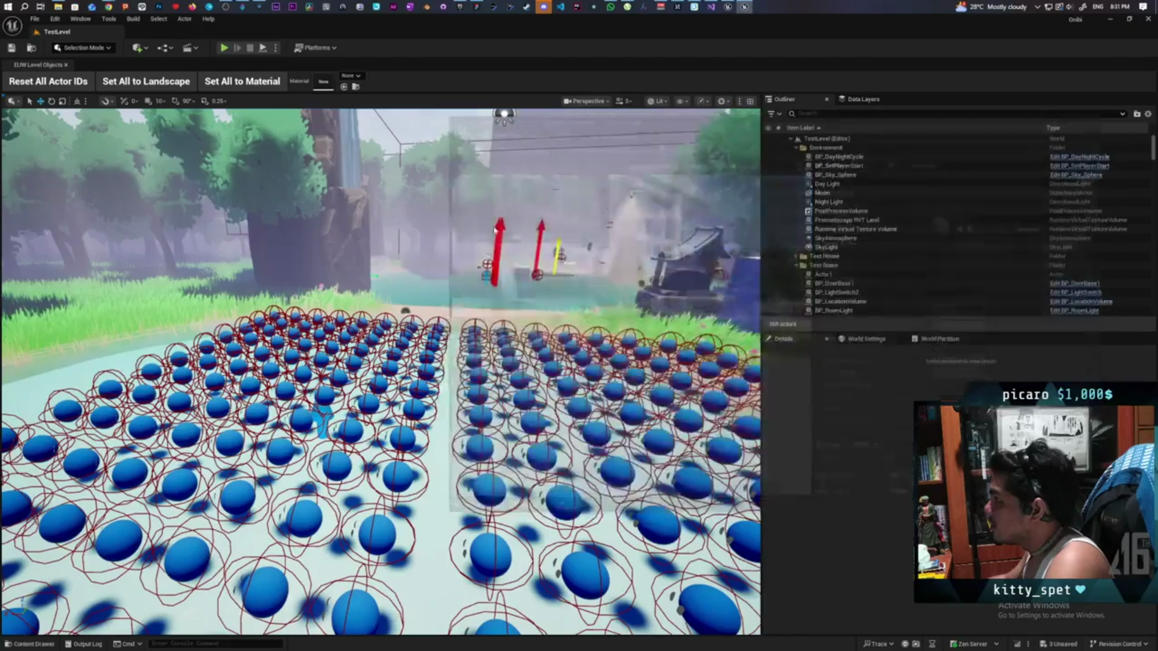
key("ctrl+space")
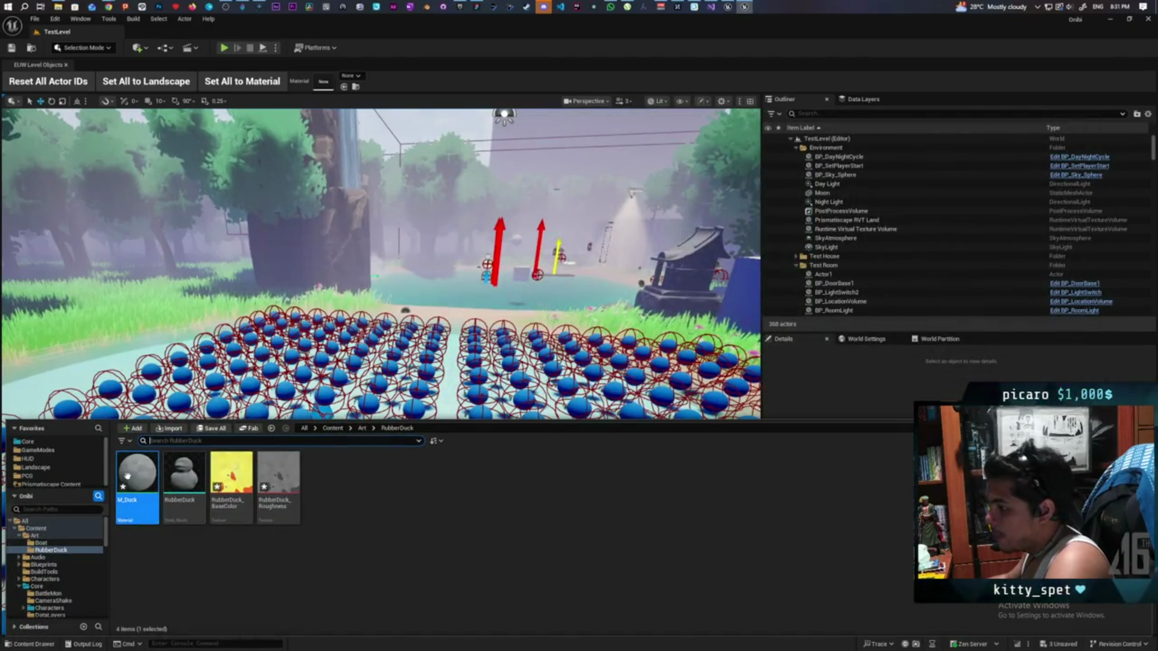
double_click(138, 477)
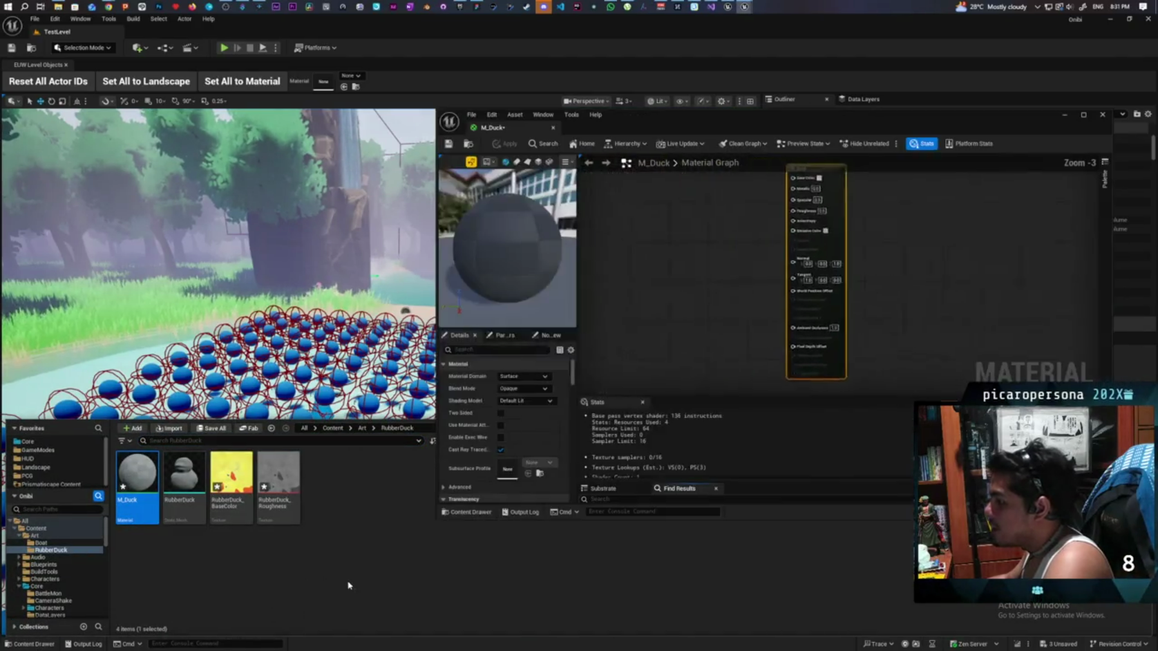
Add both duck textures to the M_Duck graph, arrange them, and wire the yellow texture's colour into Base Color.
left_click(231, 477)
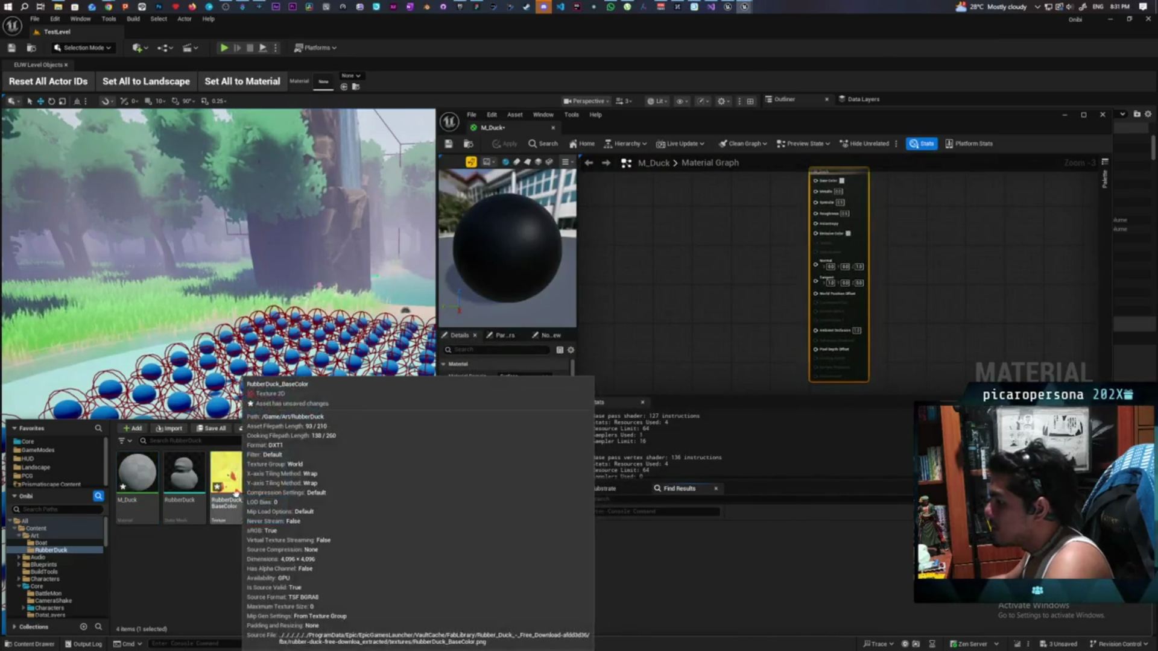
left_click_drag(239, 478, 641, 248)
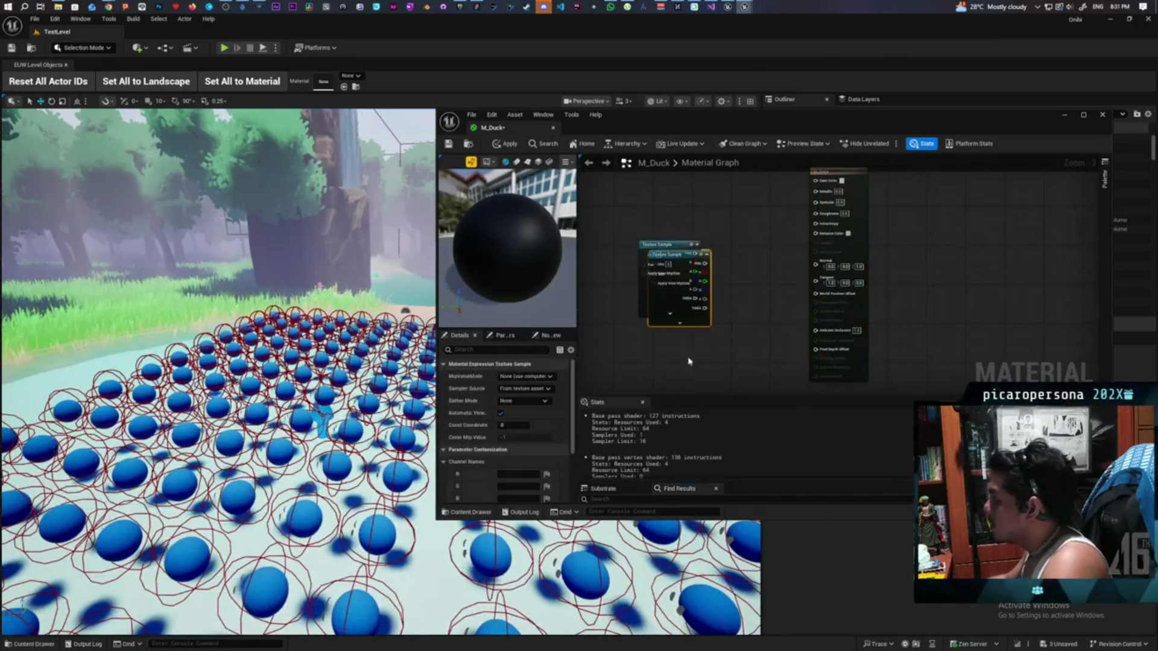
left_click_drag(651, 318, 652, 249)
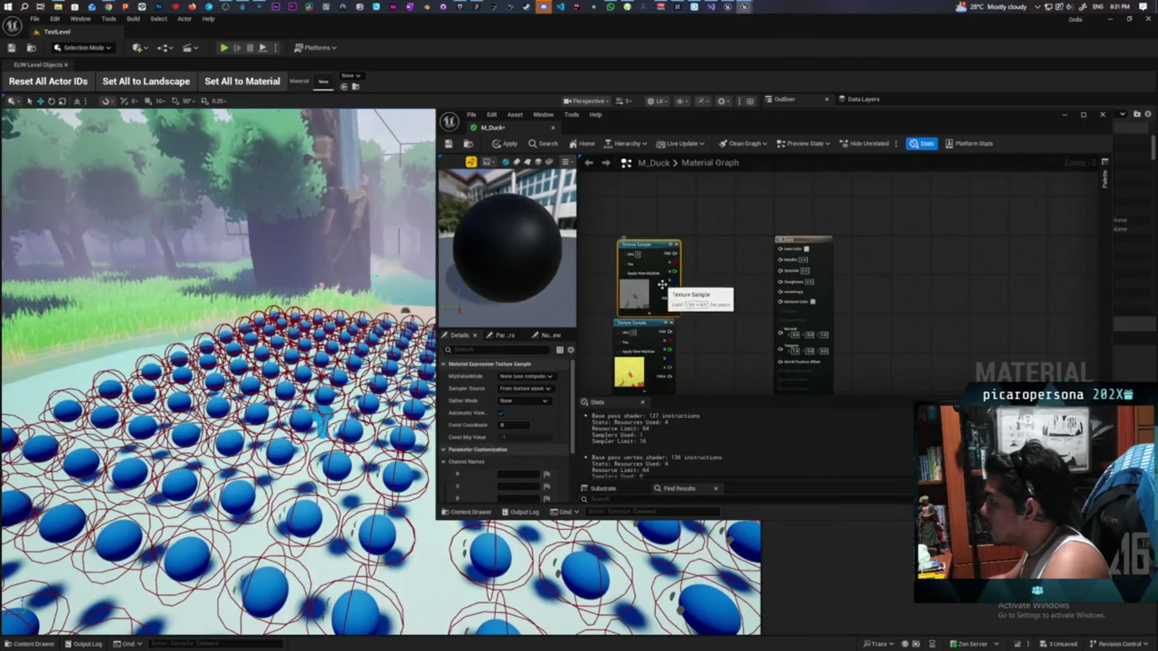
left_click_drag(639, 323, 615, 167)
mouse_move(661, 249)
left_mouse_down()
mouse_move(666, 307)
mouse_move(723, 321)
mouse_move(781, 282)
left_mouse_up()
mouse_move(611, 226)
left_mouse_down()
mouse_move(648, 262)
mouse_move(760, 295)
mouse_move(797, 183)
left_mouse_up()
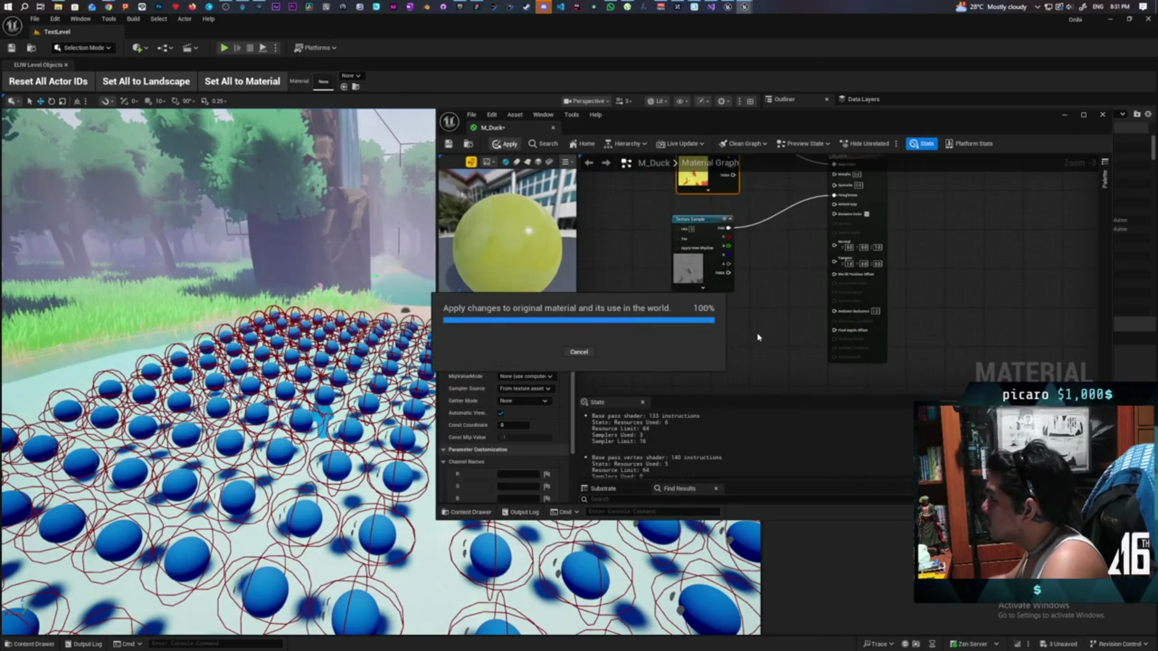
Save the M_Duck material and the unsaved duck texture assets.
scroll(761, 283, "down", 2)
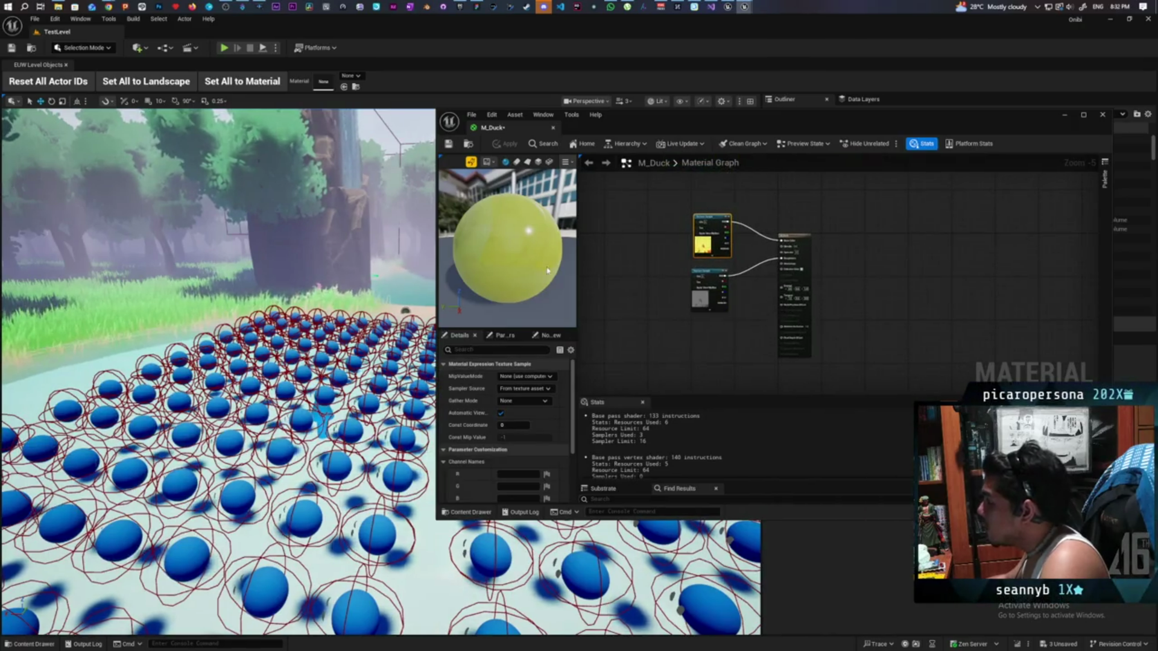
left_click(448, 144)
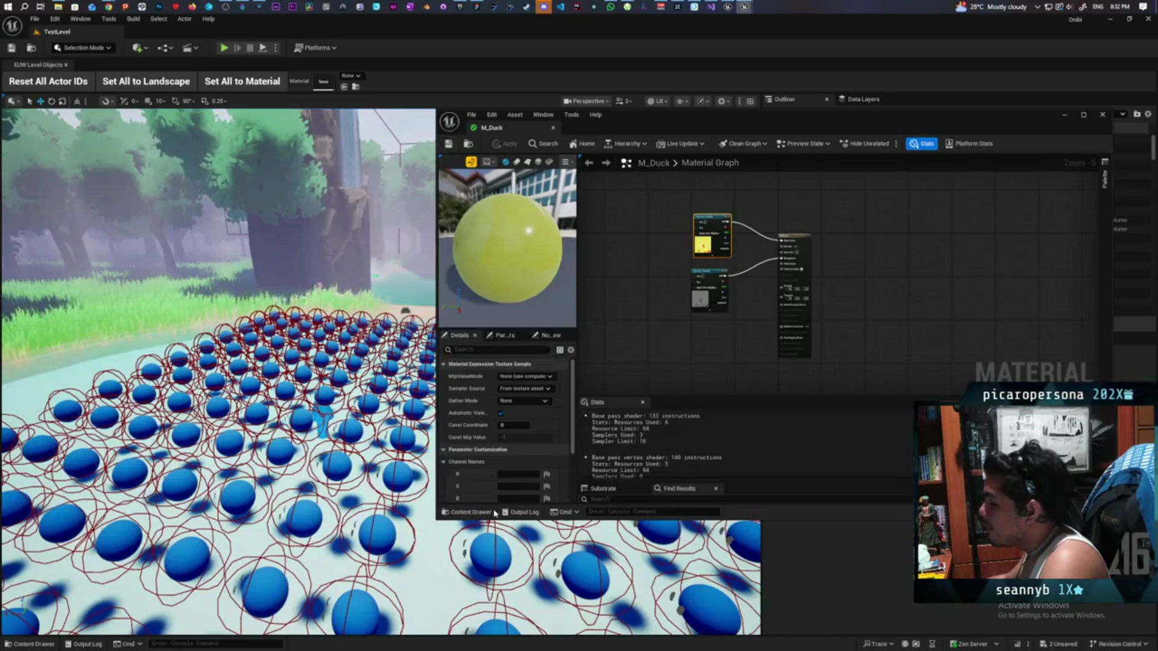
left_click(471, 512)
key("ctrl+shift+s")
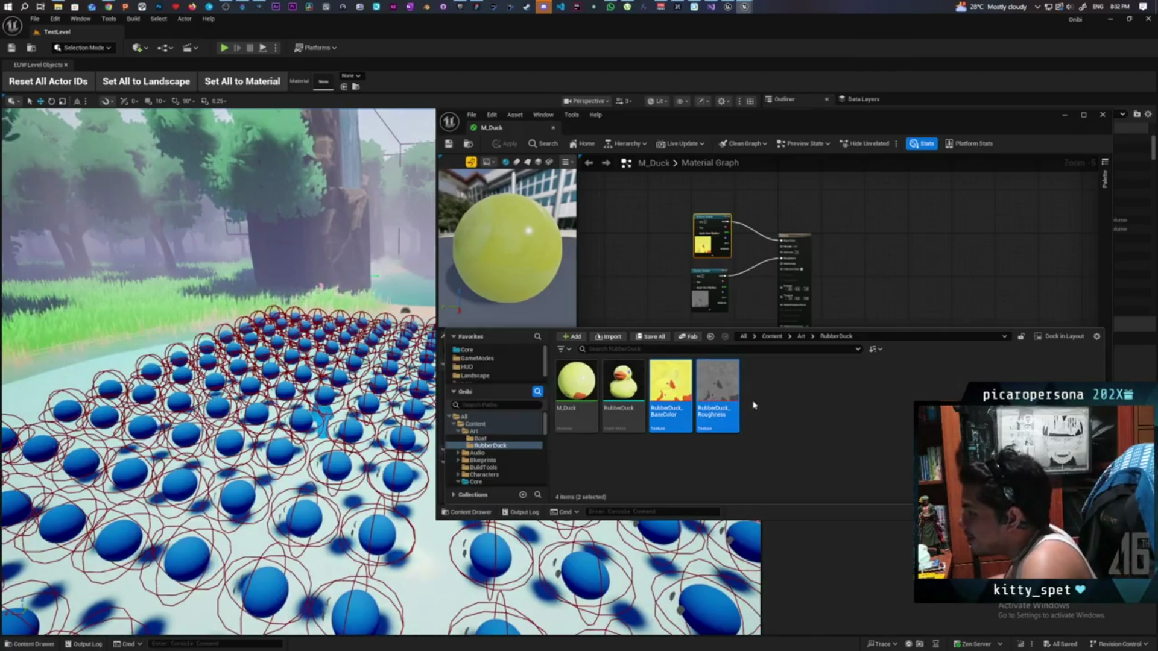
Bring both texture nodes fully into view, then minimize the Material Editor to return to TestLevel.
left_click(624, 386)
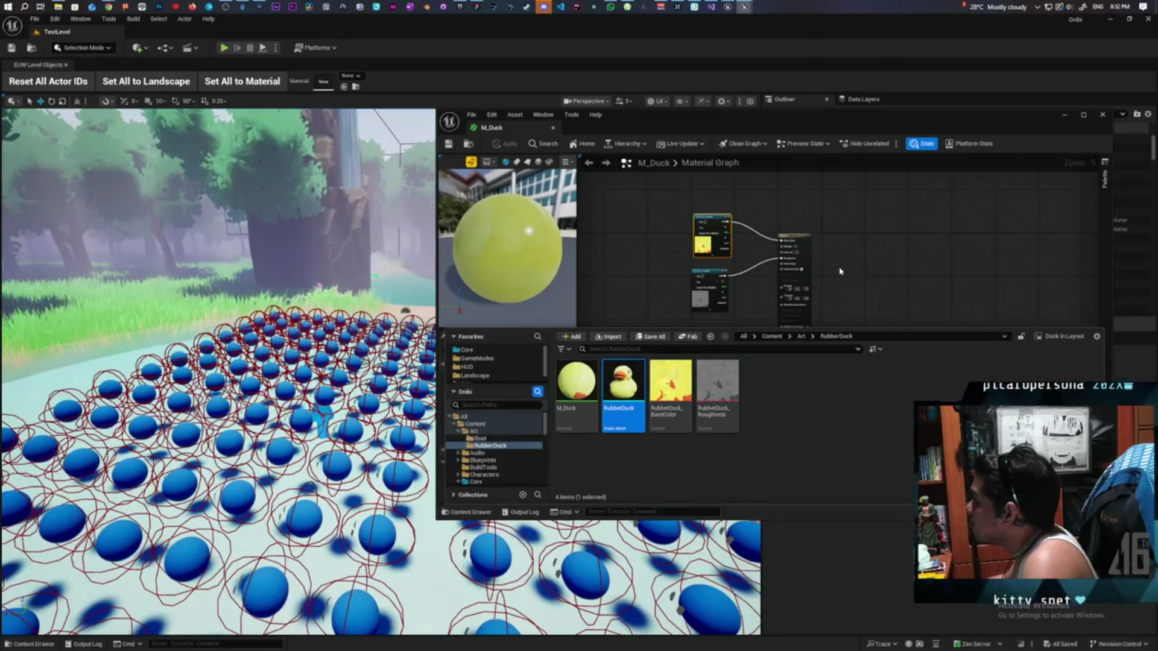
scroll(847, 181, "up", 3)
mouse_move(858, 235)
left_mouse_down()
mouse_move(905, 260)
mouse_move(917, 288)
left_mouse_up()
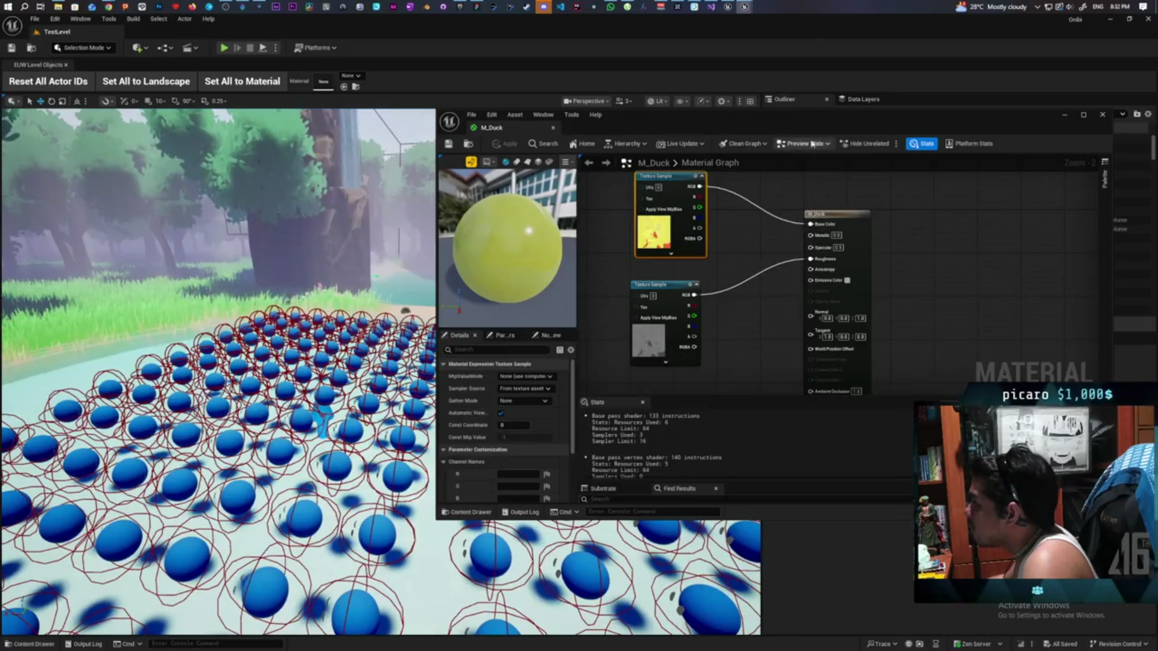
left_click(1065, 115)
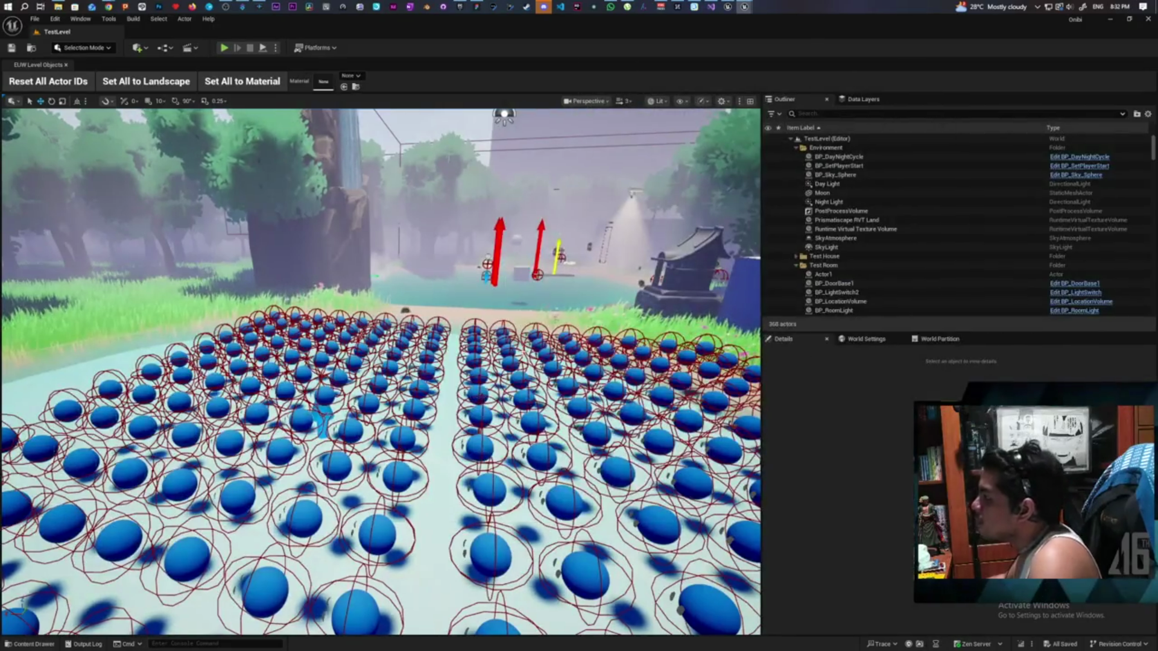
Select a back-row ball item and raise the camera to look down on the ball grid.
left_click(272, 314)
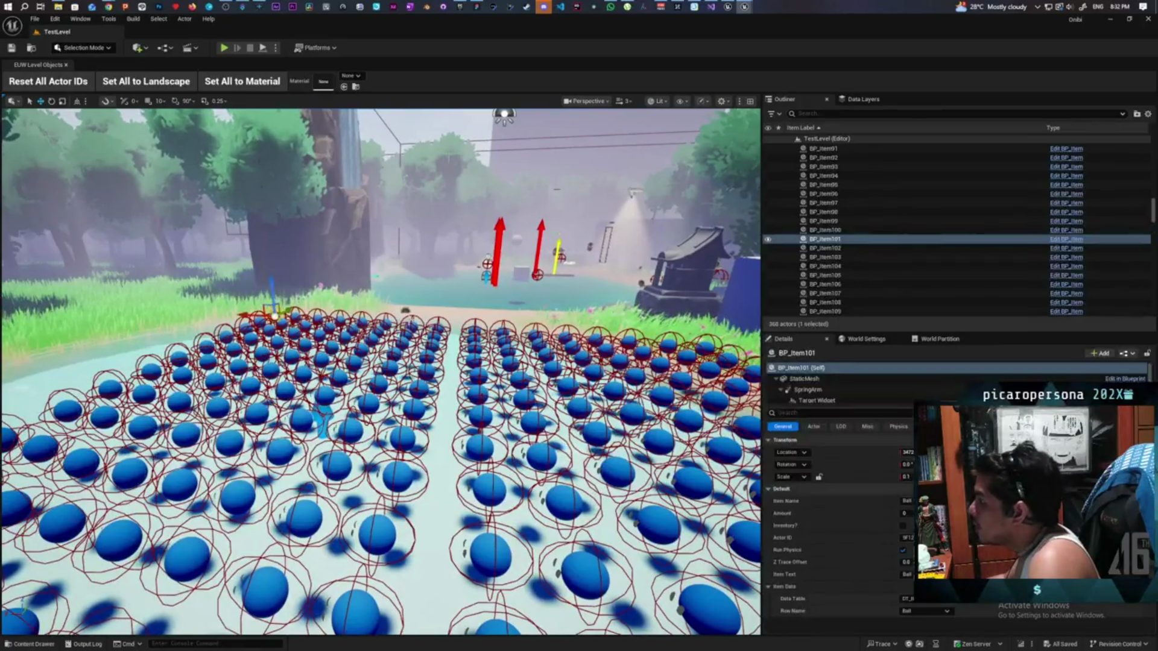
scroll(890, 222, "up", 5)
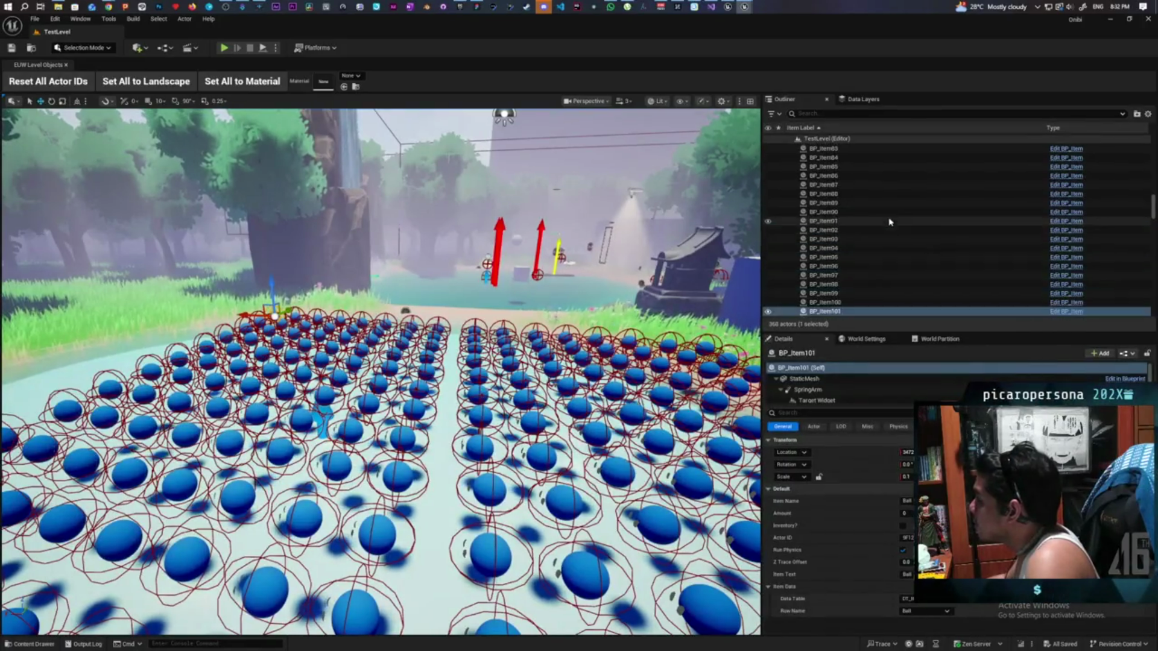
left_click_drag(664, 319, 664, 422)
mouse_move(380, 371)
left_mouse_down()
mouse_move(380, 335)
mouse_move(392, 344)
mouse_move(295, 335)
left_mouse_up()
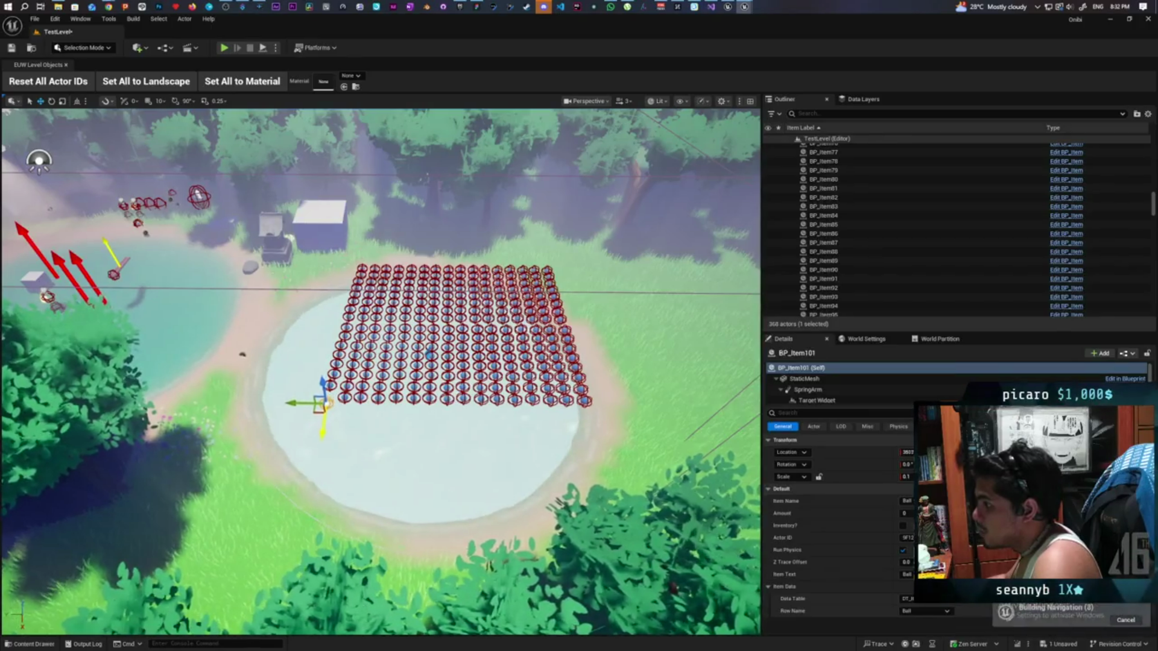
Revert the ball's accidental move, then marquee-select the grid's balls and swing the view sideways.
key("ctrl+s")
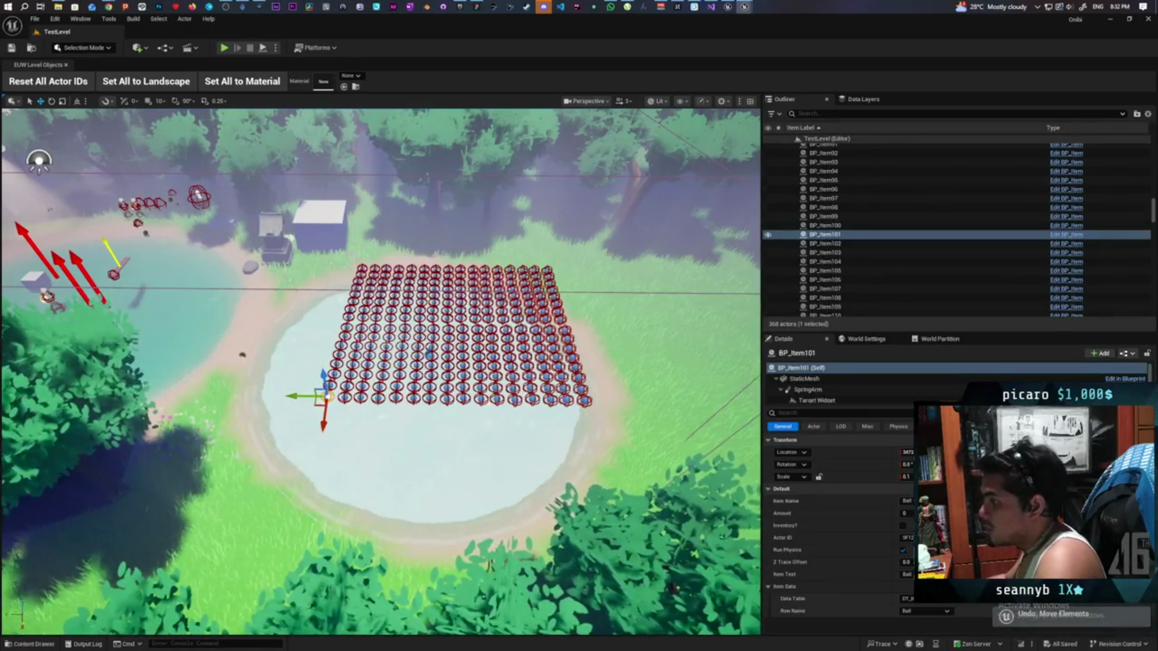
left_click_drag(345, 258, 411, 338)
left_click_drag(544, 415, 594, 409)
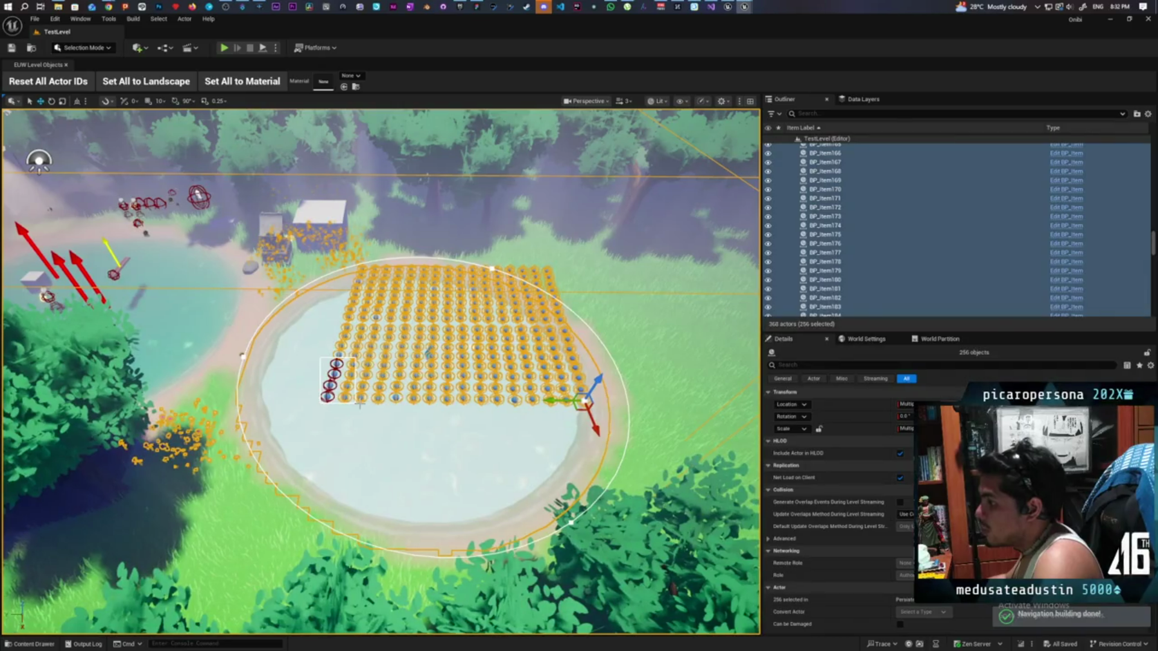
left_click_drag(320, 359, 321, 350)
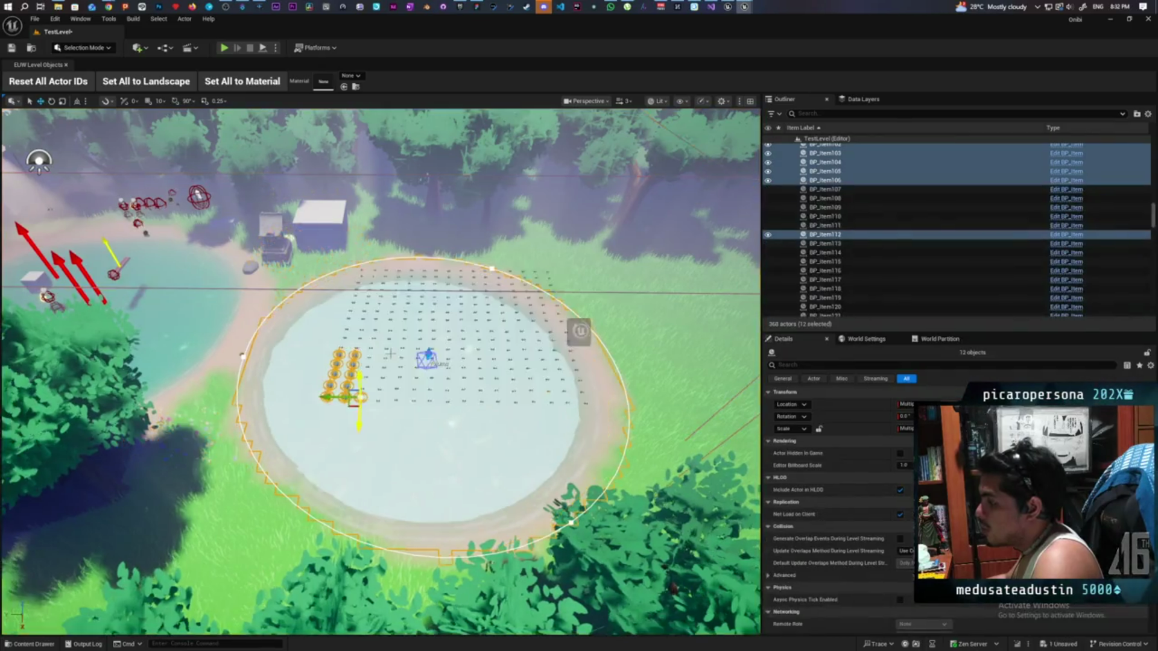
mouse_move(496, 414)
left_mouse_down()
mouse_move(458, 416)
mouse_move(433, 391)
left_mouse_up()
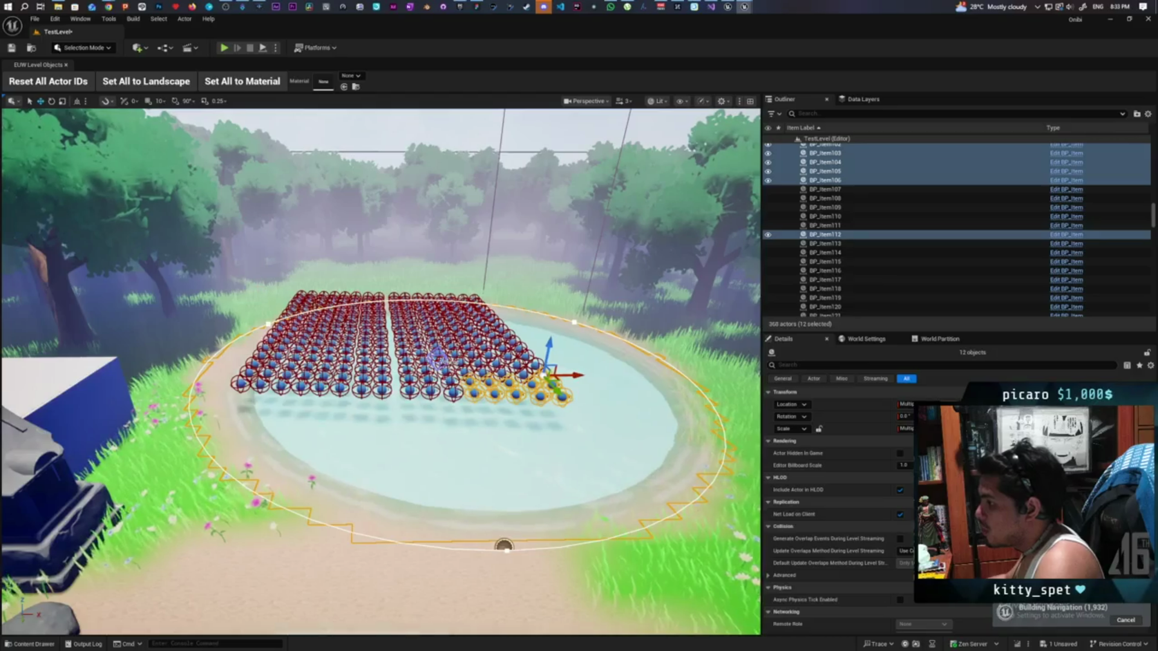
Box-select the whole grid, then deselect the Landscape, pond and flowers, leaving only the 256 balls.
left_click(505, 530)
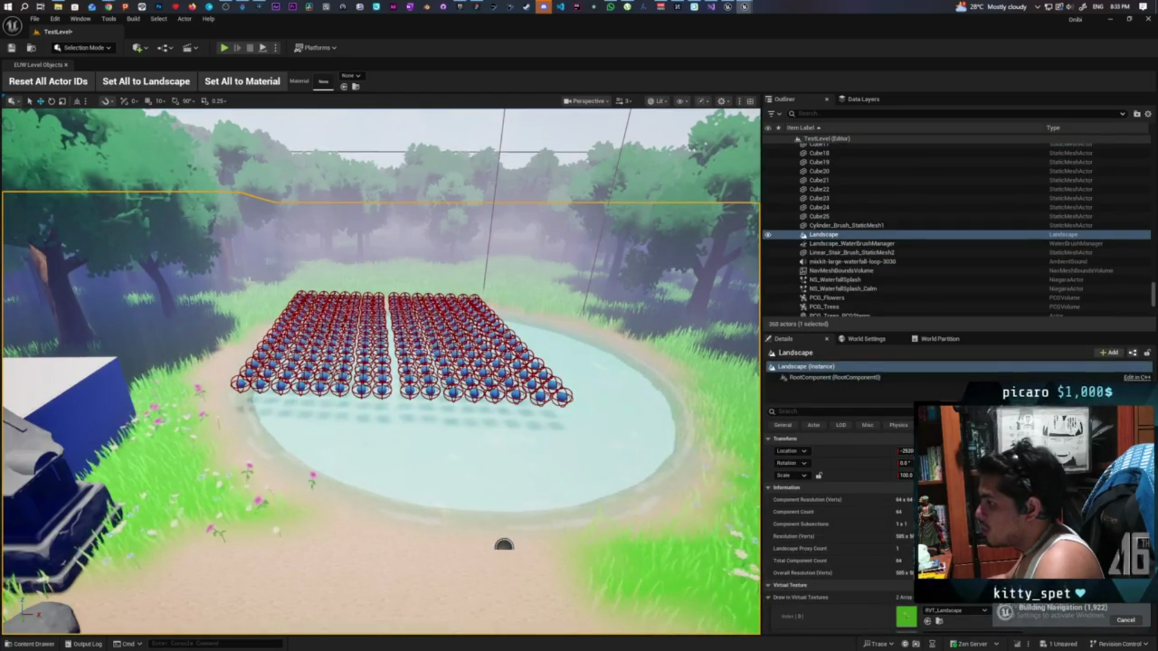
mouse_move(366, 375)
left_mouse_down()
mouse_move(530, 369)
mouse_move(564, 386)
mouse_move(574, 425)
left_mouse_up()
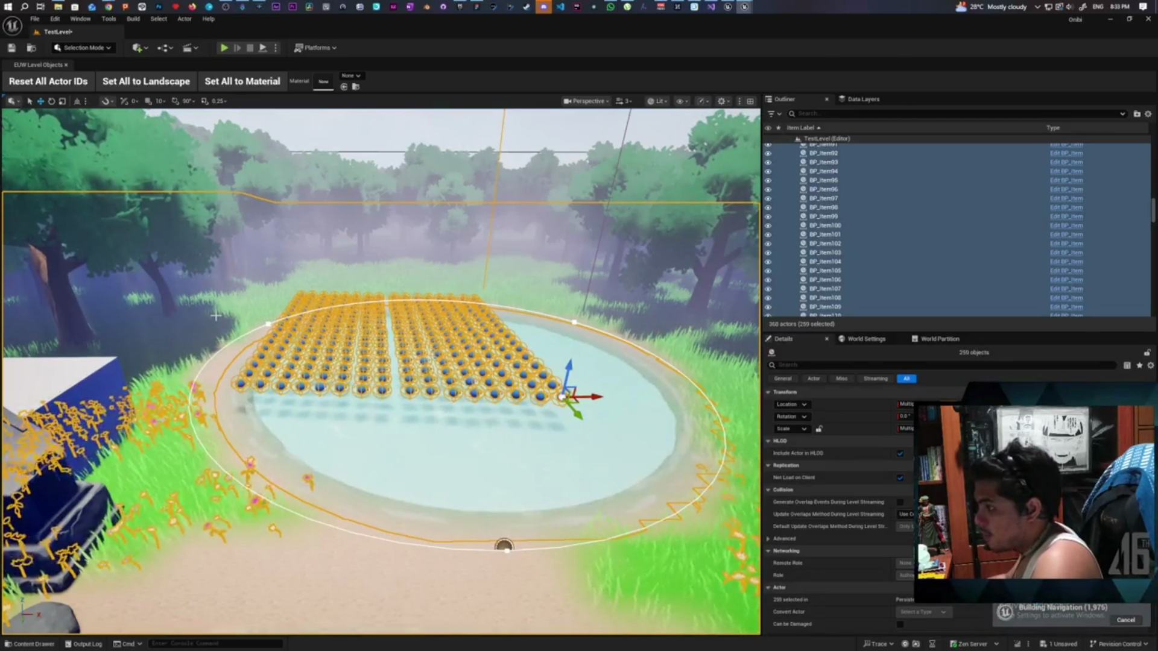
left_click(202, 376, "ctrl")
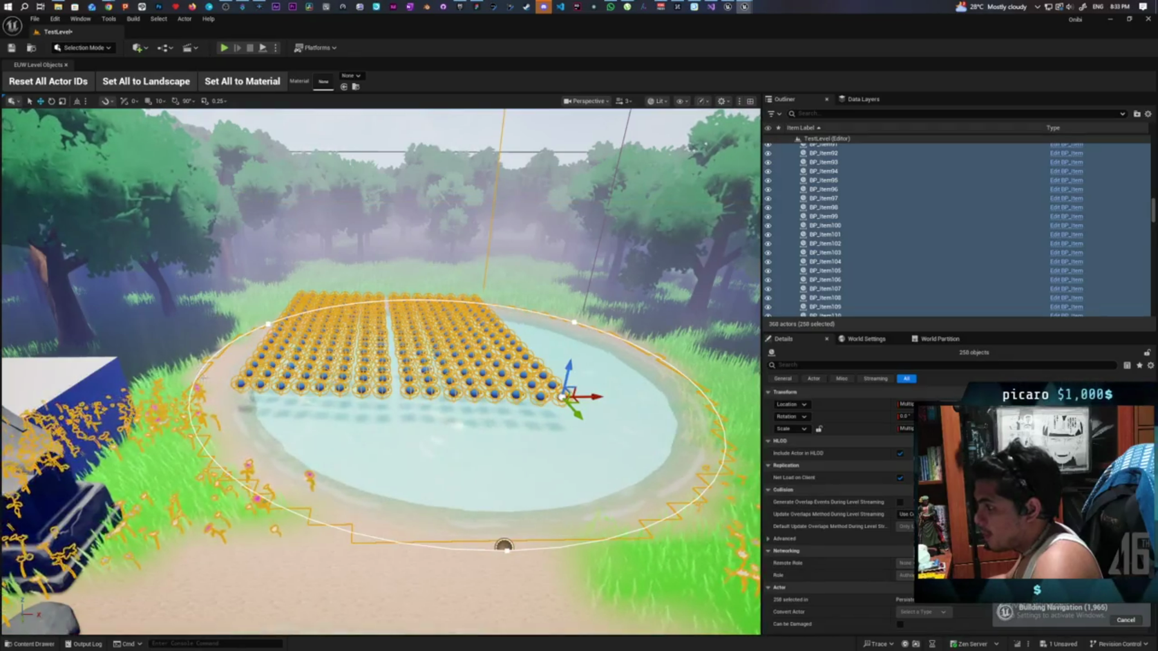
left_click(215, 386, "ctrl")
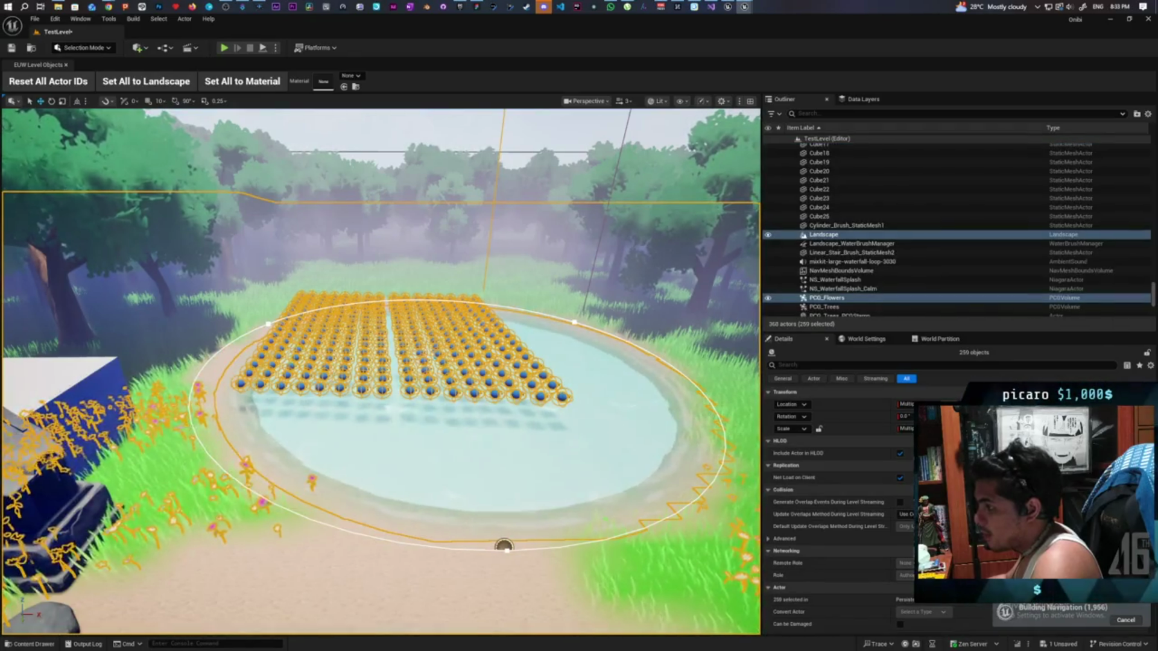
key("ctrl+z")
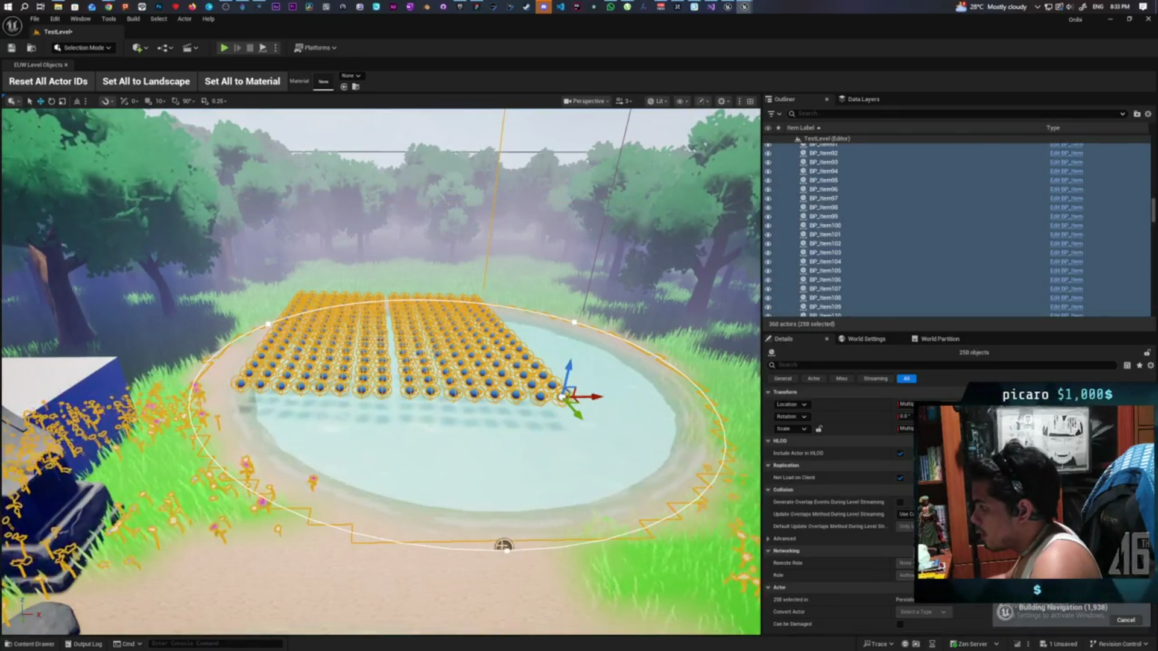
left_click(496, 576, "ctrl")
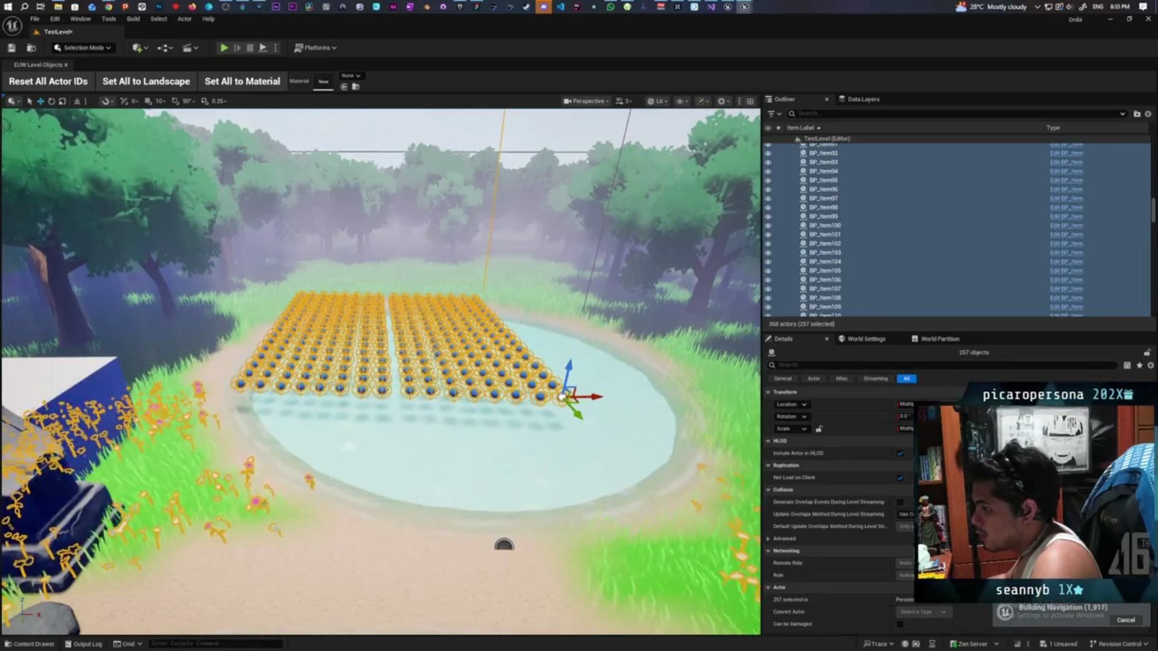
left_click(276, 529, "ctrl")
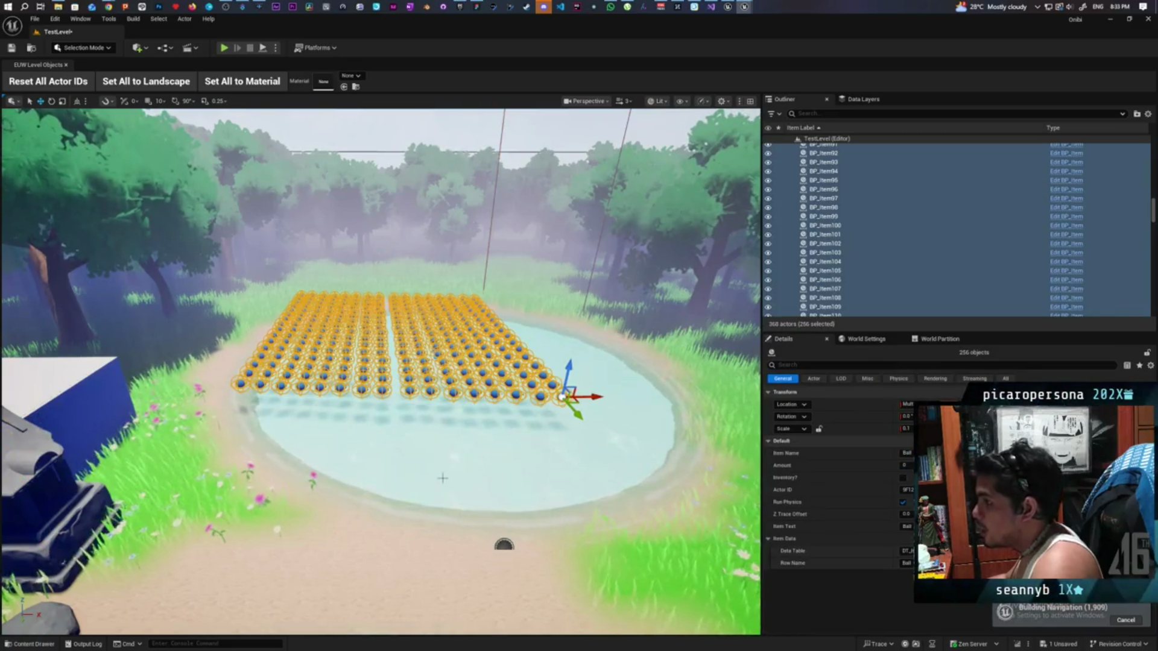
Frame the selected balls in the viewport and open the Item_Data folder in the Content Drawer.
key("f")
scroll(380, 371, "down", 10)
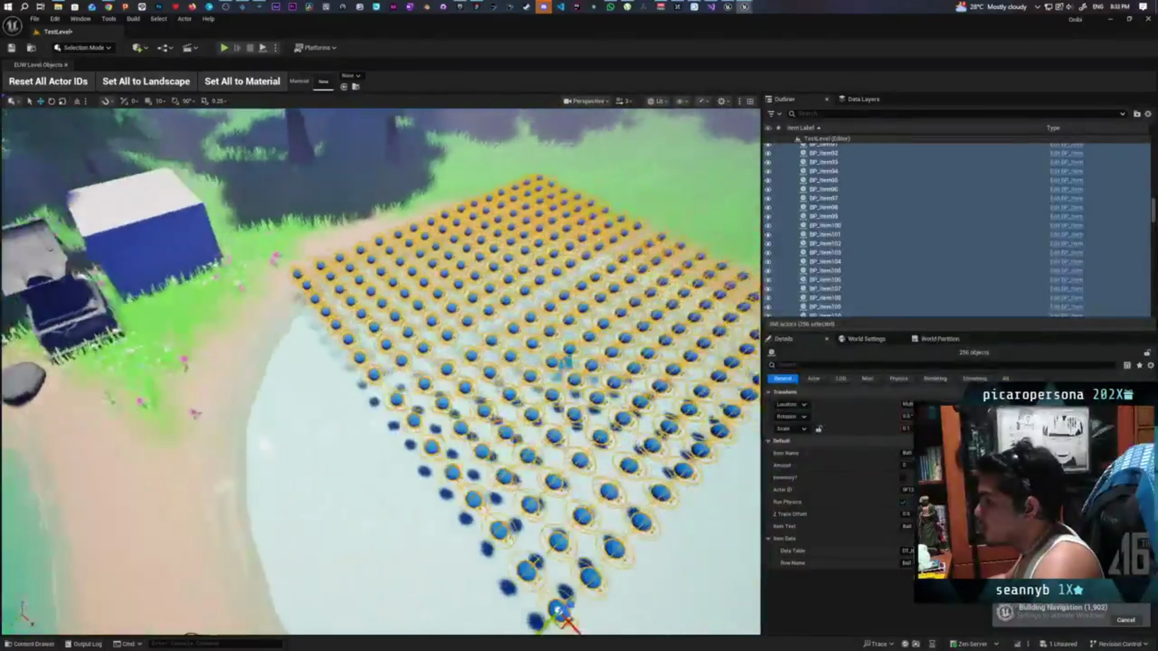
scroll(380, 371, "up", 4)
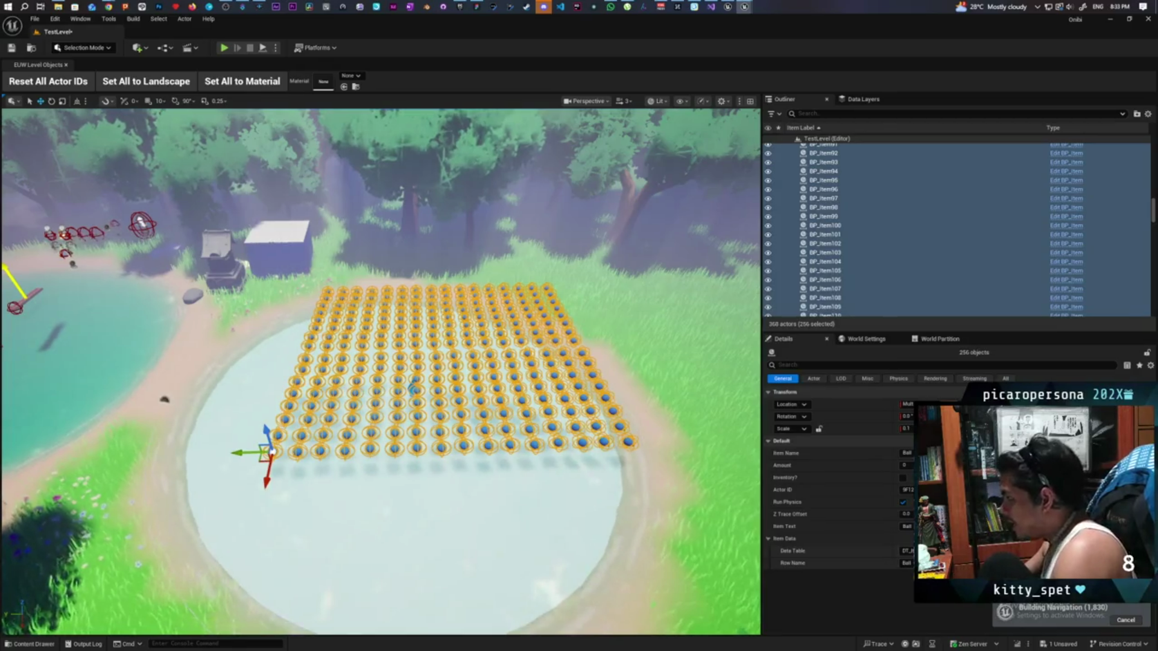
key("ctrl+space")
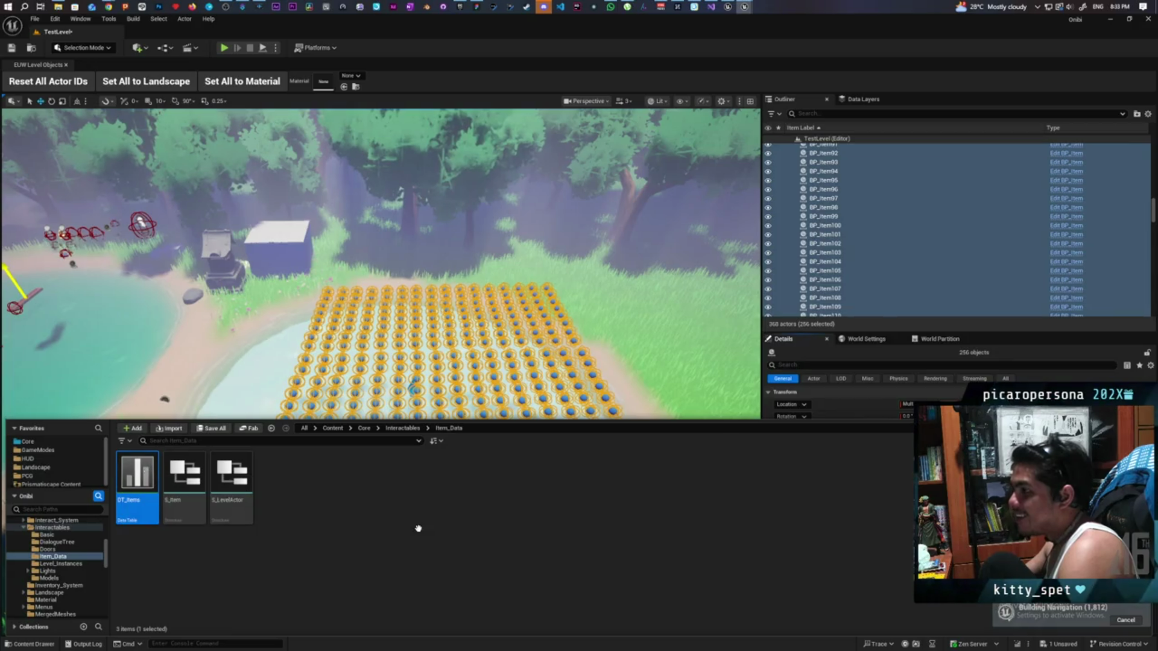
In DT_Items, name row 6 RubberDuck and set its Item Text to 'Rubber Duck'.
key("Return")
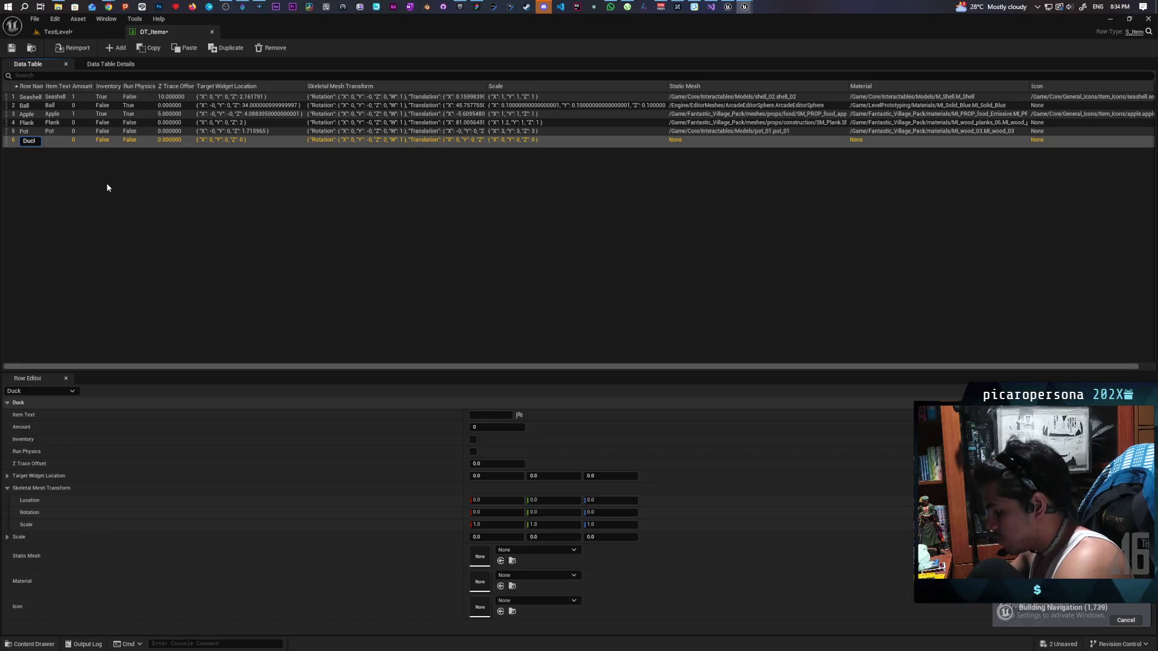
type("Duck")
key("Return")
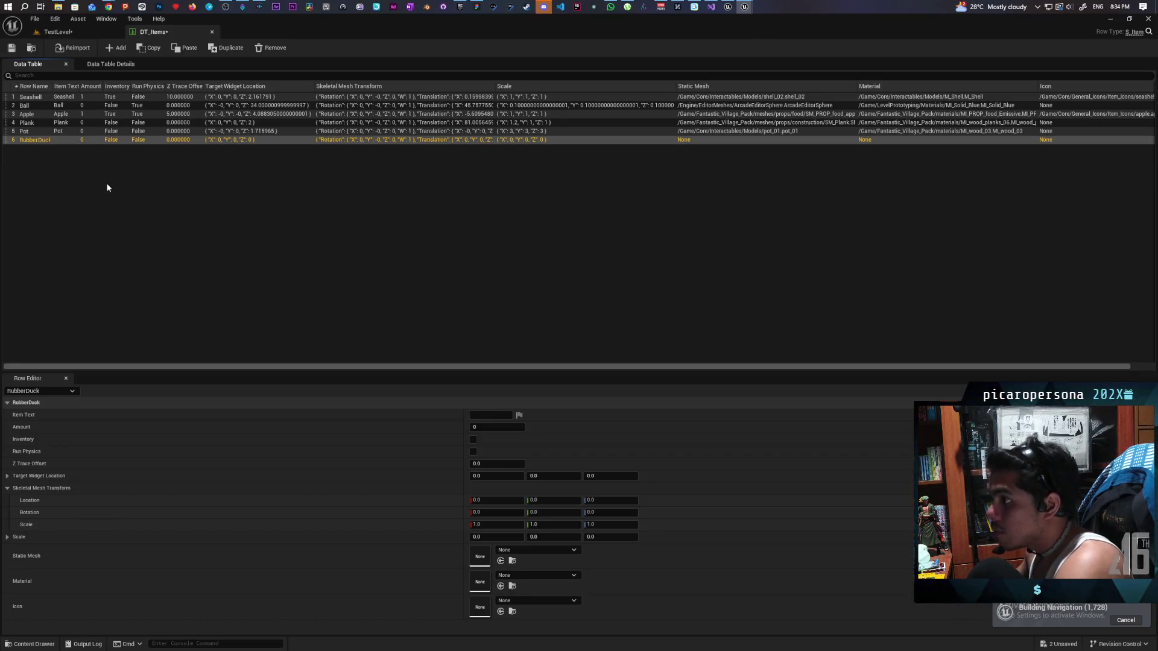
left_click(480, 414)
type("Rubber Duck")
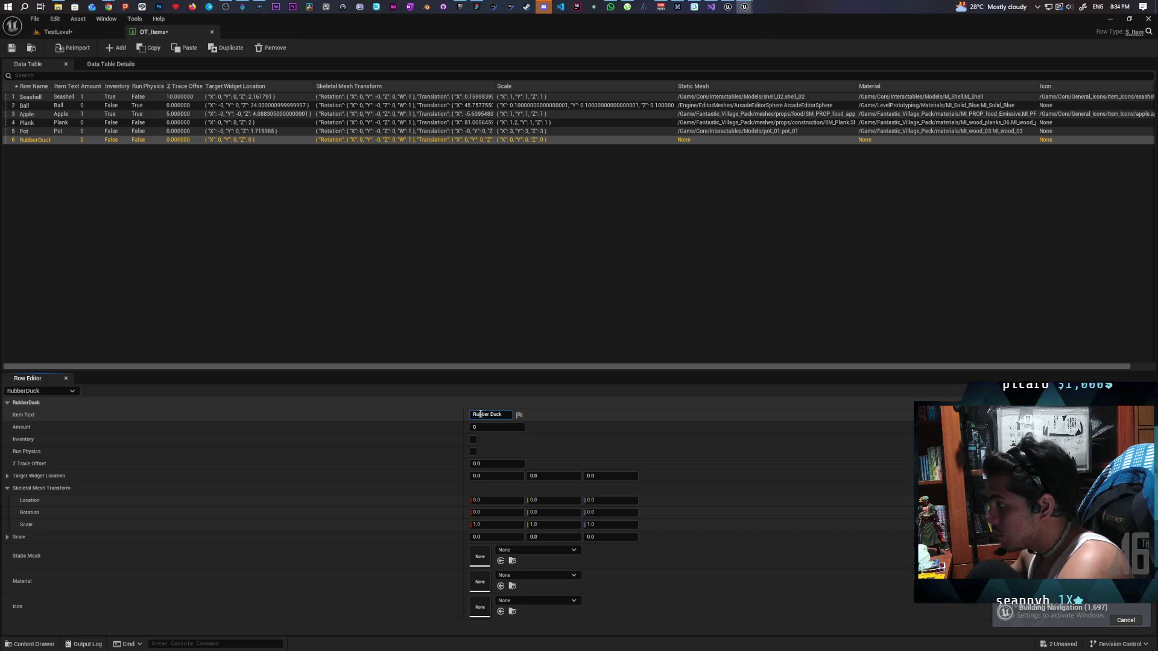
key("Return")
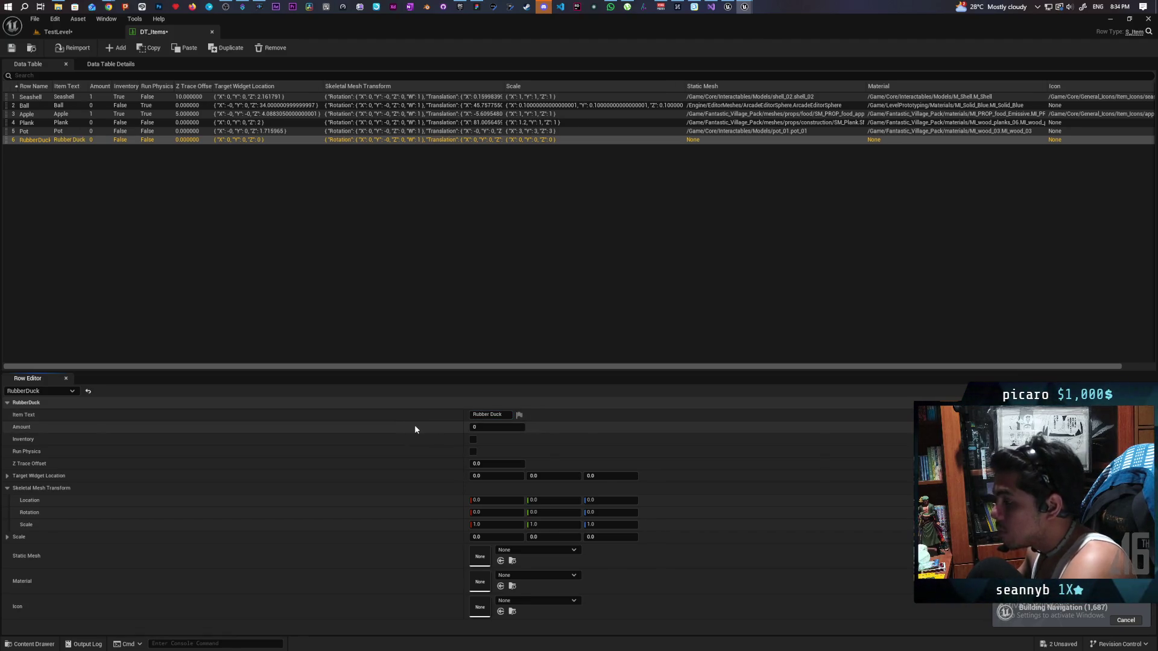
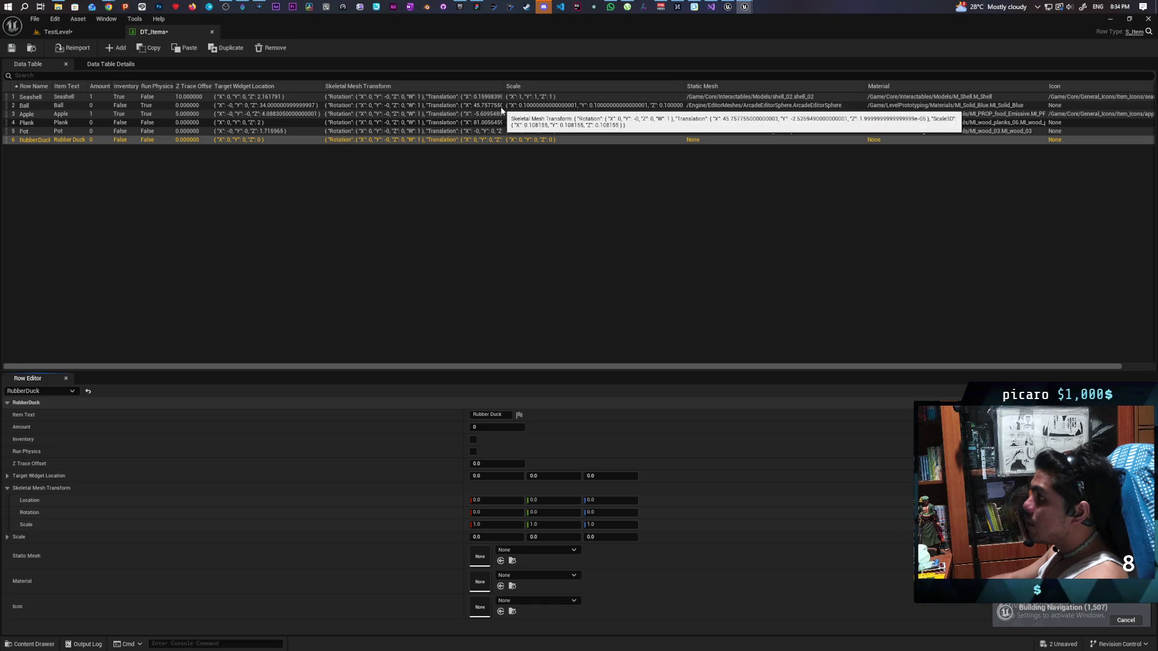
Set the Row Name of the 256 selected pond items to RubberDuck, then go back to DT_Items.
left_click(83, 36)
mouse_move(362, 362)
left_mouse_down()
mouse_move(452, 362)
mouse_move(338, 356)
mouse_move(361, 338)
mouse_move(362, 313)
left_mouse_up()
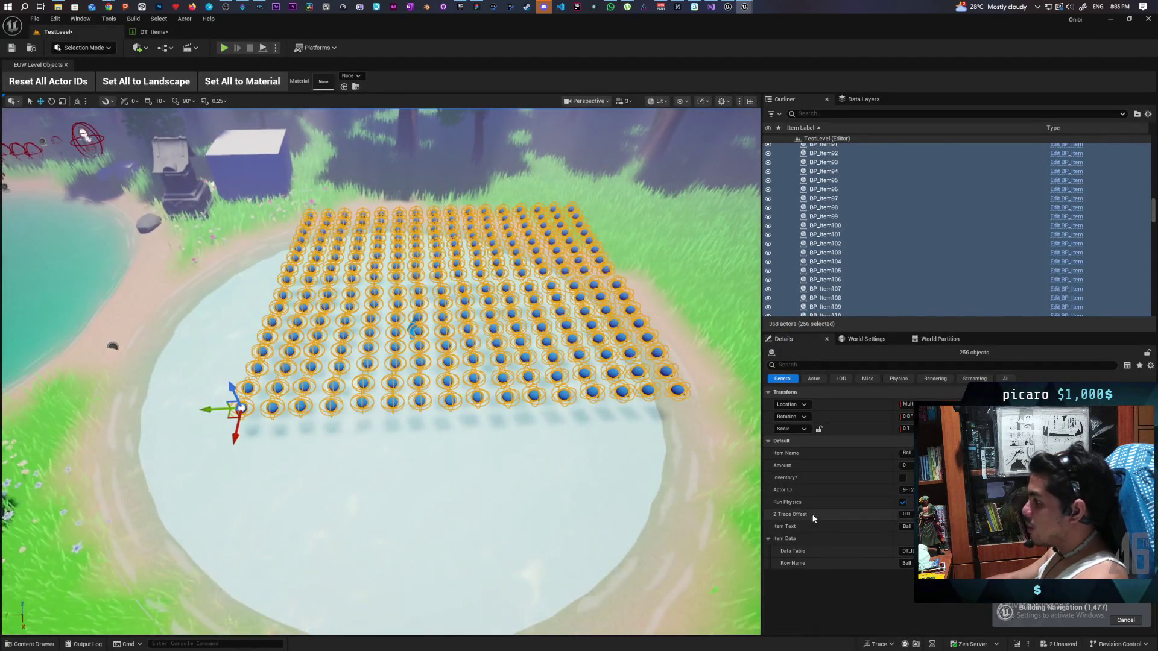
left_click(907, 563)
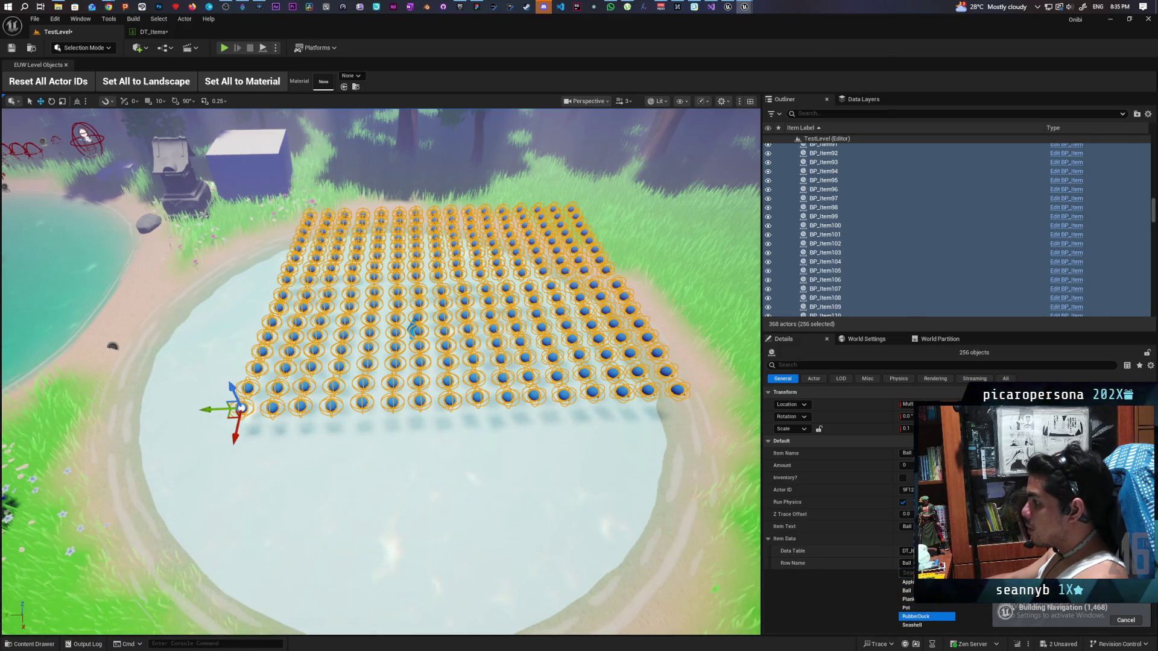
left_click(916, 617)
mouse_move(422, 362)
left_mouse_down()
mouse_move(361, 349)
mouse_move(380, 337)
mouse_move(380, 278)
mouse_move(362, 374)
mouse_move(362, 272)
mouse_move(362, 381)
left_mouse_up()
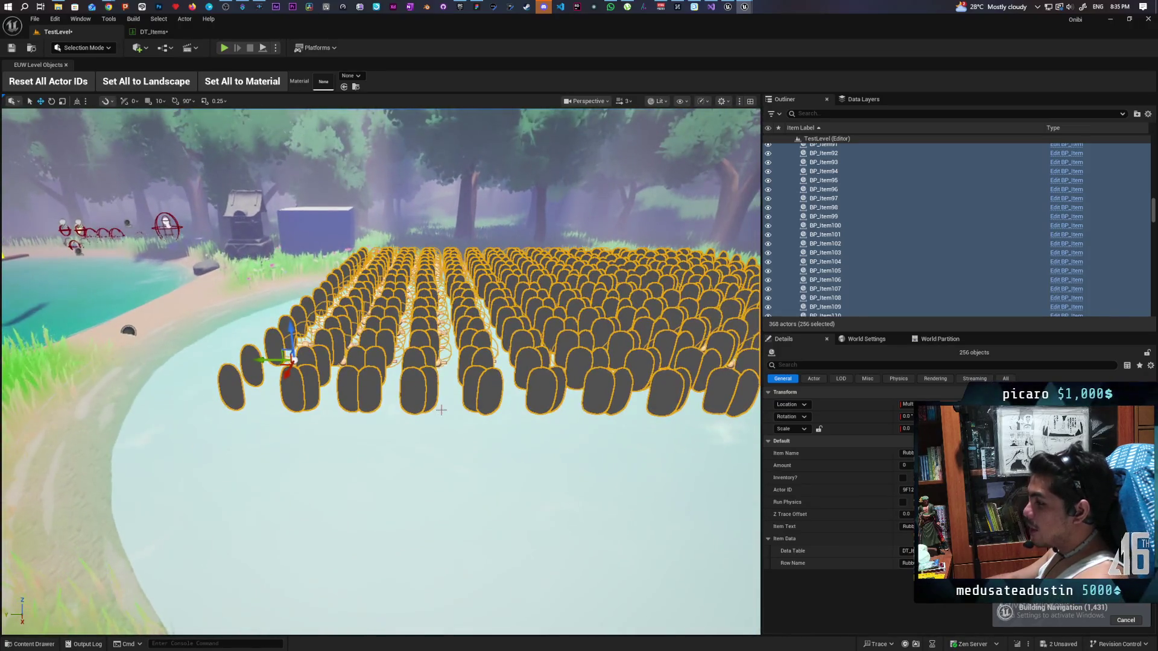
left_click(152, 31)
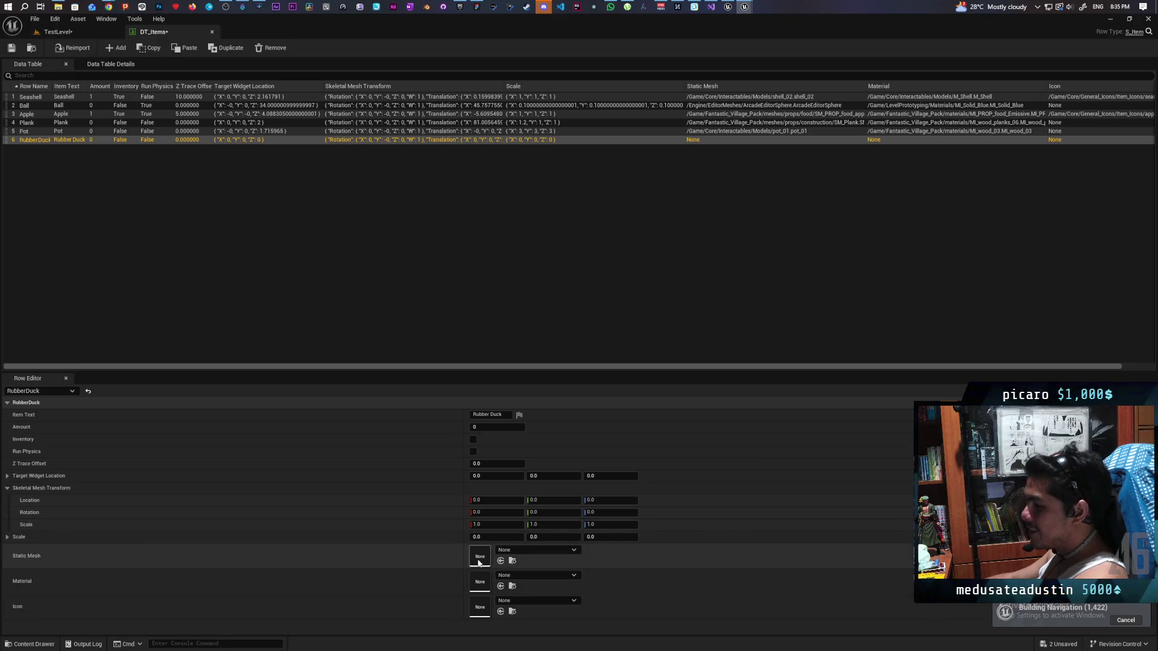
left_click(48, 645)
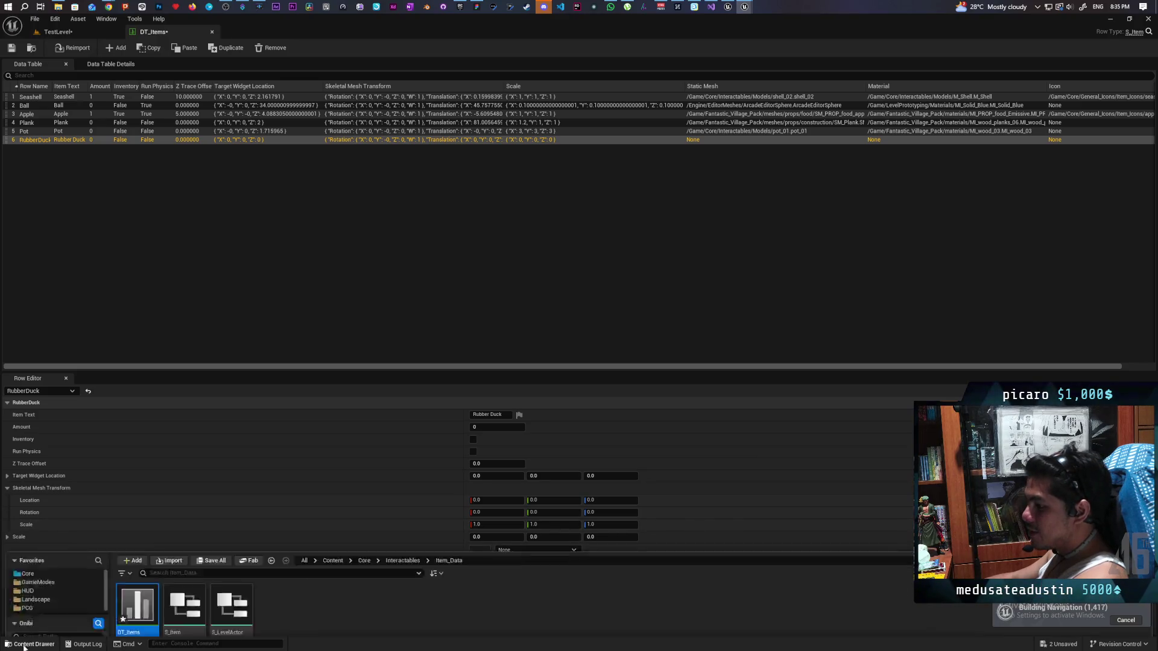
Assign the RubberDuck static mesh from Content/Art/RubberDuck to the RubberDuck row.
left_click(362, 361)
left_click(33, 644)
left_click(333, 442)
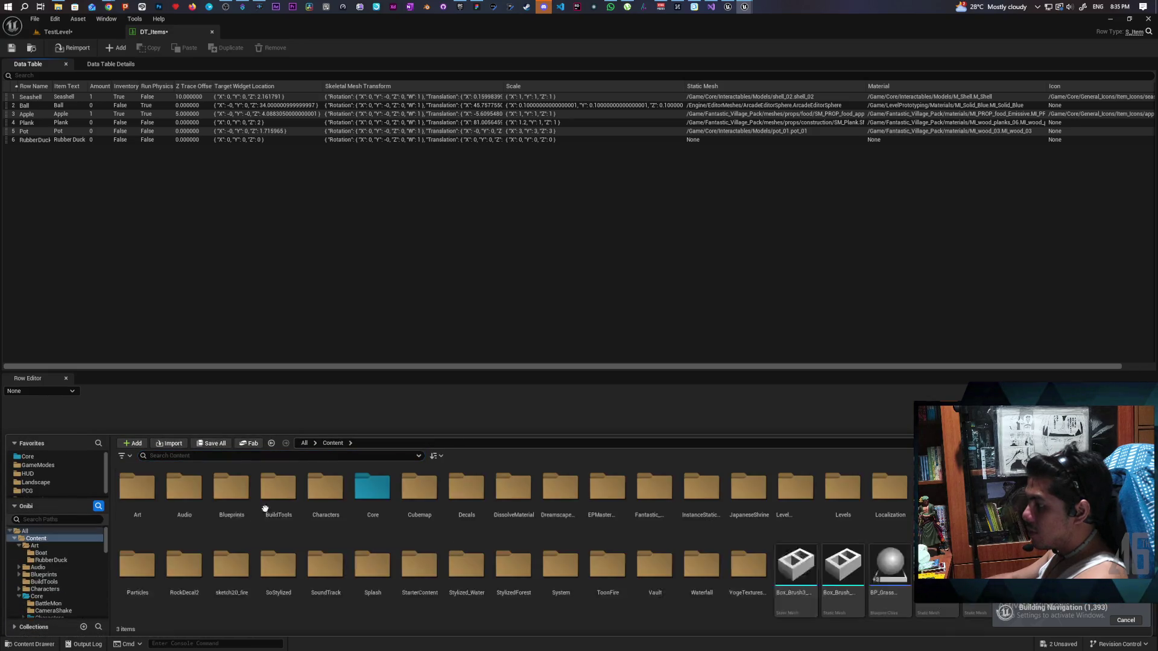
double_click(144, 491)
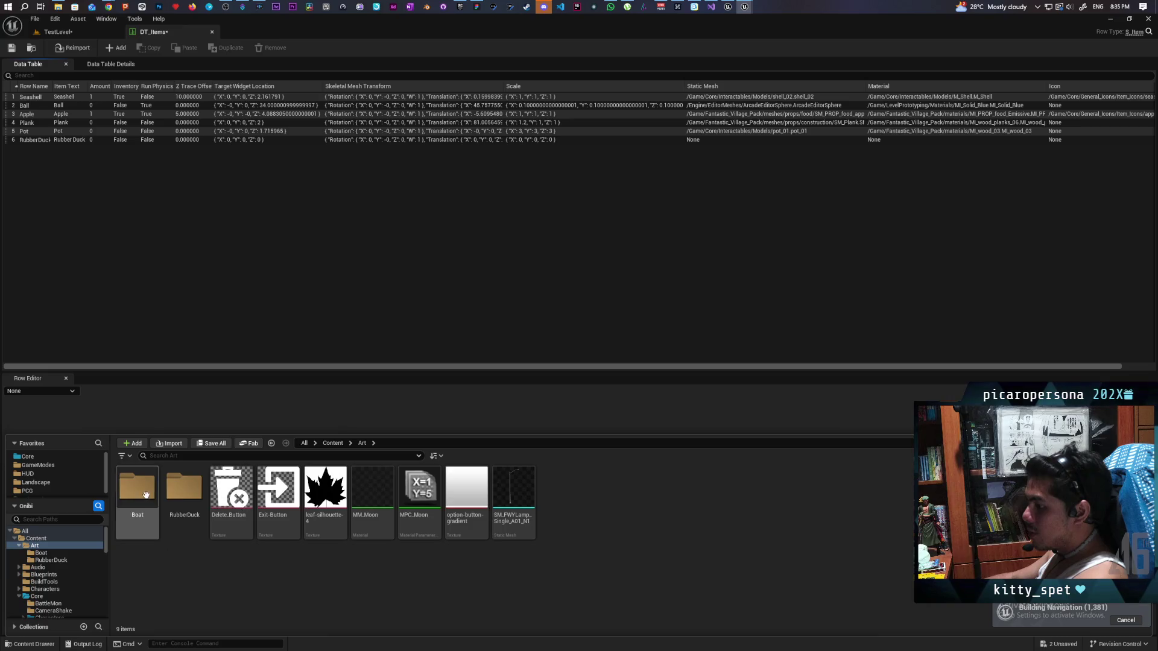
double_click(184, 488)
left_click(184, 489)
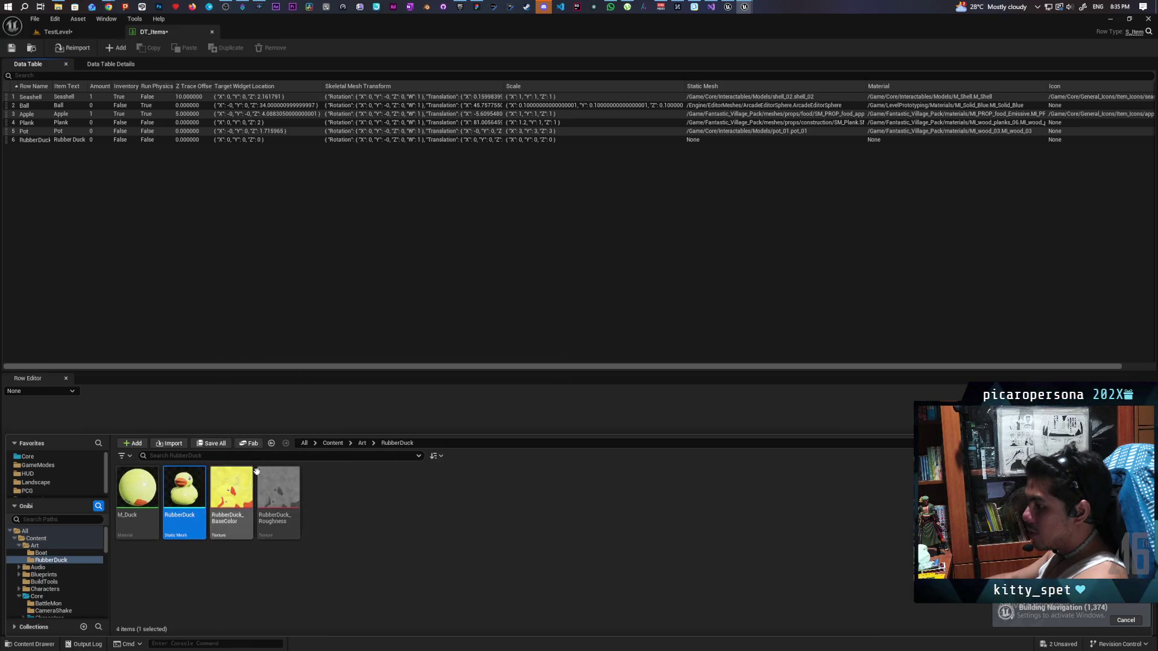
left_click(271, 255)
left_click(50, 139)
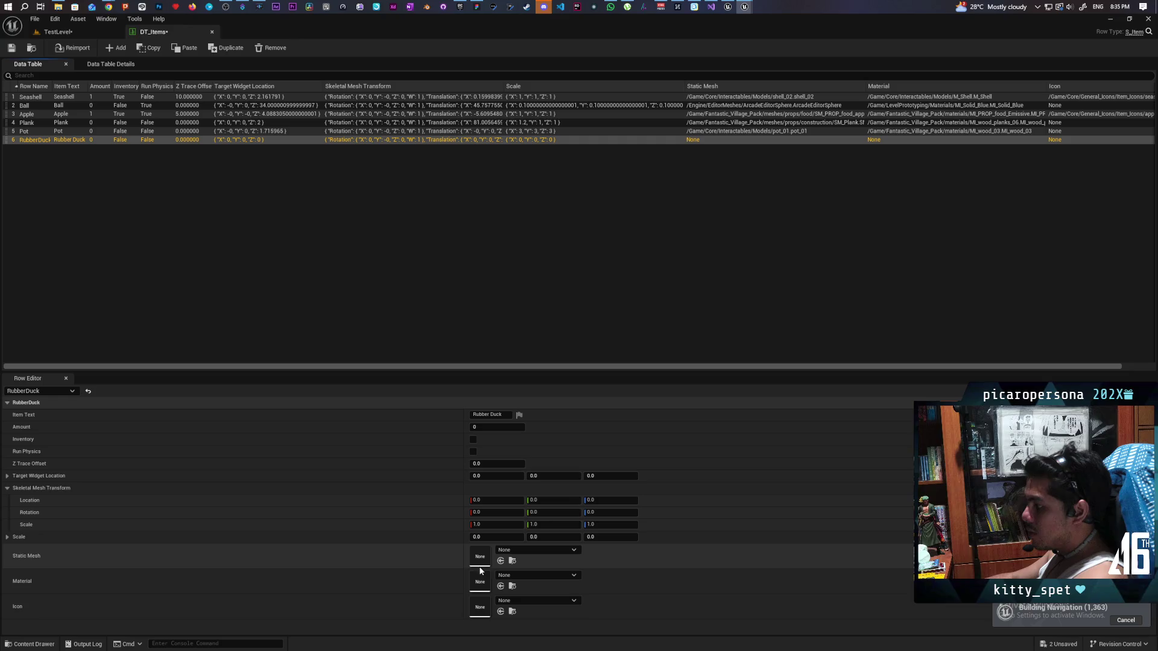
left_click(501, 562)
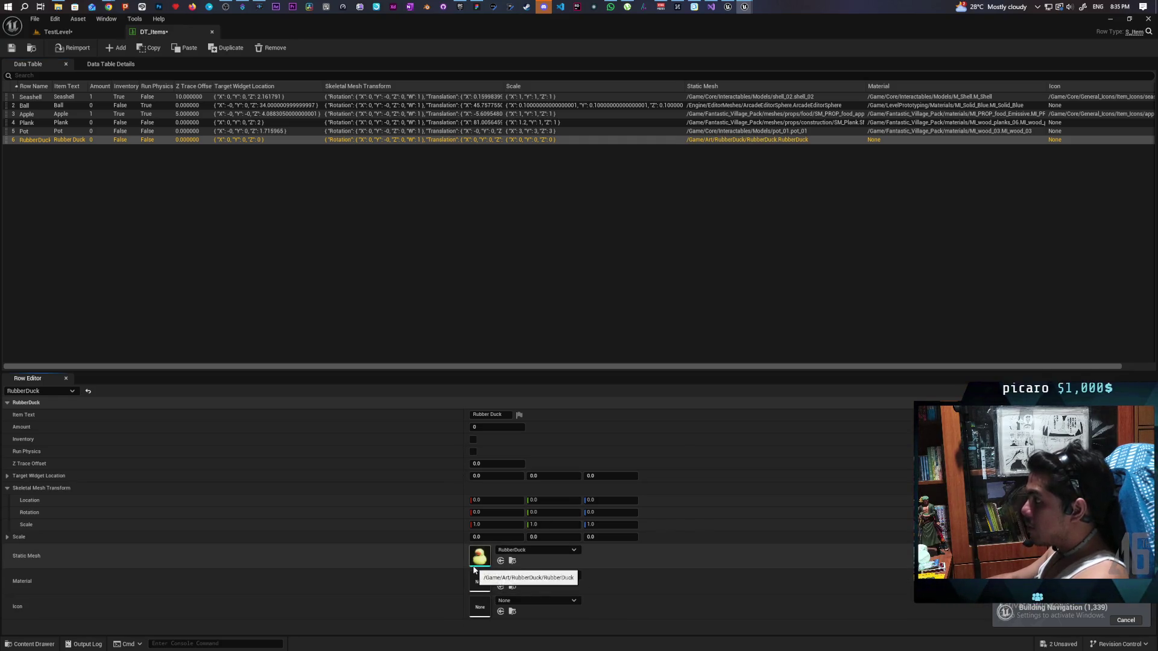
Assign the M_Duck material to the RubberDuck row.
left_click(30, 644)
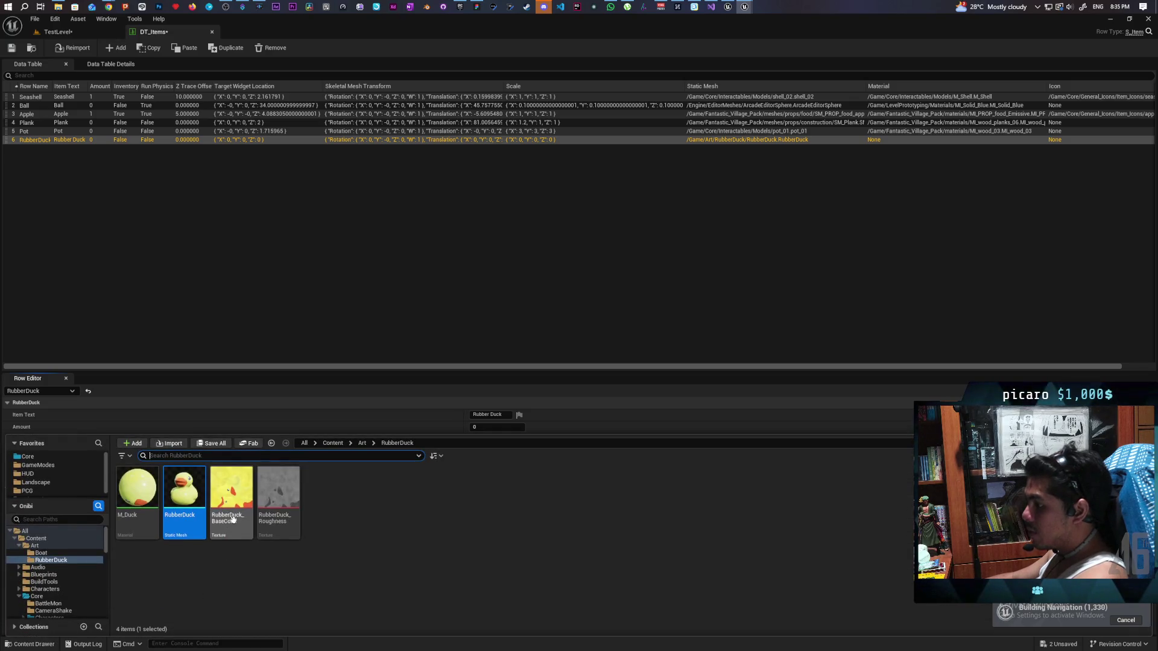
left_click(389, 304)
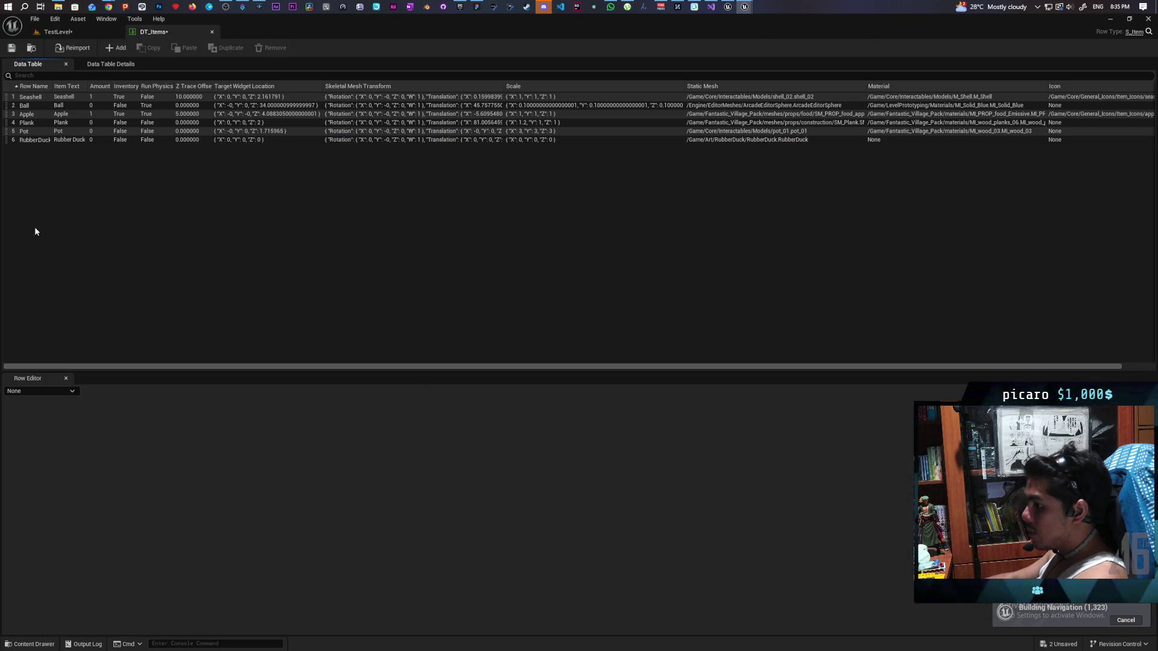
left_click(52, 140)
left_click(501, 586)
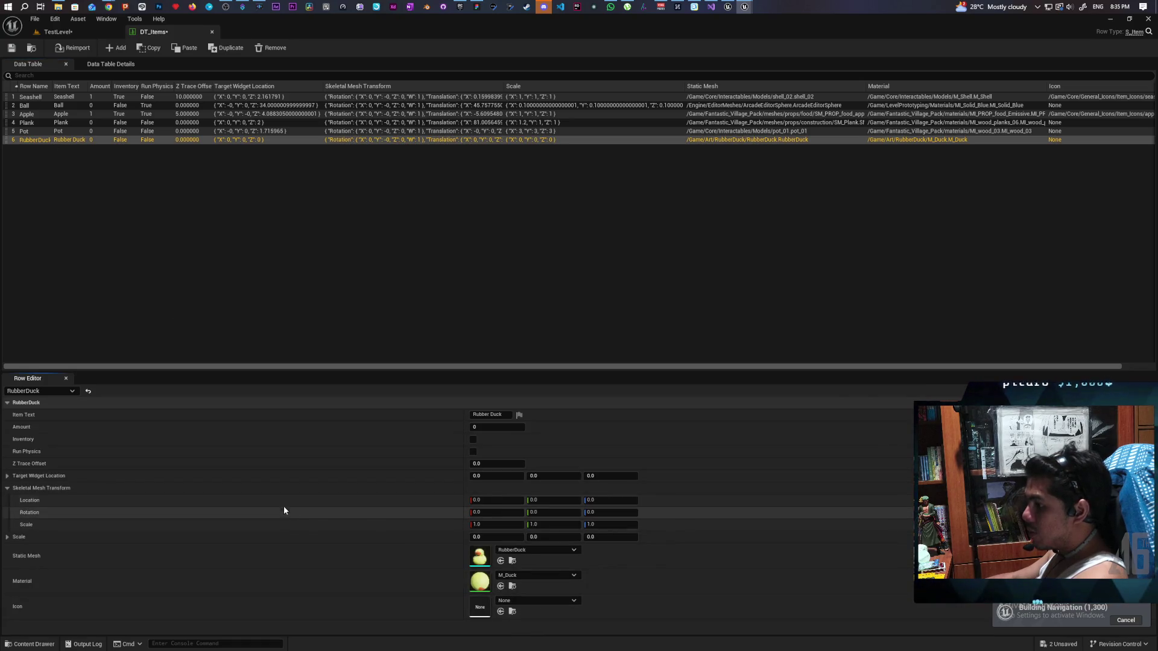
Set the RubberDuck row's scale to 1, 1, 1, save DT_Items, and return to TestLevel.
left_click(480, 537)
type("1")
left_click(567, 538)
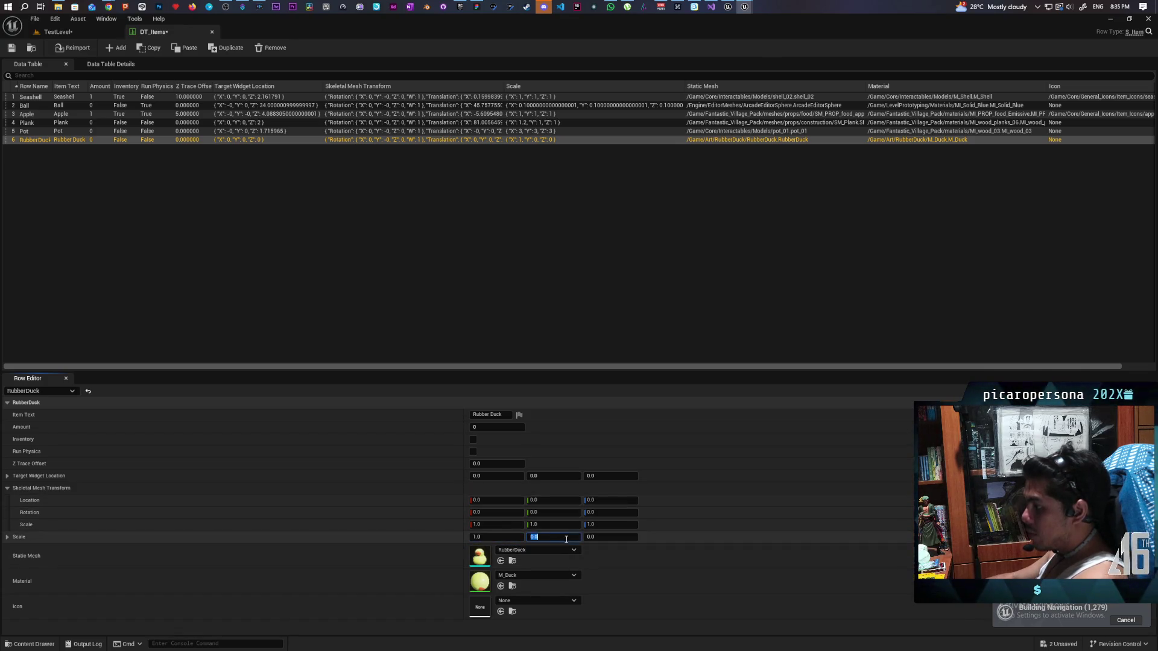
type("1")
key("Return")
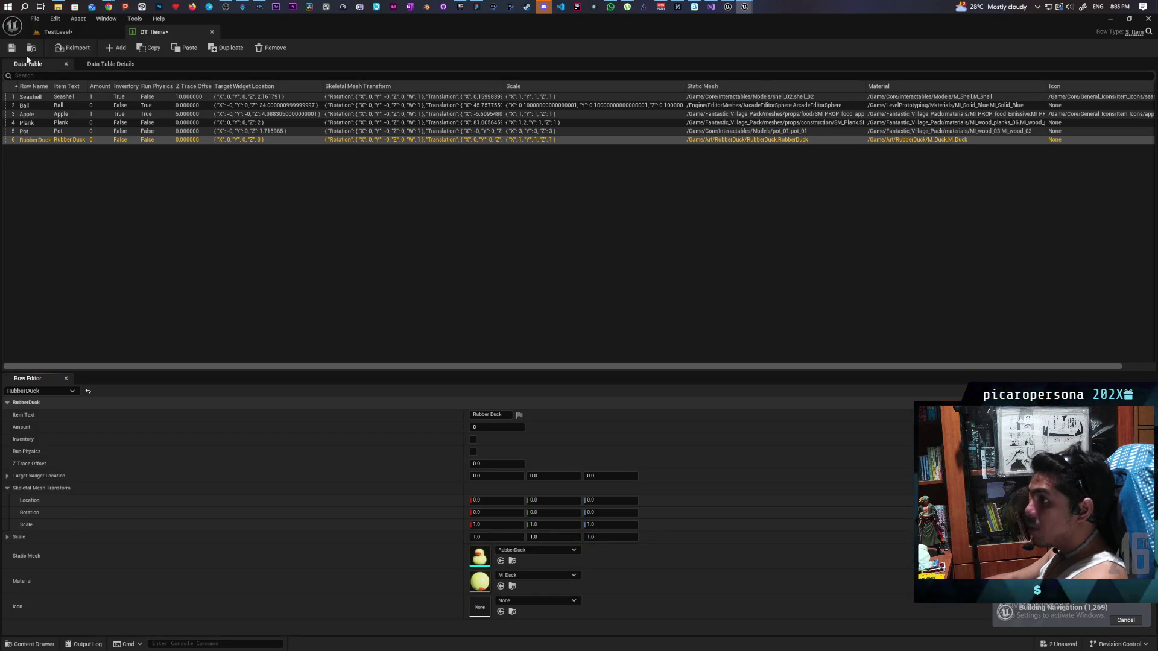
left_click(11, 48)
left_click(58, 31)
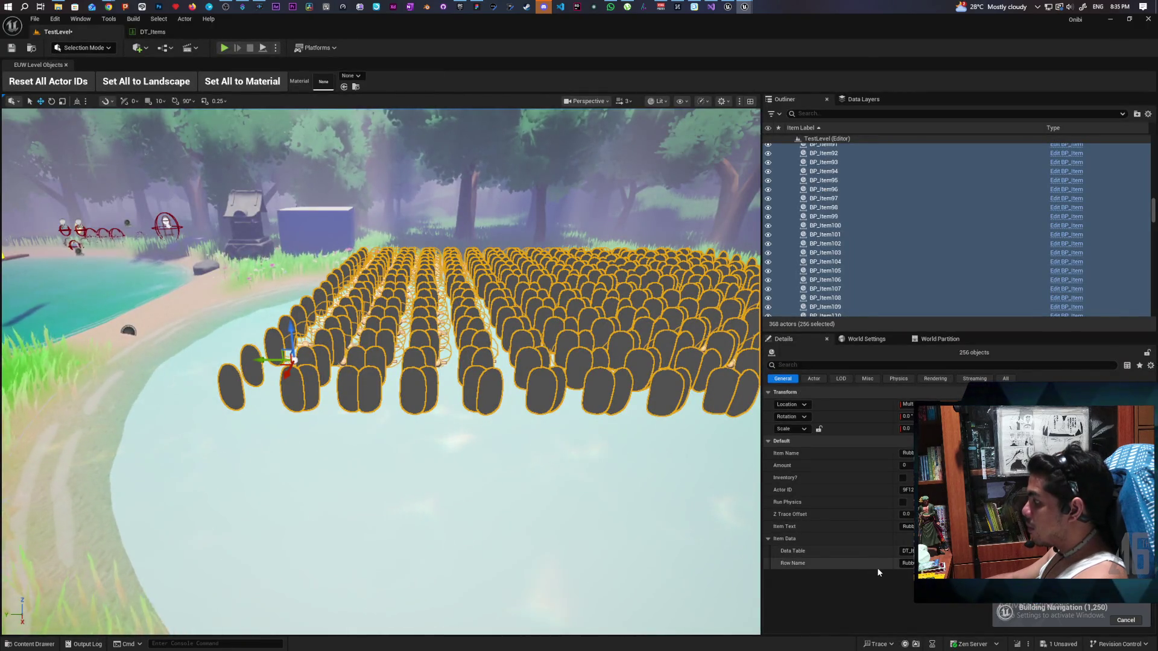
Switch the selected items' Row Name to Apple and back to RubberDuck so they show as giant yellow ducks.
left_click_drag(386, 543, 338, 519)
left_click(907, 563)
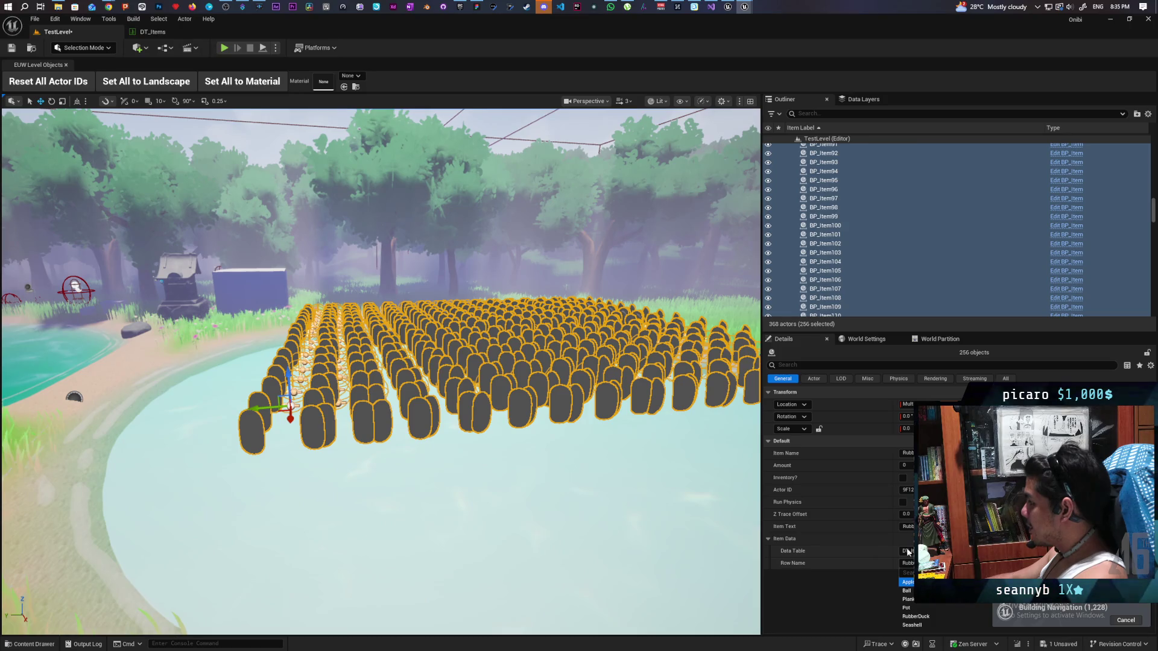
key("Return")
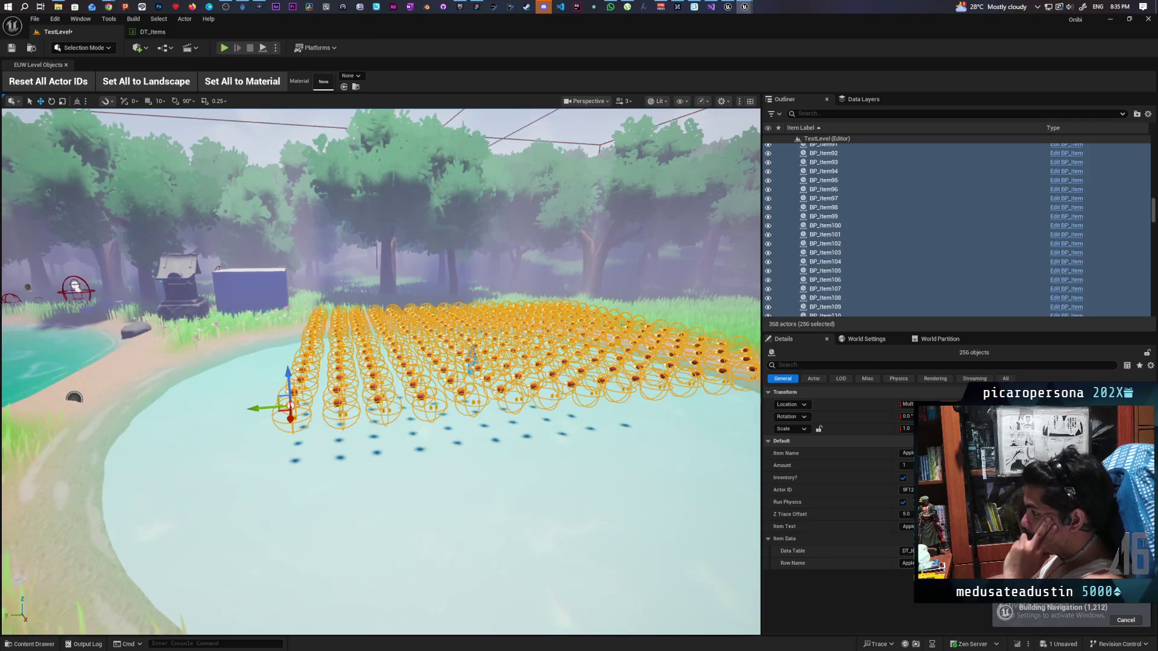
left_click(908, 564)
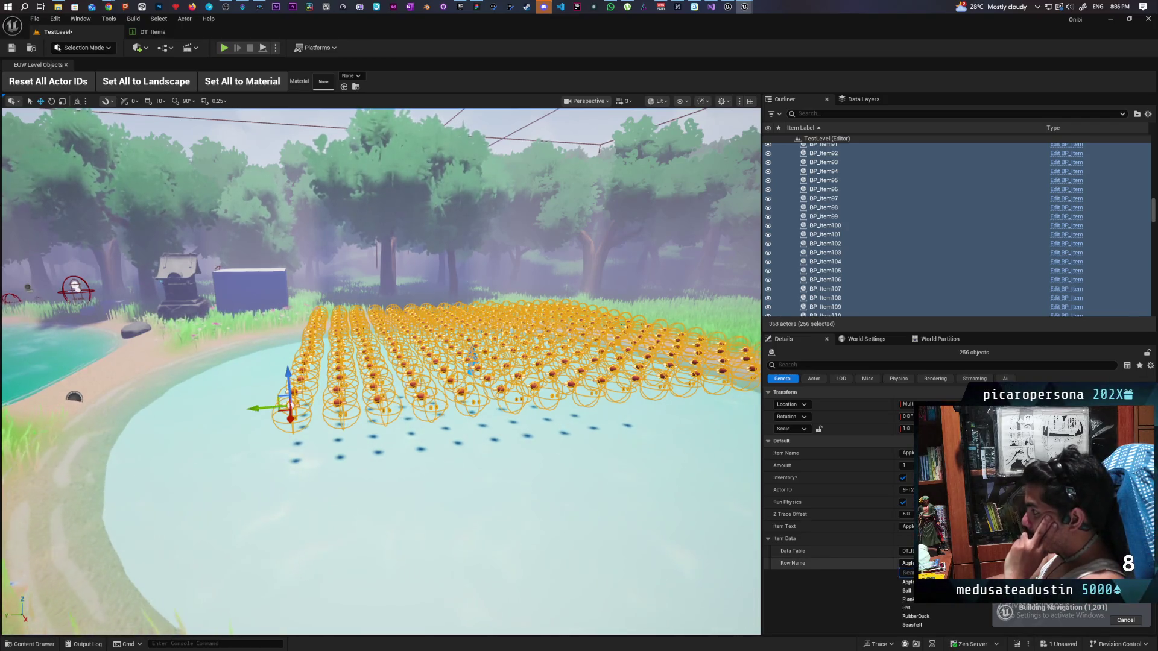
left_click(927, 616)
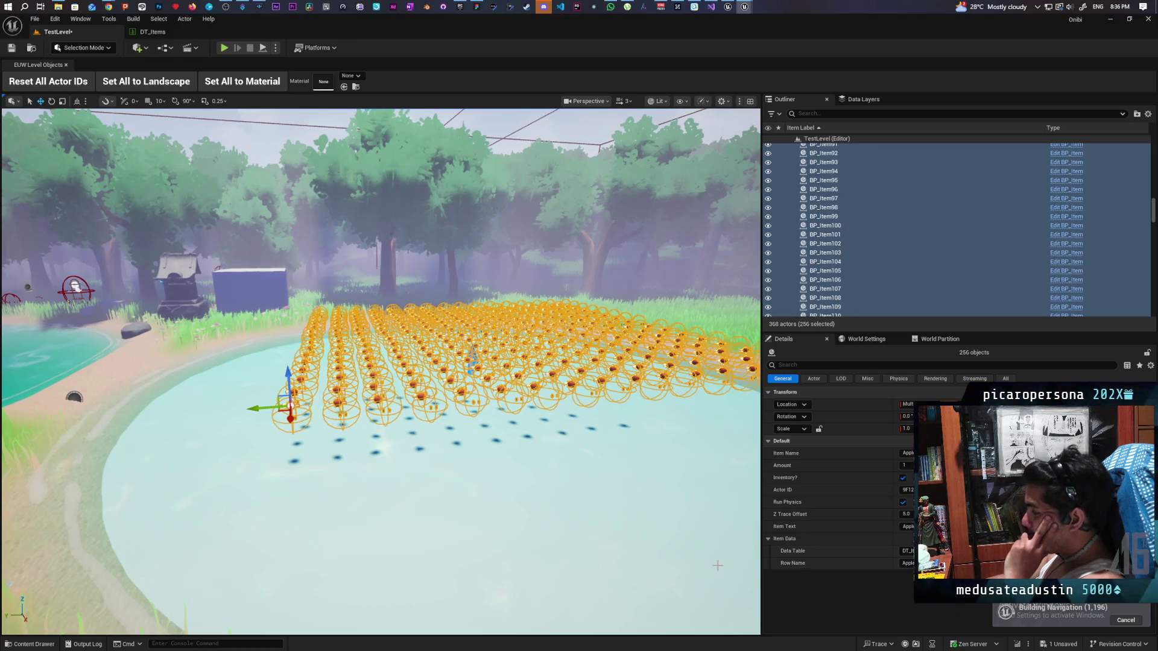
mouse_move(595, 512)
left_mouse_down()
mouse_move(555, 498)
mouse_move(616, 501)
mouse_move(570, 504)
left_mouse_up()
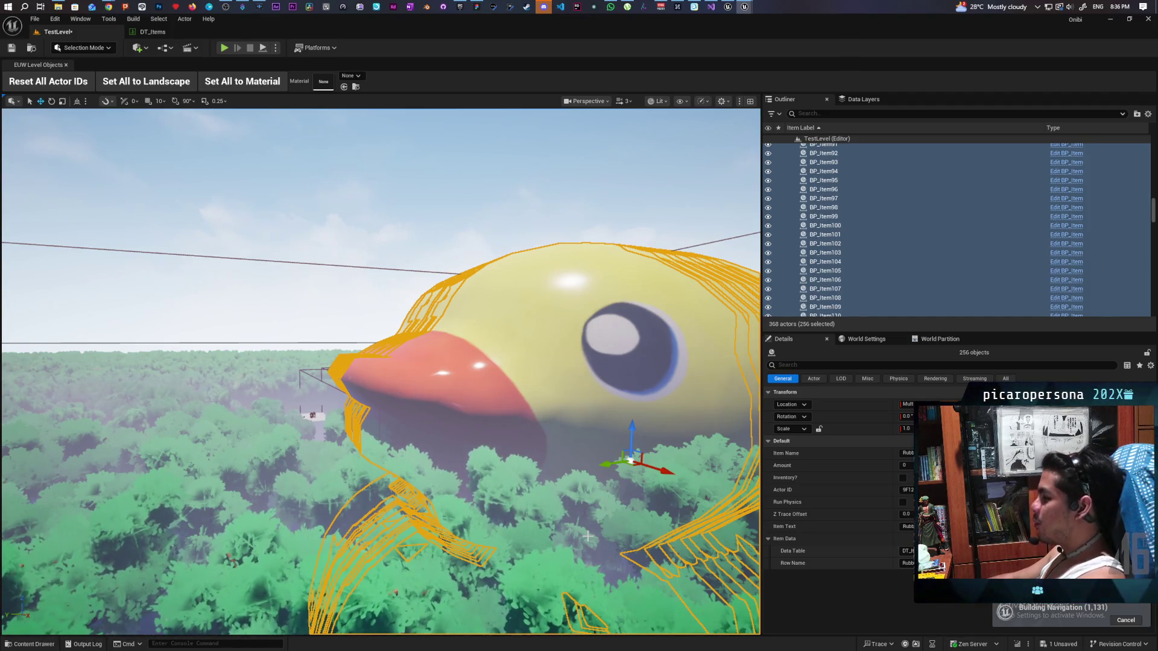
mouse_move(587, 536)
left_mouse_down()
mouse_move(606, 516)
mouse_move(598, 545)
mouse_move(594, 537)
left_mouse_up()
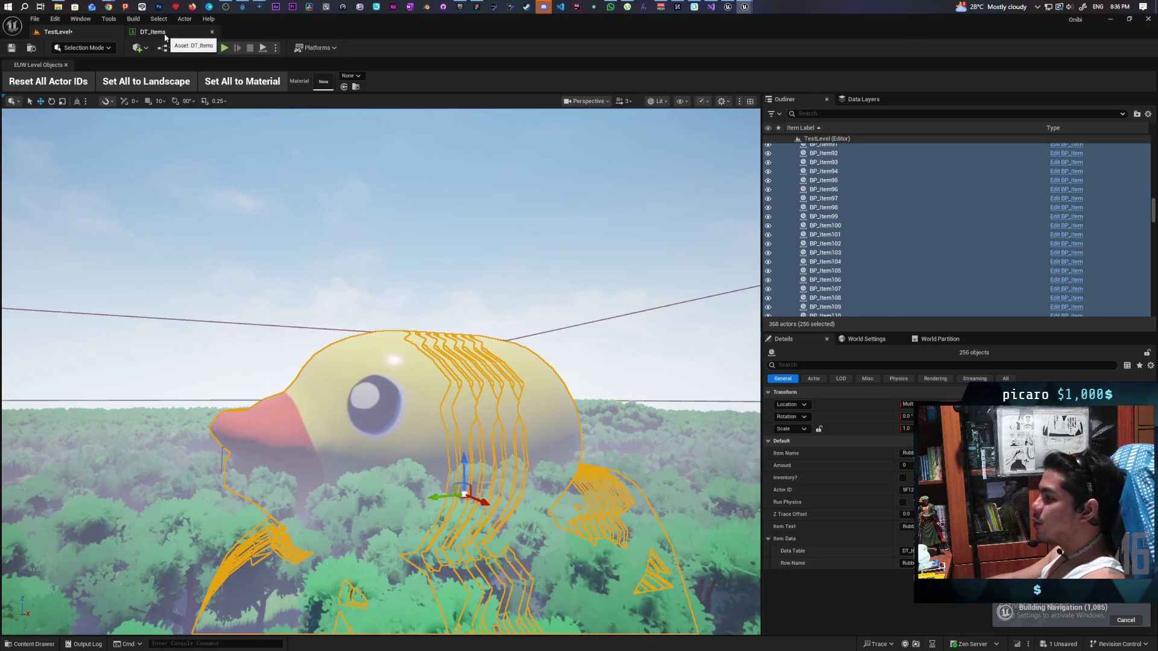
left_click(165, 37)
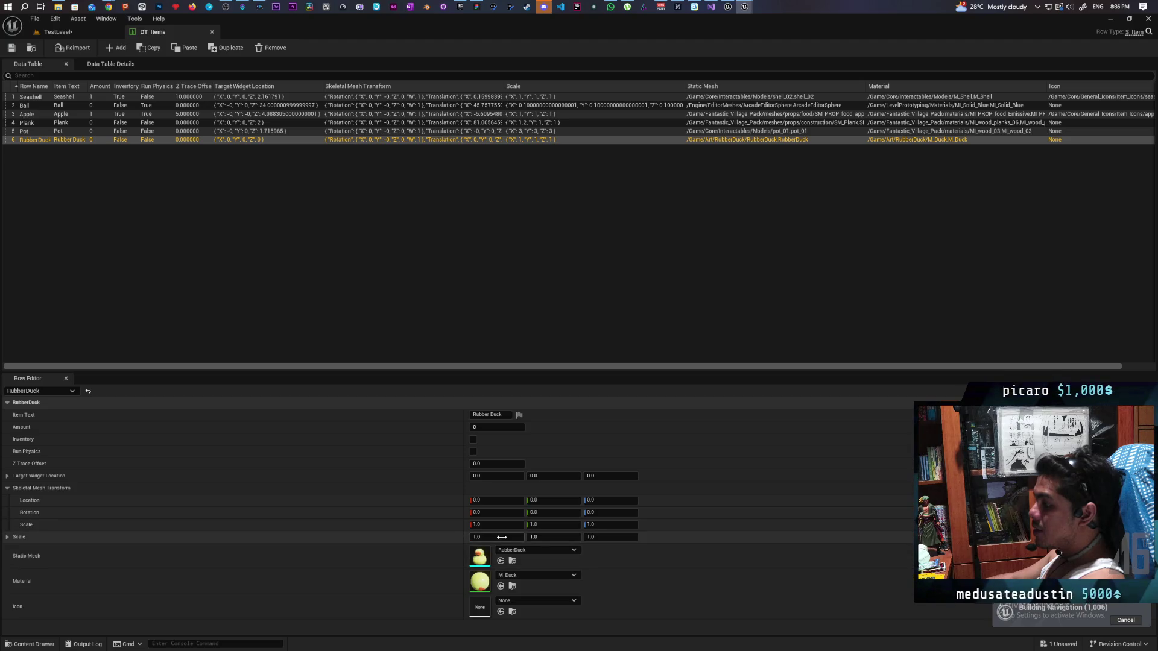
Set the RubberDuck row's Scale X, Y and Z to 0.01, then return to TestLevel.
left_click(522, 538)
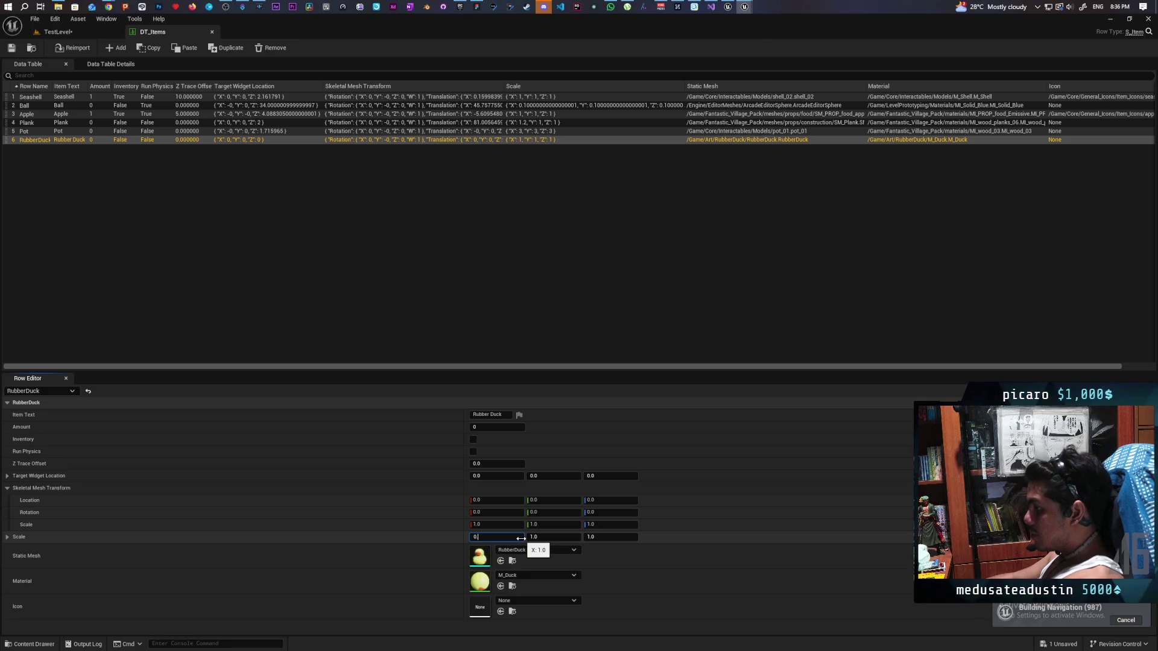
type("1")
key("Return")
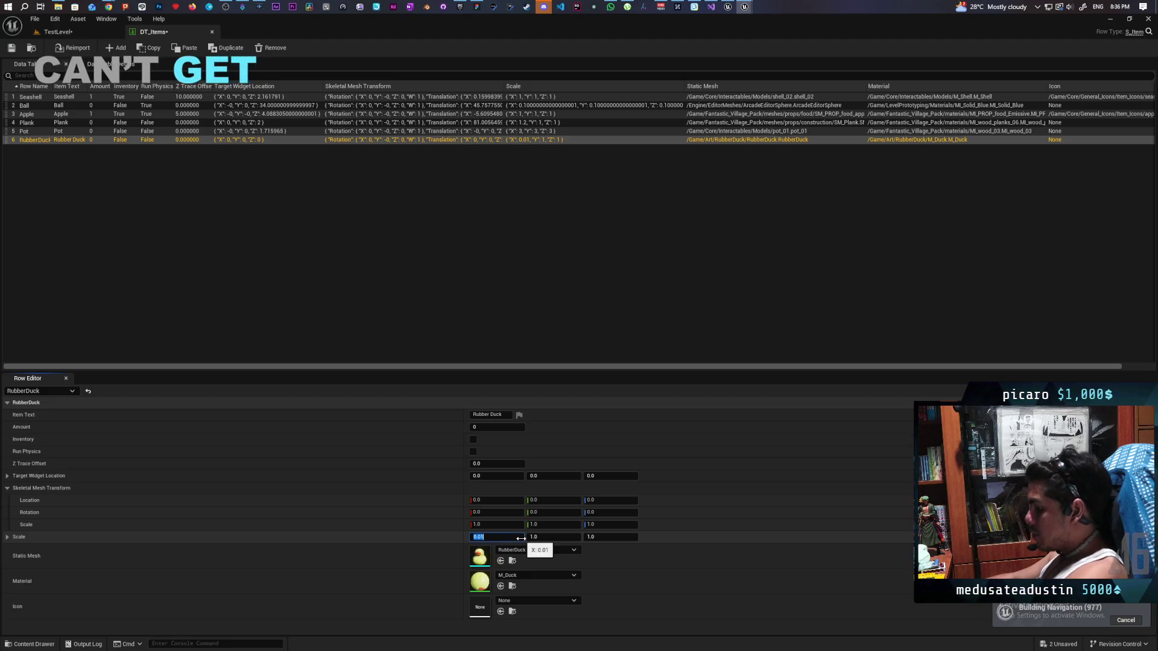
type("0.01")
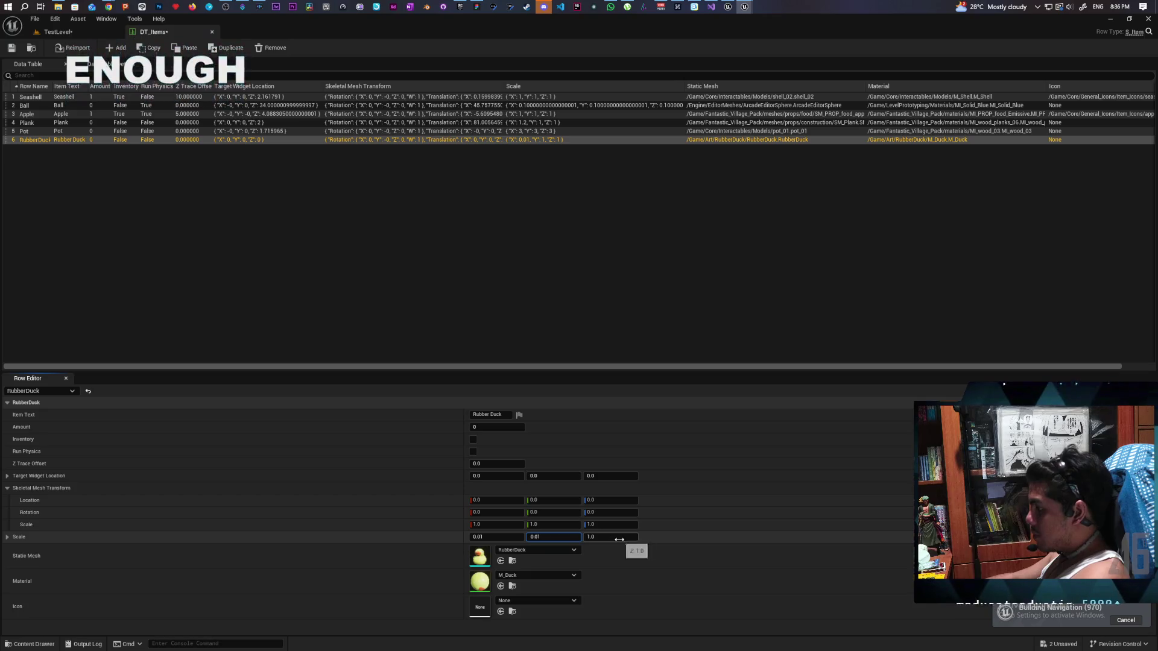
key("Tab")
type("0.01")
key("Return")
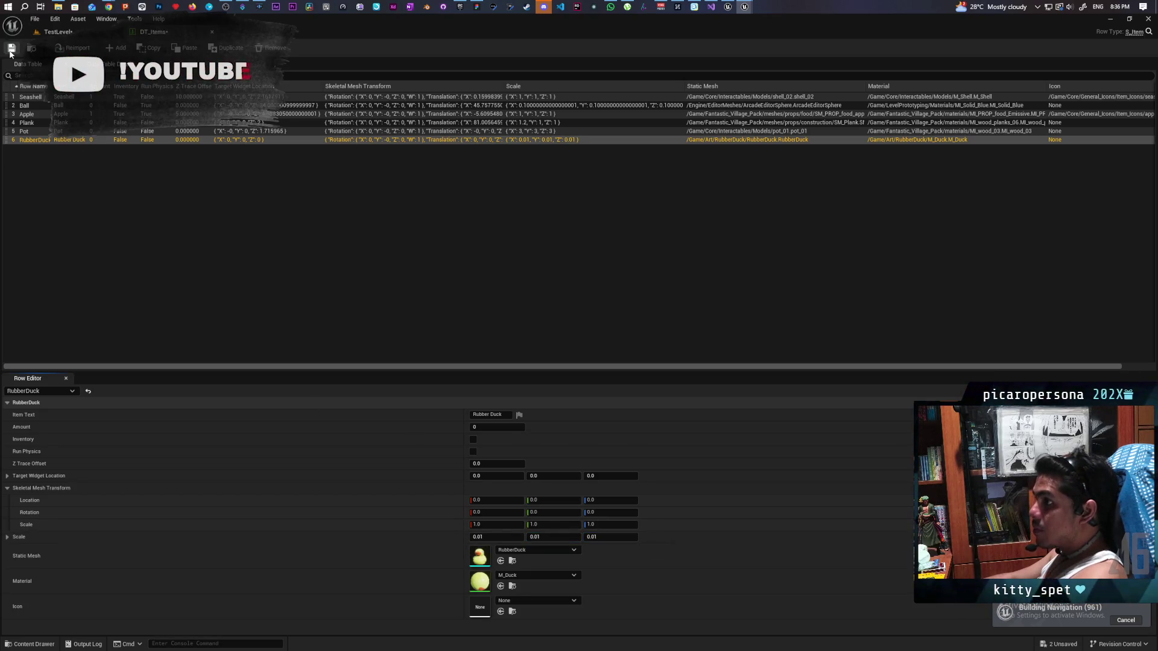
left_click(58, 32)
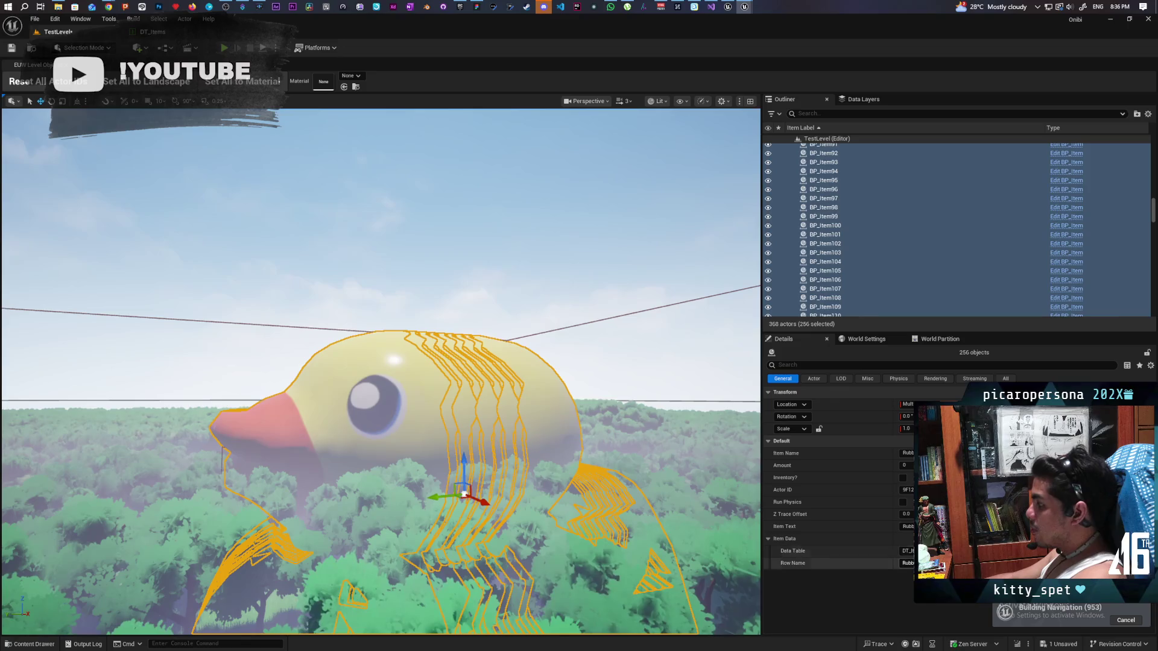
Reapply RubberDuck to the selected pond items by briefly switching them to Apple.
left_click(907, 563)
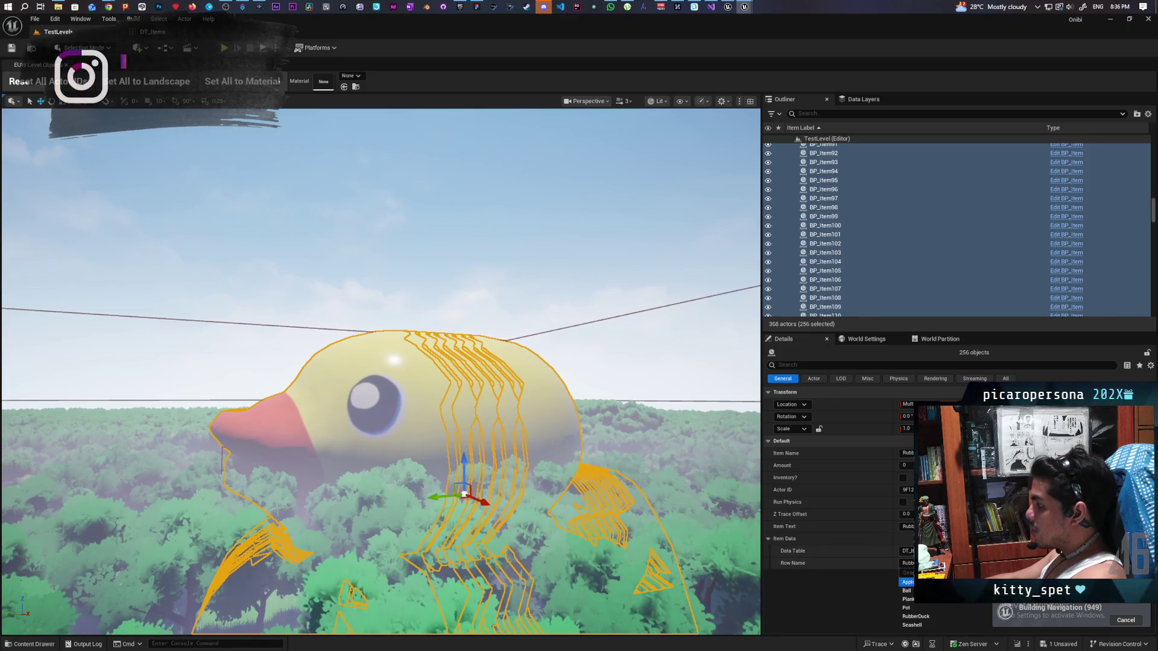
left_click(908, 583)
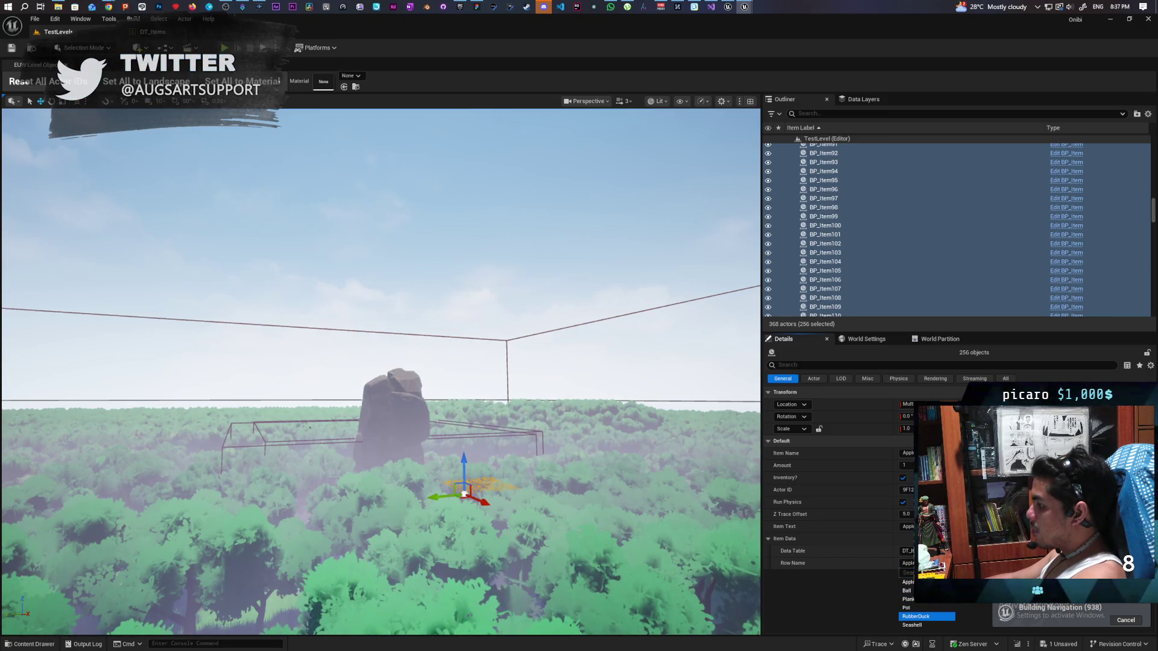
left_click(926, 617)
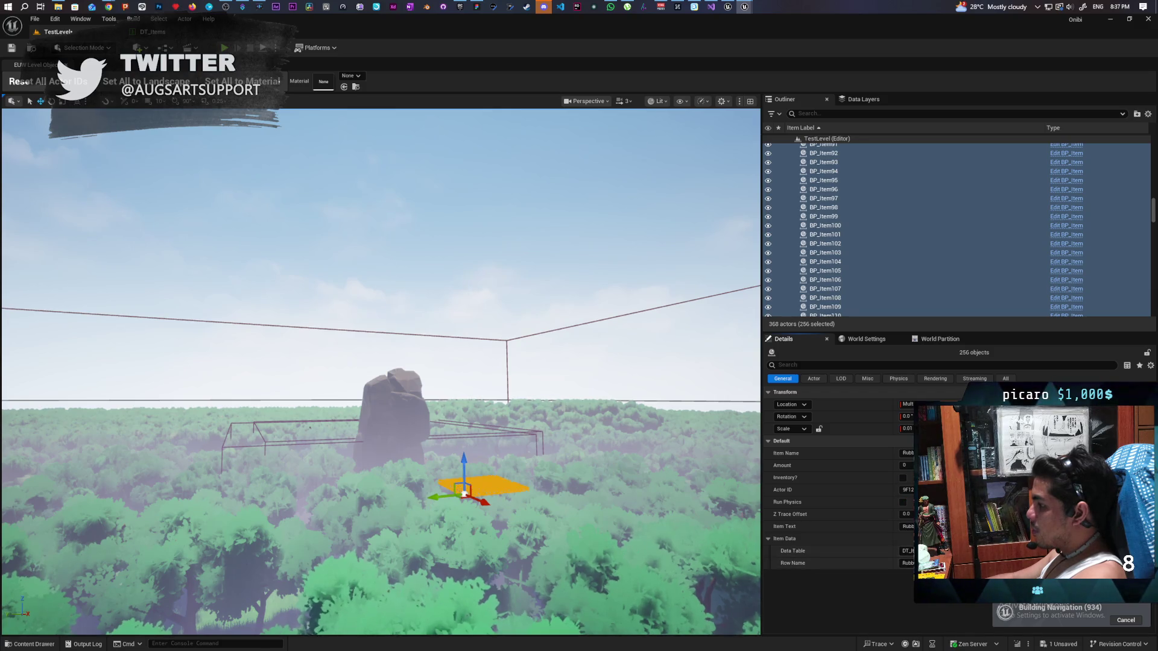
key("f")
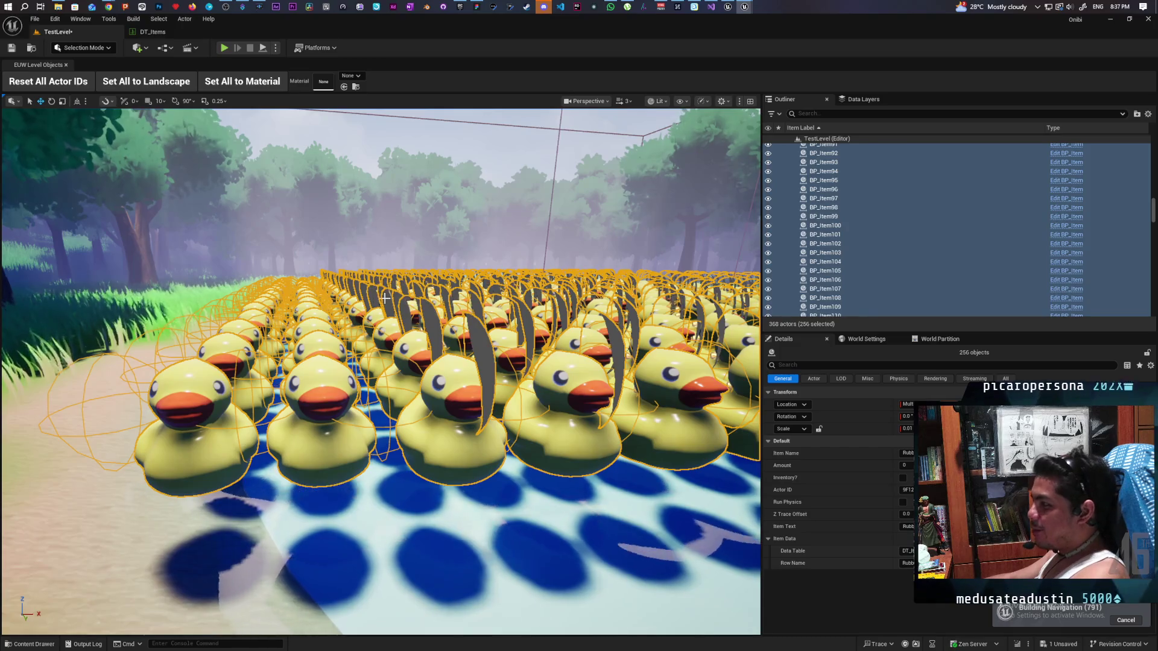
Frame the grid of small yellow ducks and look around the pond before returning to DT_Items.
key("f")
scroll(386, 298, "up", 2)
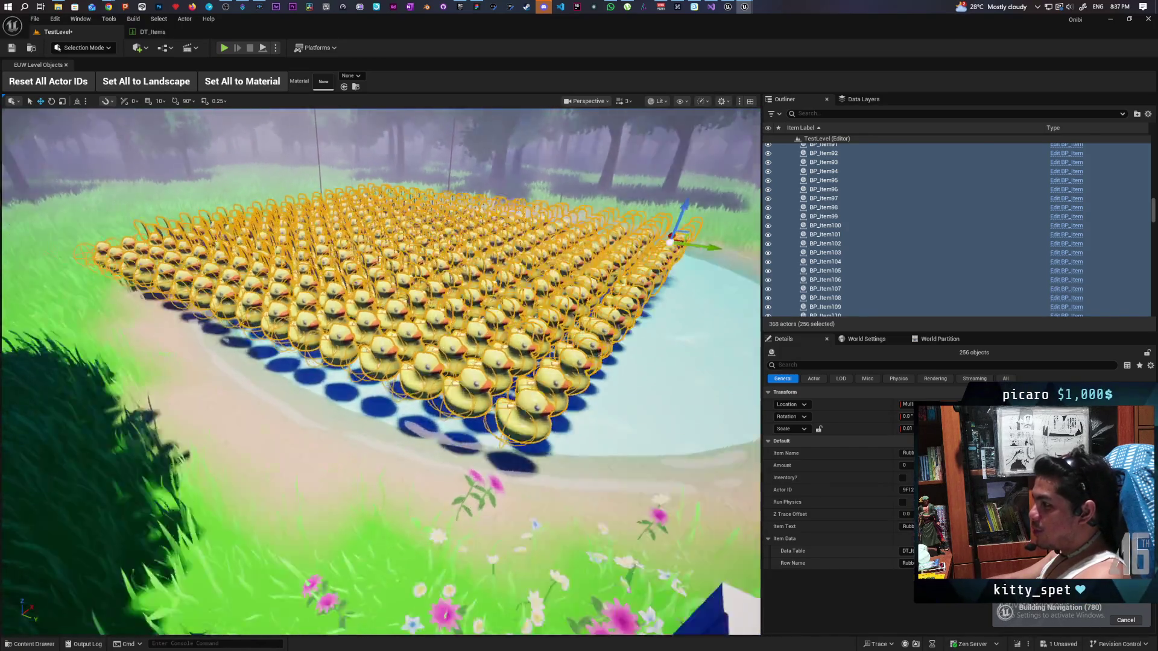
scroll(382, 371, "up", 3)
scroll(381, 371, "down", 5)
scroll(381, 371, "up", 6)
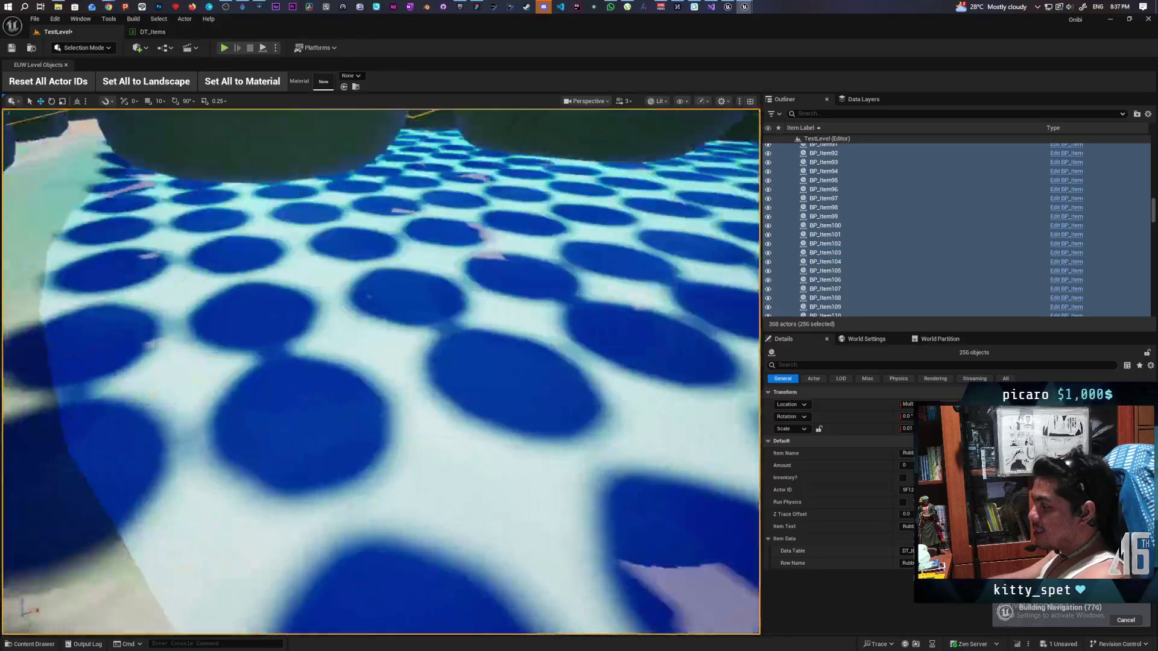
scroll(382, 371, "down", 6)
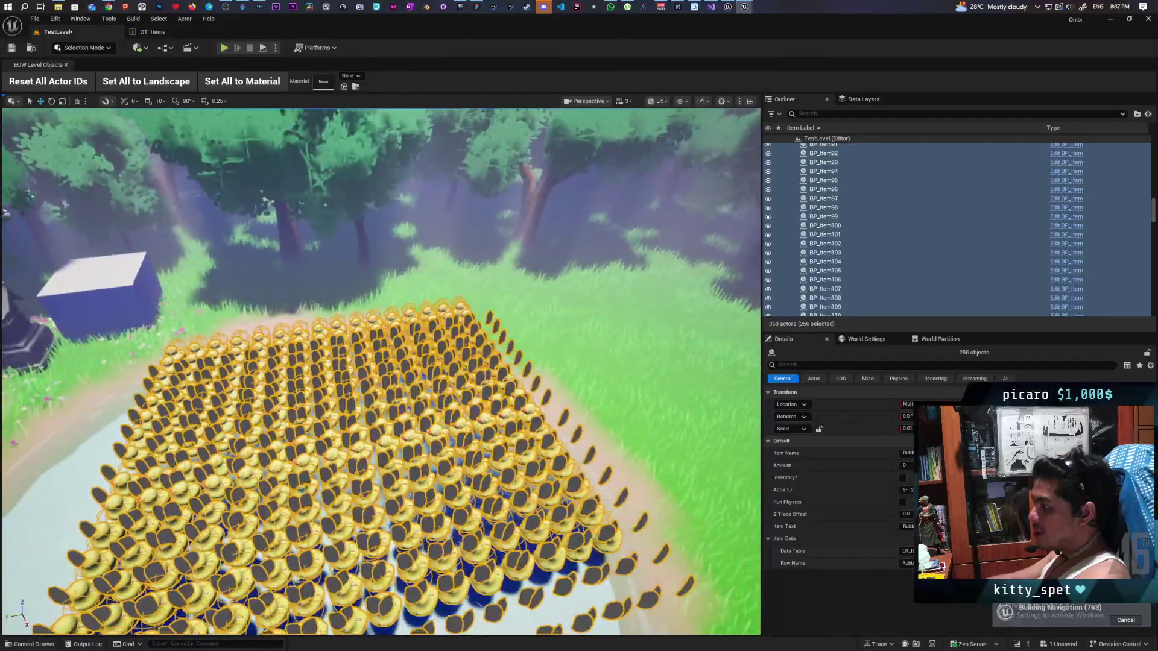
scroll(382, 371, "down", 3)
mouse_move(381, 371)
left_mouse_down()
mouse_move(338, 356)
mouse_move(302, 314)
left_mouse_up()
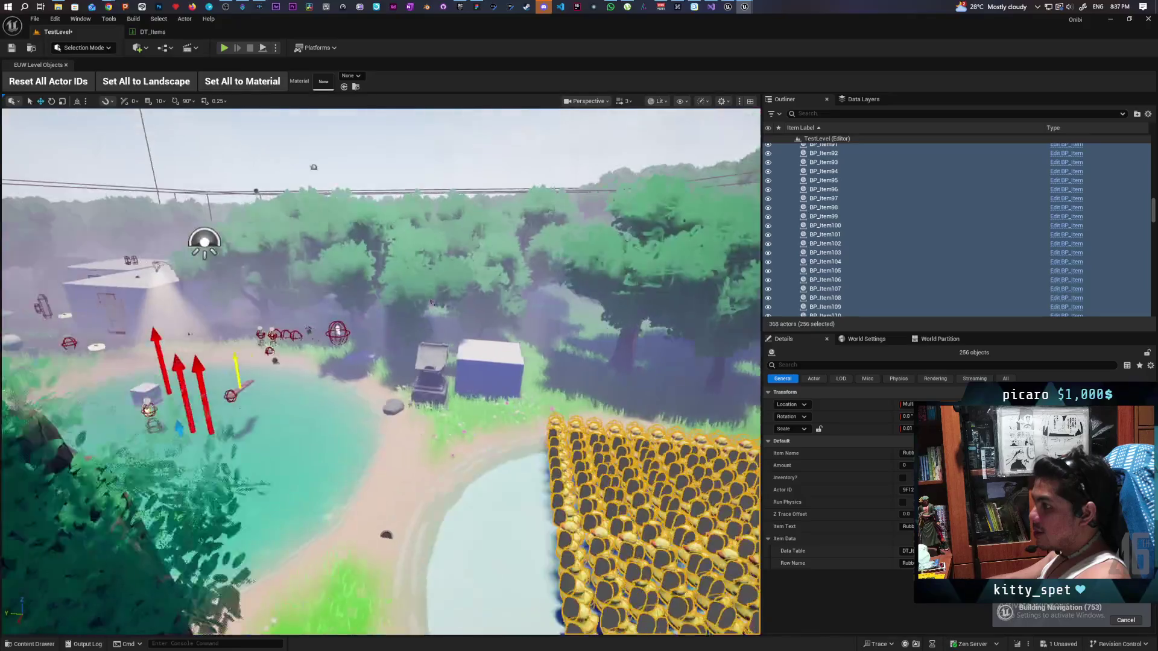
scroll(381, 371, "up", 6)
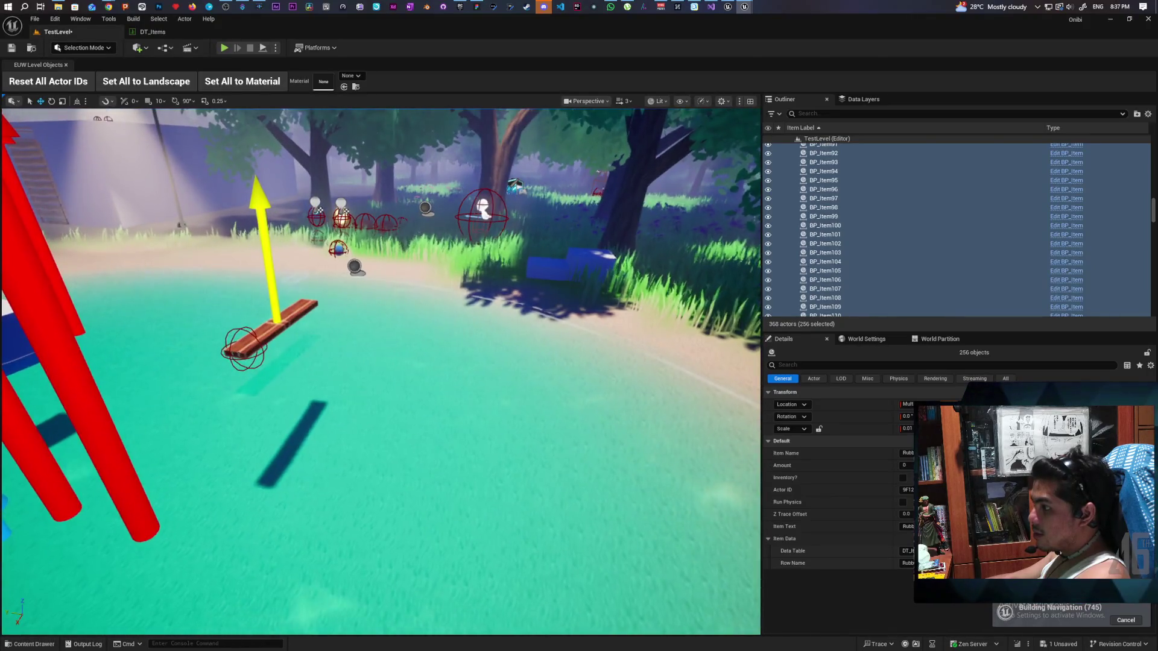
left_click_drag(382, 371, 411, 416)
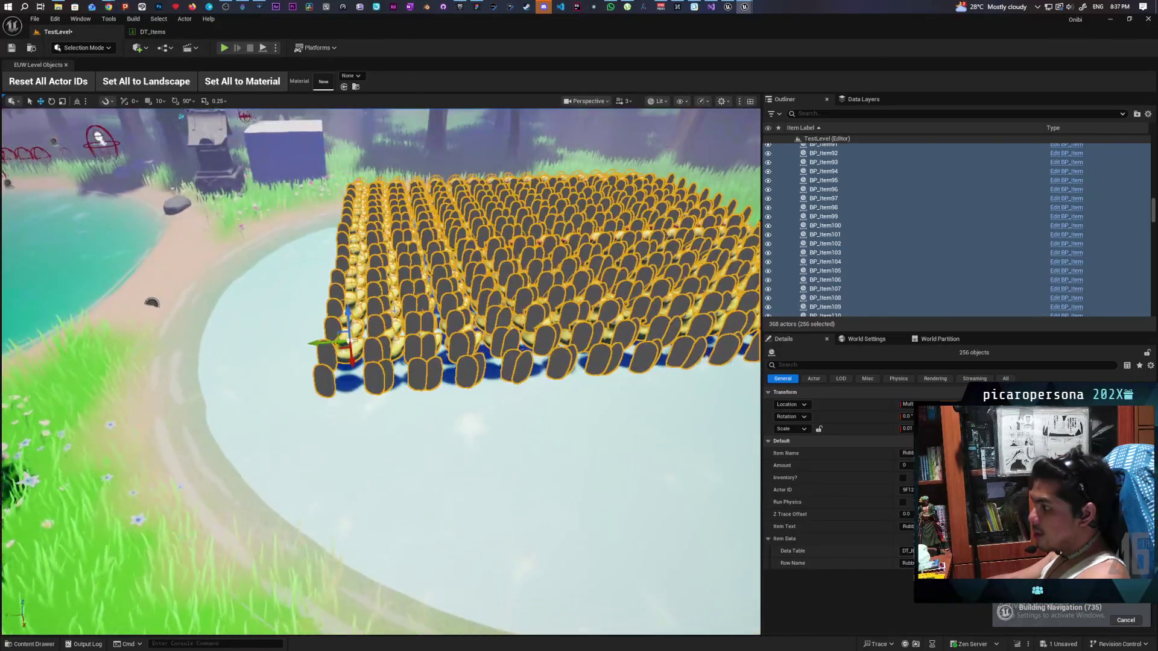
left_click(153, 31)
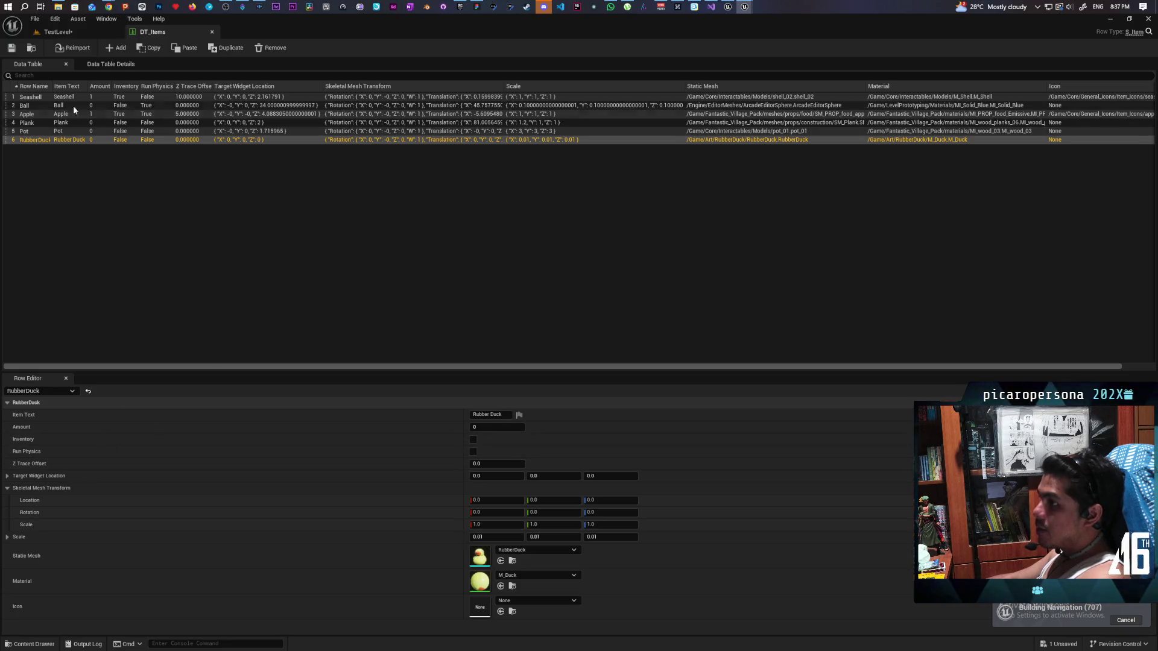
Copy Ball's Skeletal Mesh Transform and Target Widget Location values onto the RubberDuck row.
left_click(34, 104)
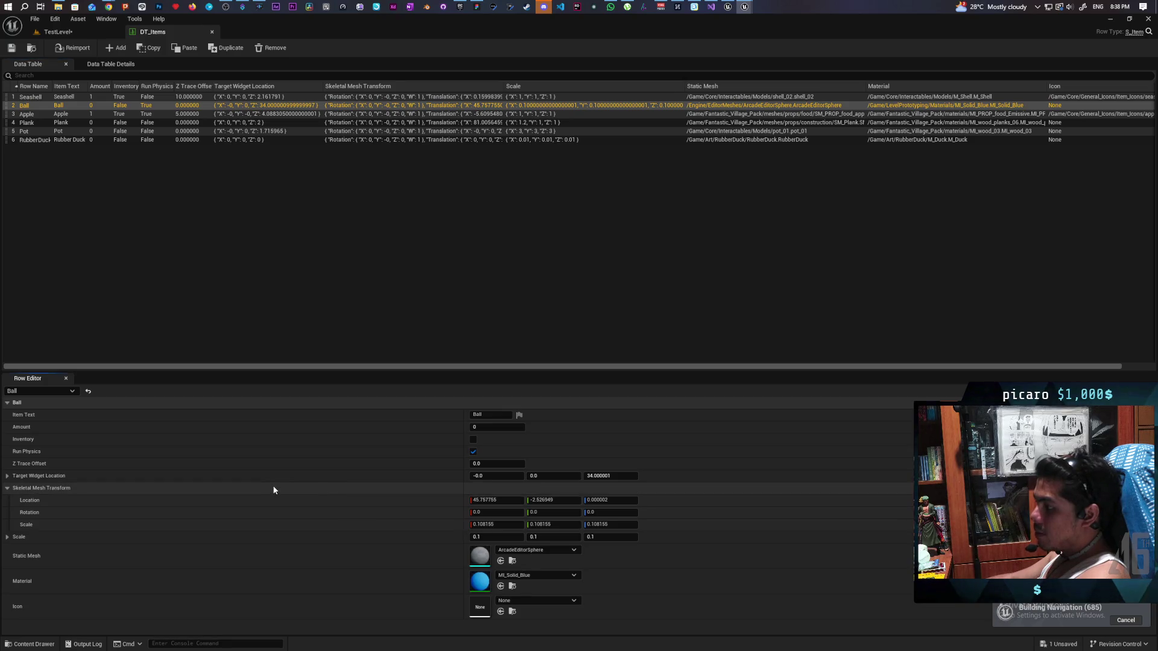
left_click(28, 139)
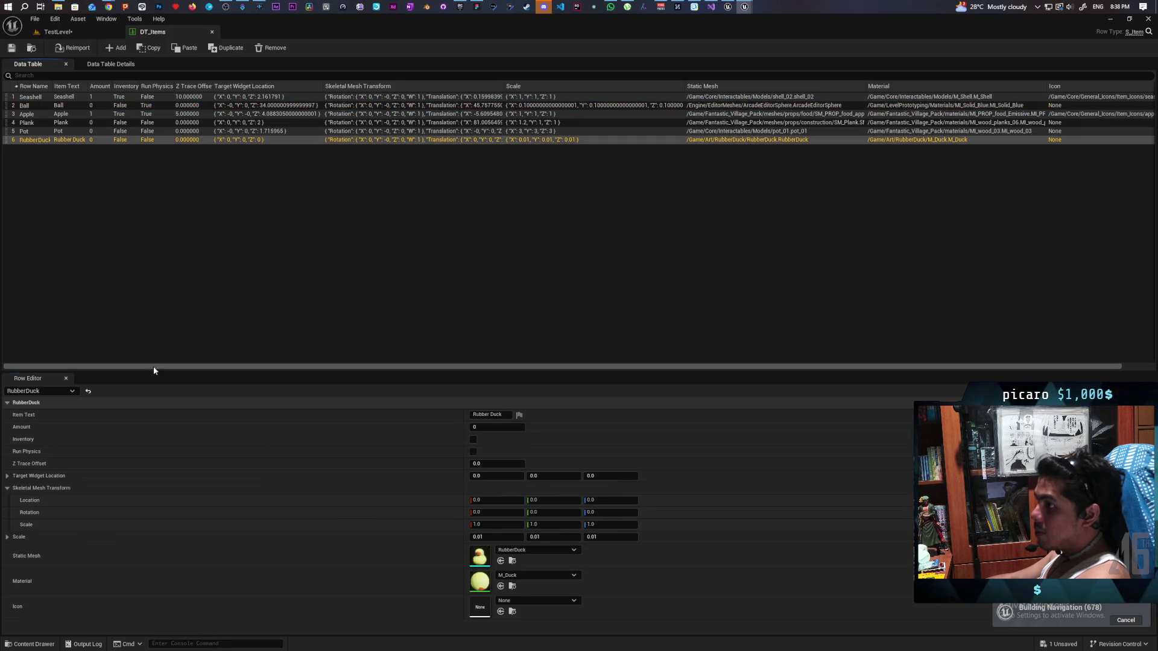
left_click(133, 490, "shift")
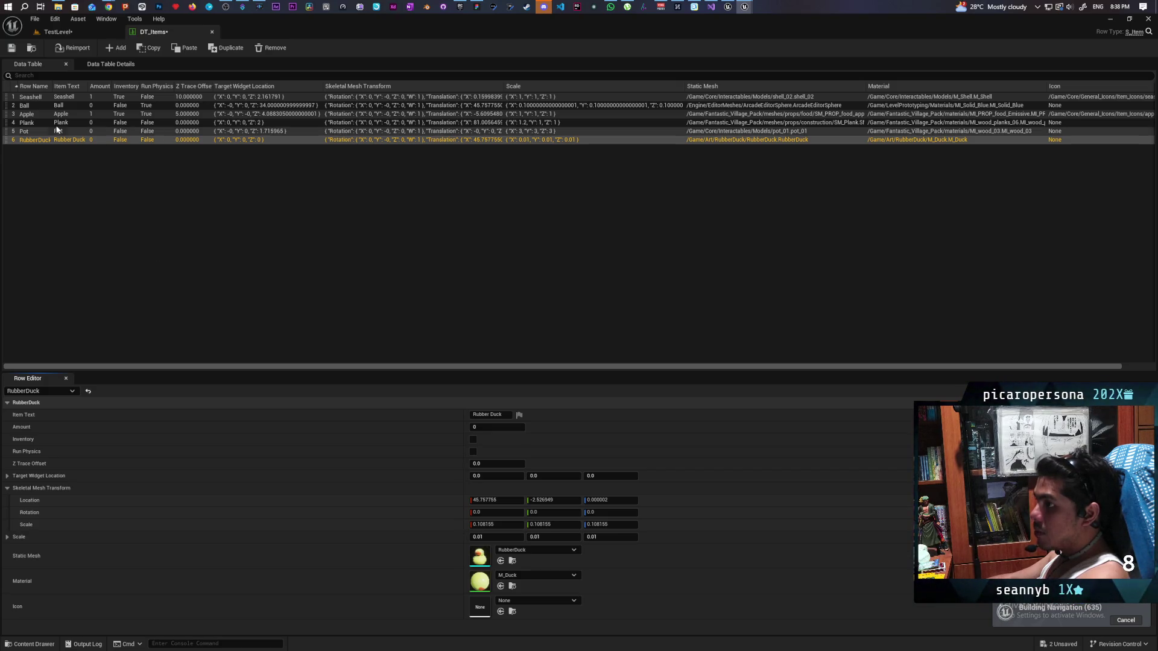
left_click(28, 105)
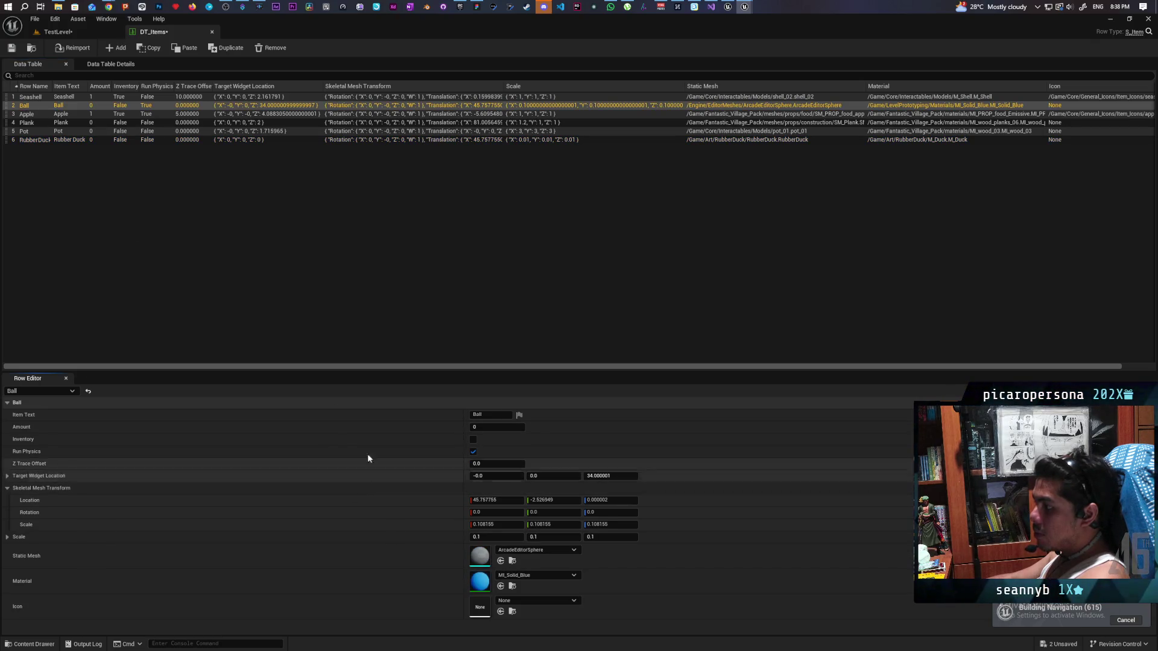
left_click(35, 140)
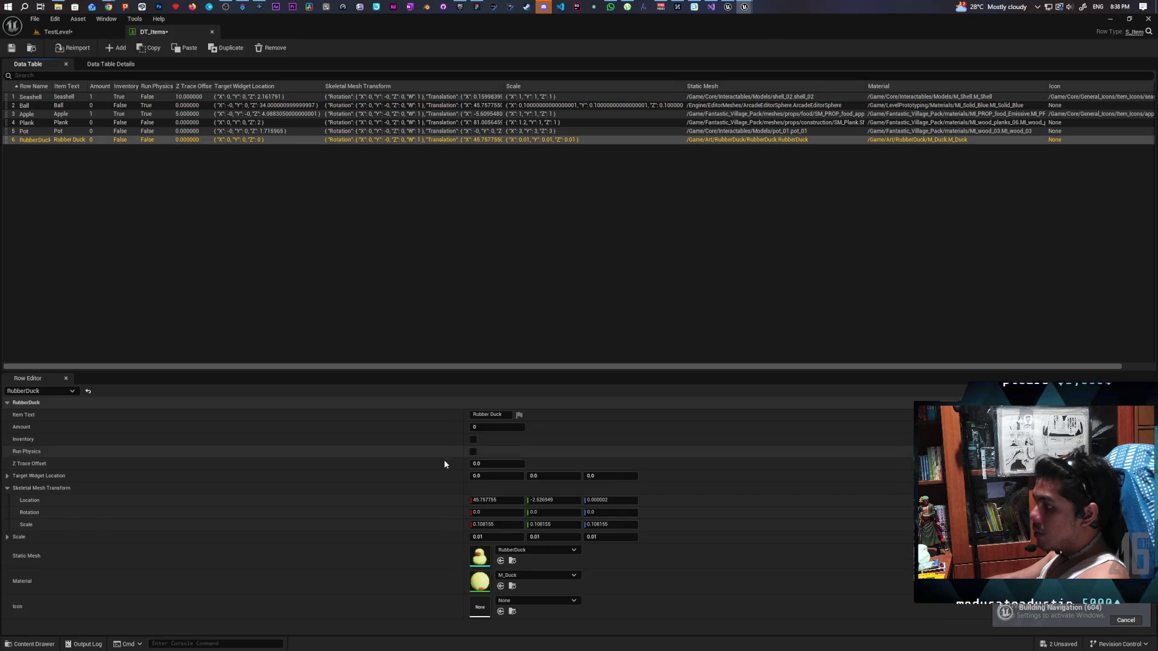
left_click(444, 477, "shift")
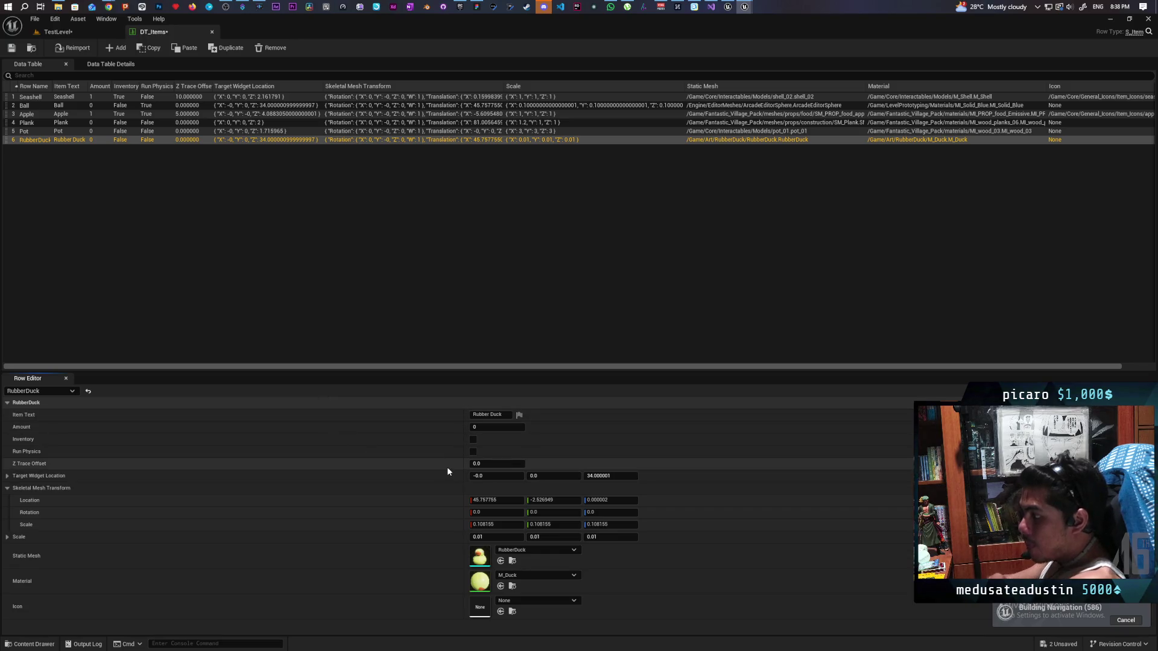
left_click(32, 106)
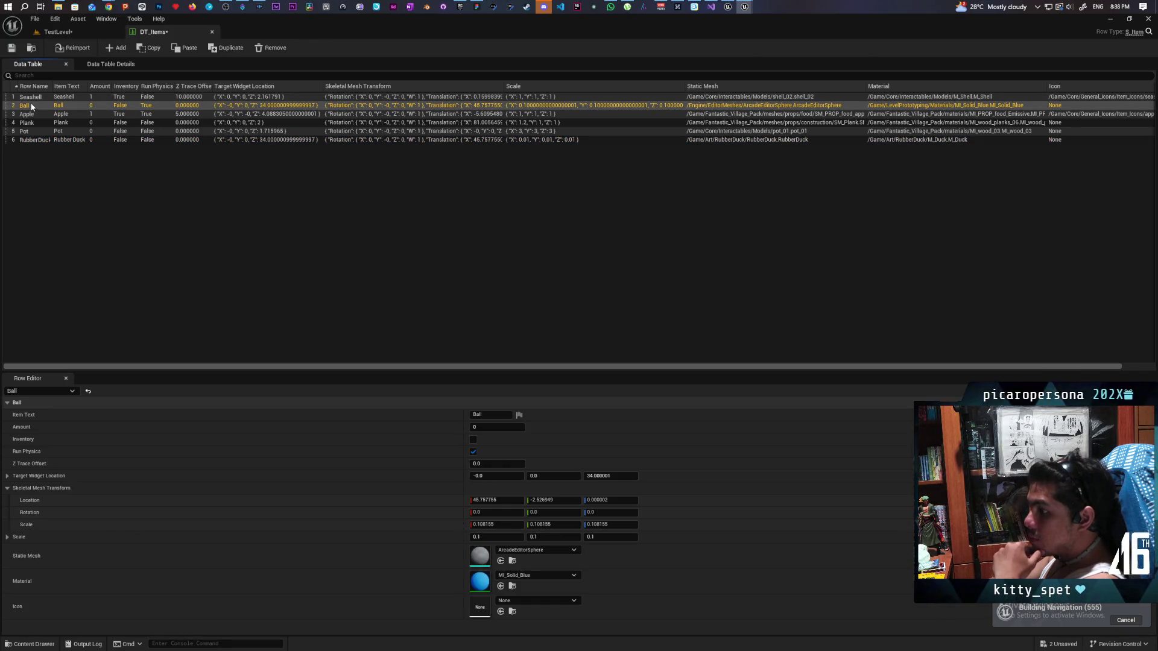
left_click(30, 143)
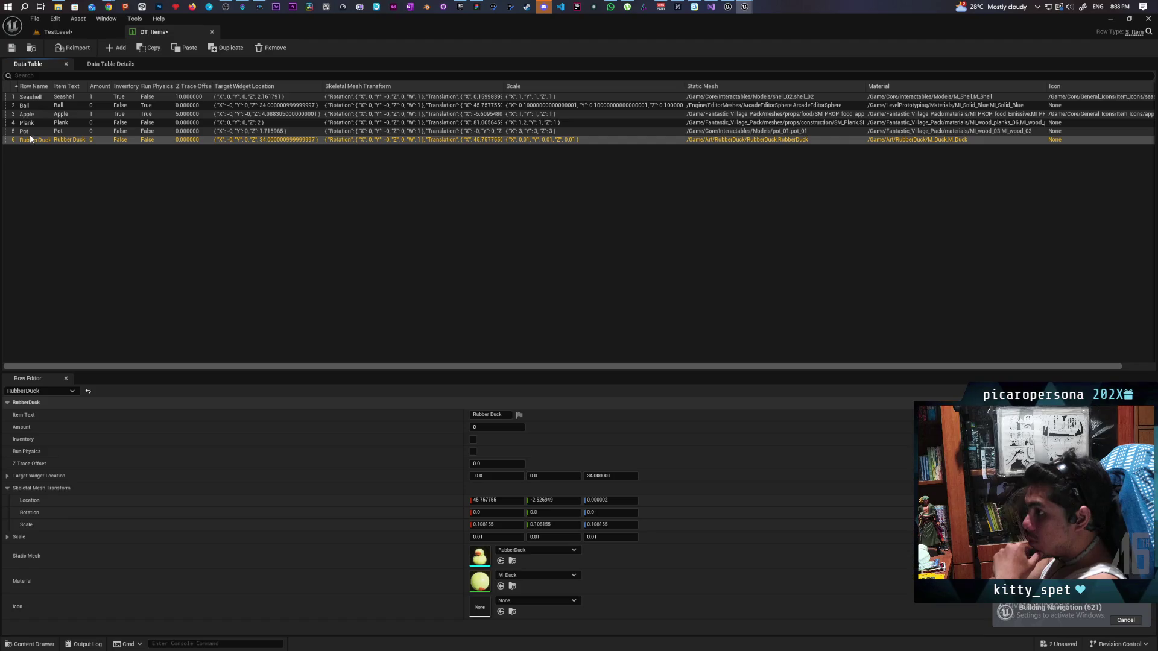
left_click(58, 31)
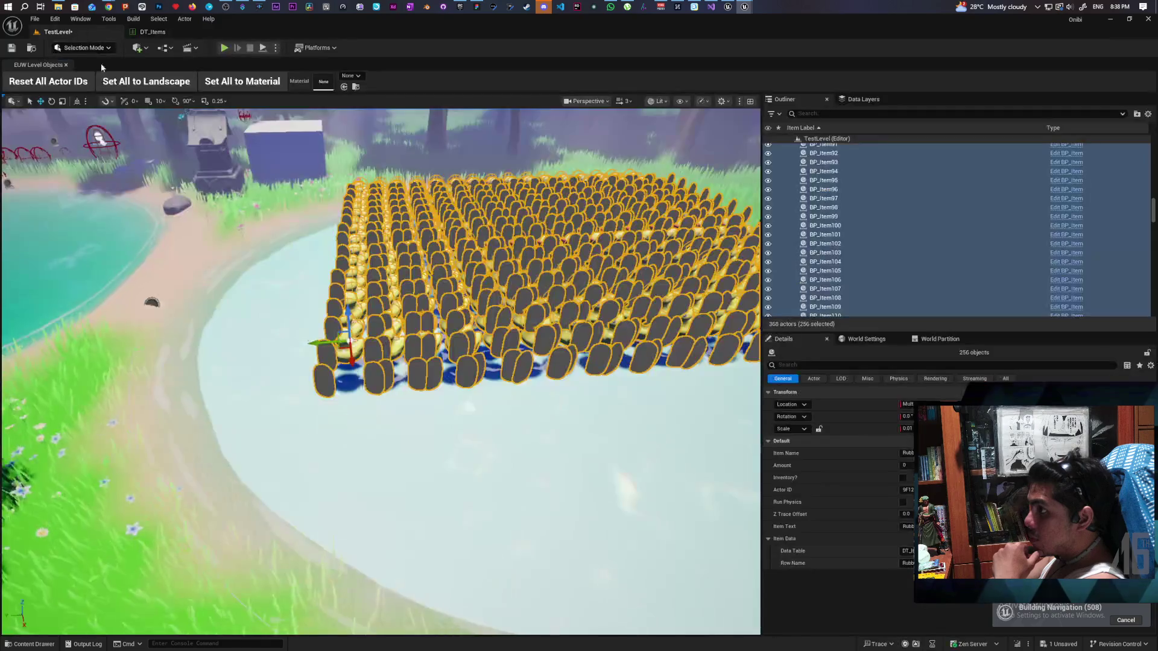
Swap the 256 items to Apple and back to RubberDuck, then orbit to check the orange-beaked ducks.
left_click(941, 563)
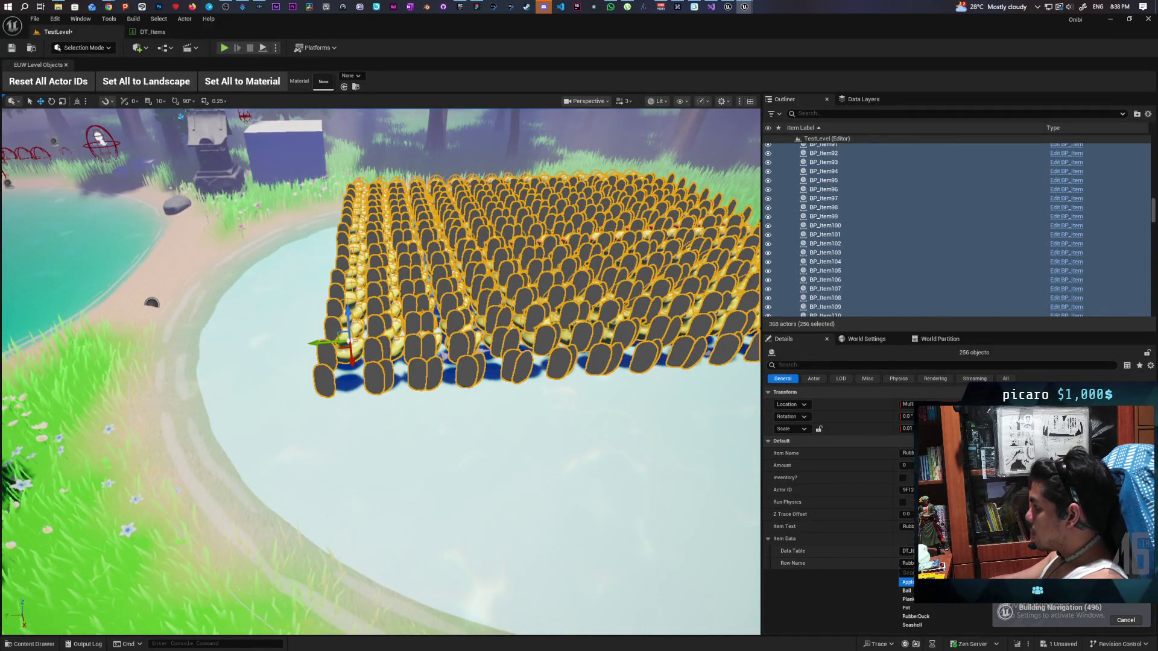
left_click(929, 583)
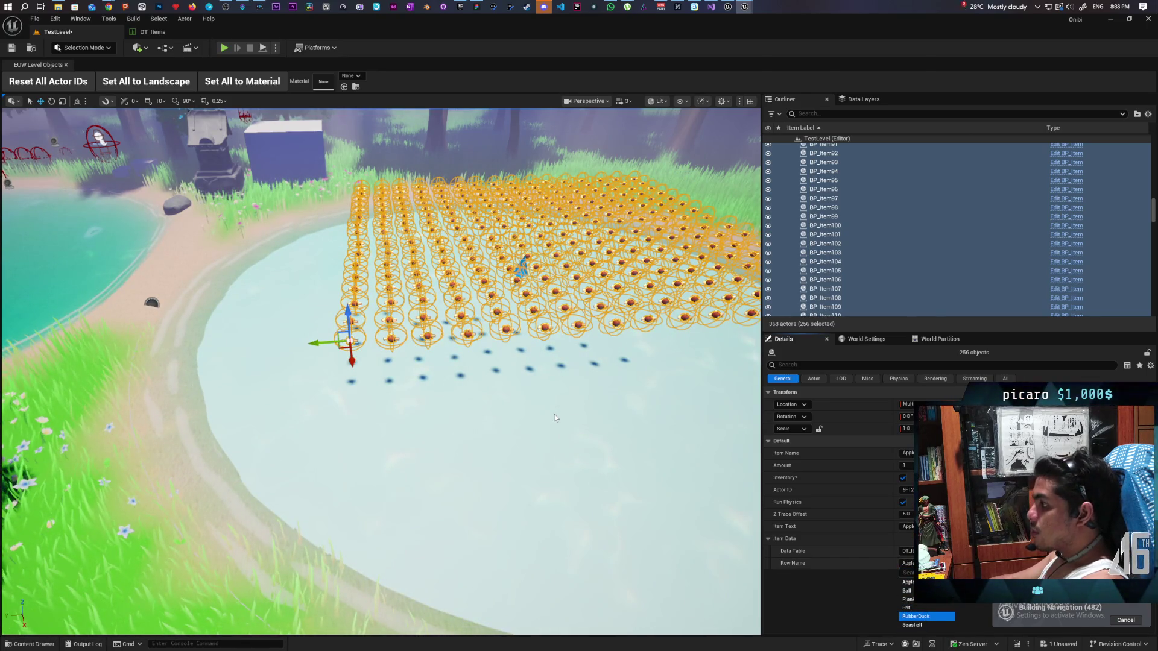
key("Return")
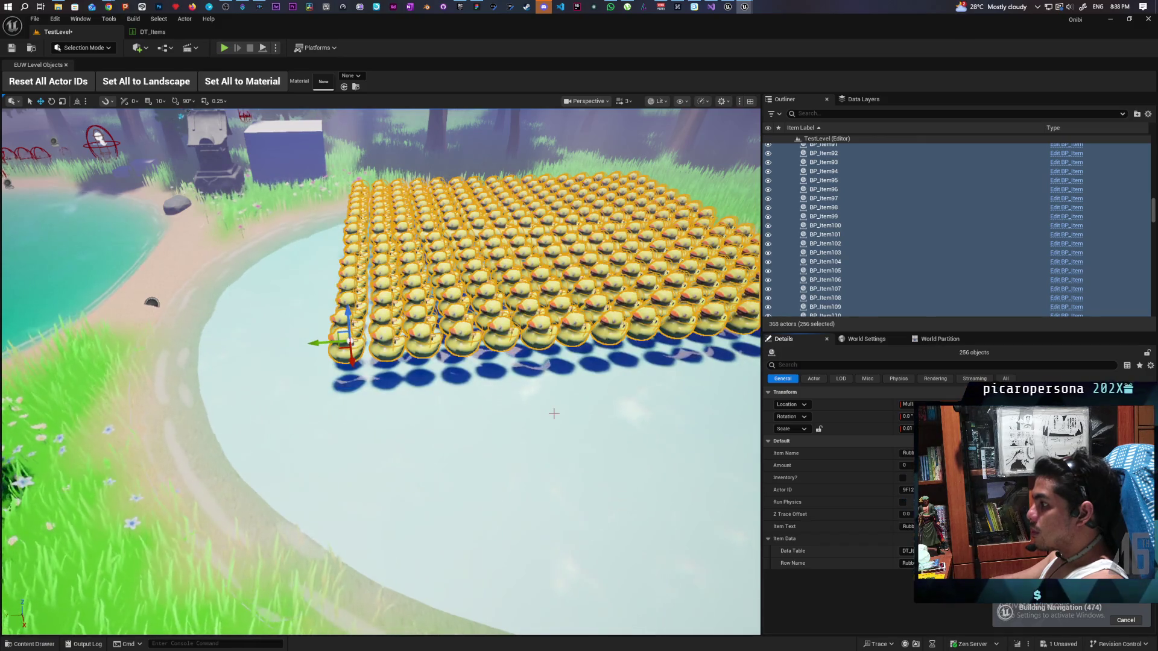
mouse_move(517, 417)
left_mouse_down()
mouse_move(417, 389)
mouse_move(446, 458)
left_mouse_up()
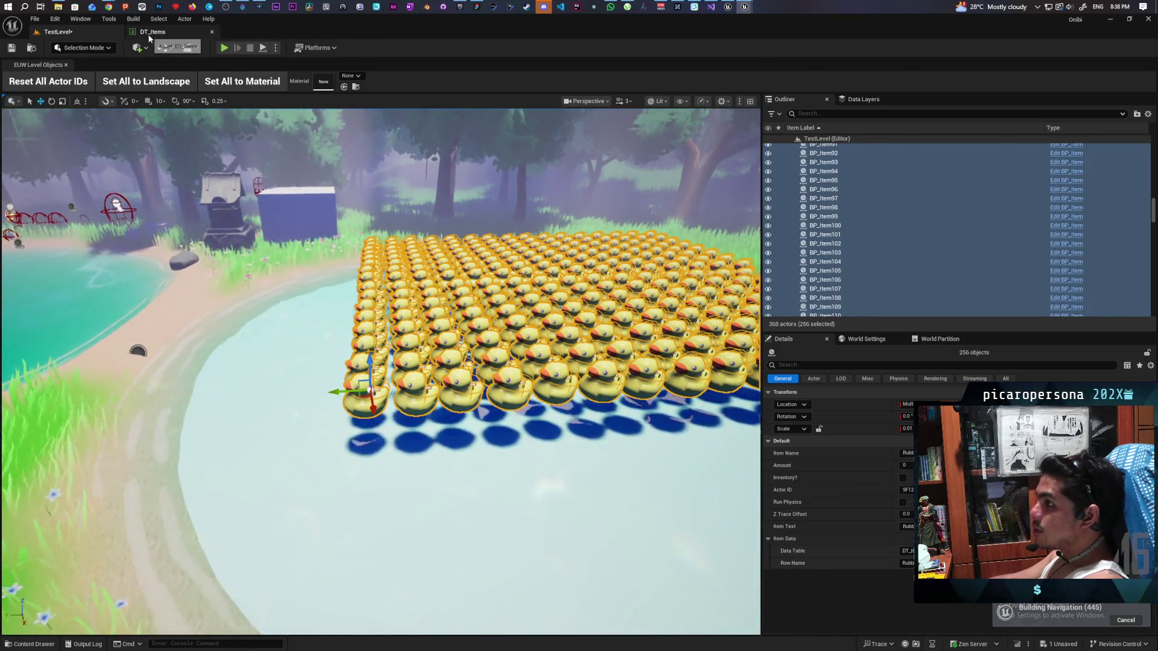
Set RubberDuck's Scale X, Y and Z to 0.005 in DT_Items, then return to TestLevel.
left_click(153, 31)
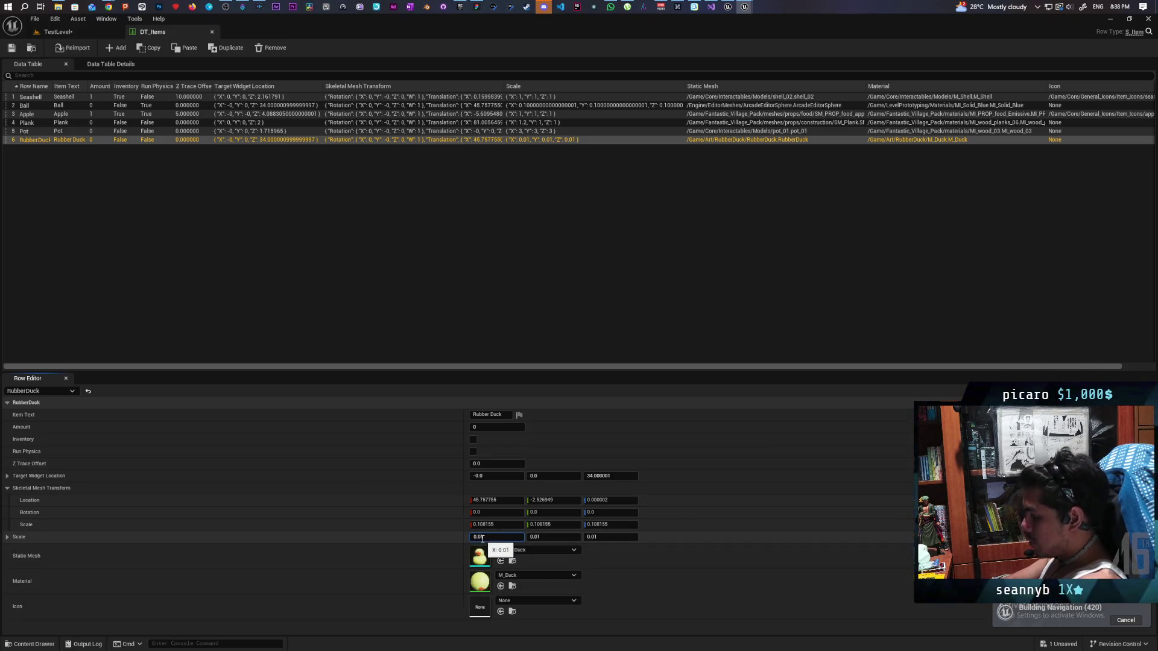
key("Return")
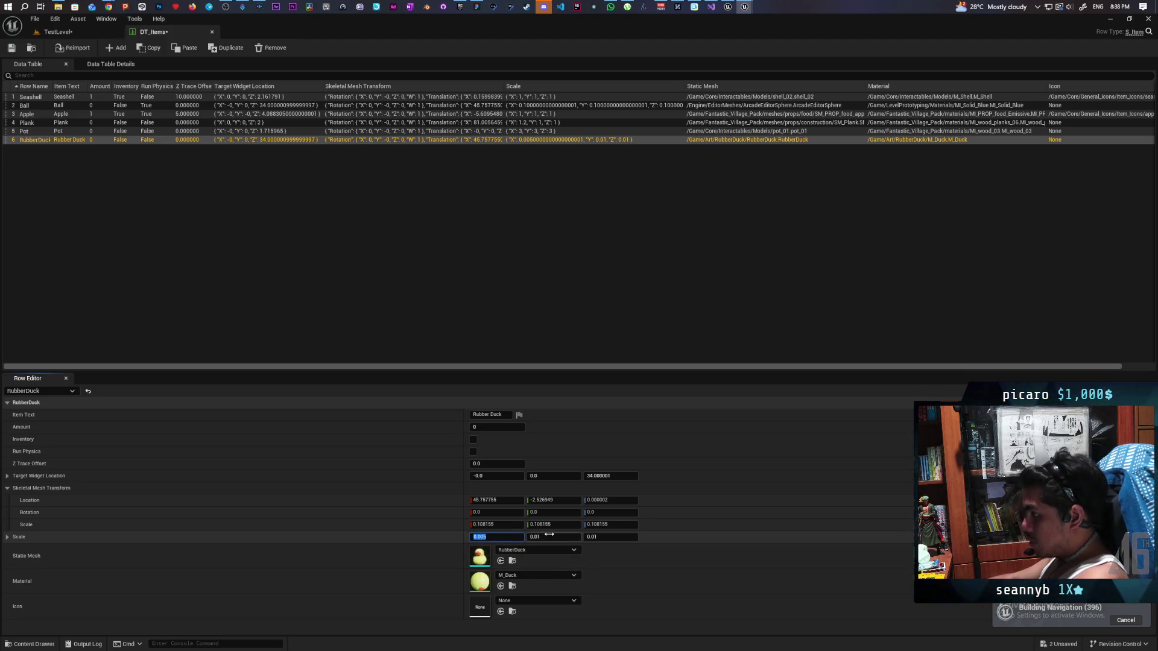
type("0.005")
key("Return")
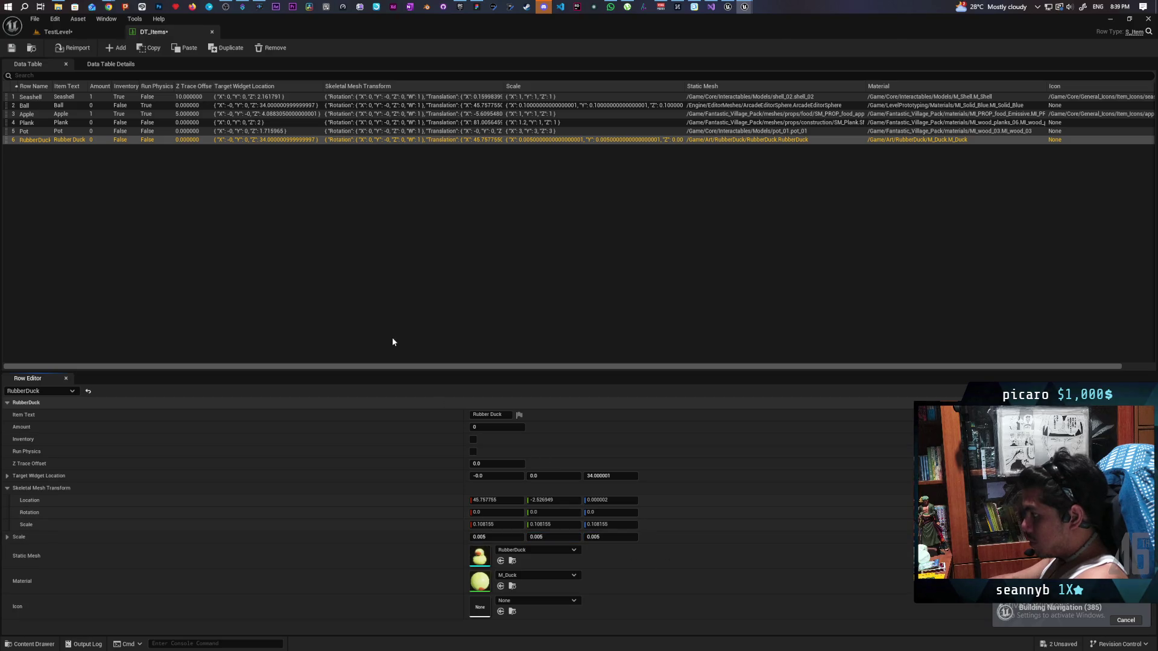
left_click(80, 30)
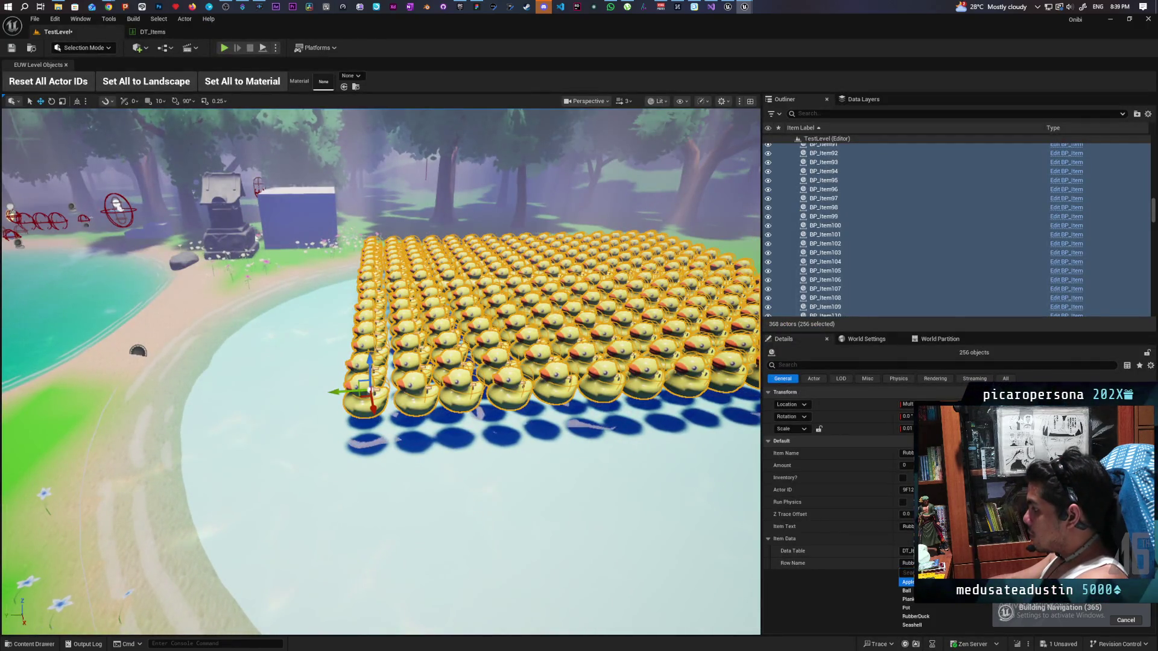
Refresh the items to RubberDuck, save all assets, fly over the duck grid, and start Play.
key("Return")
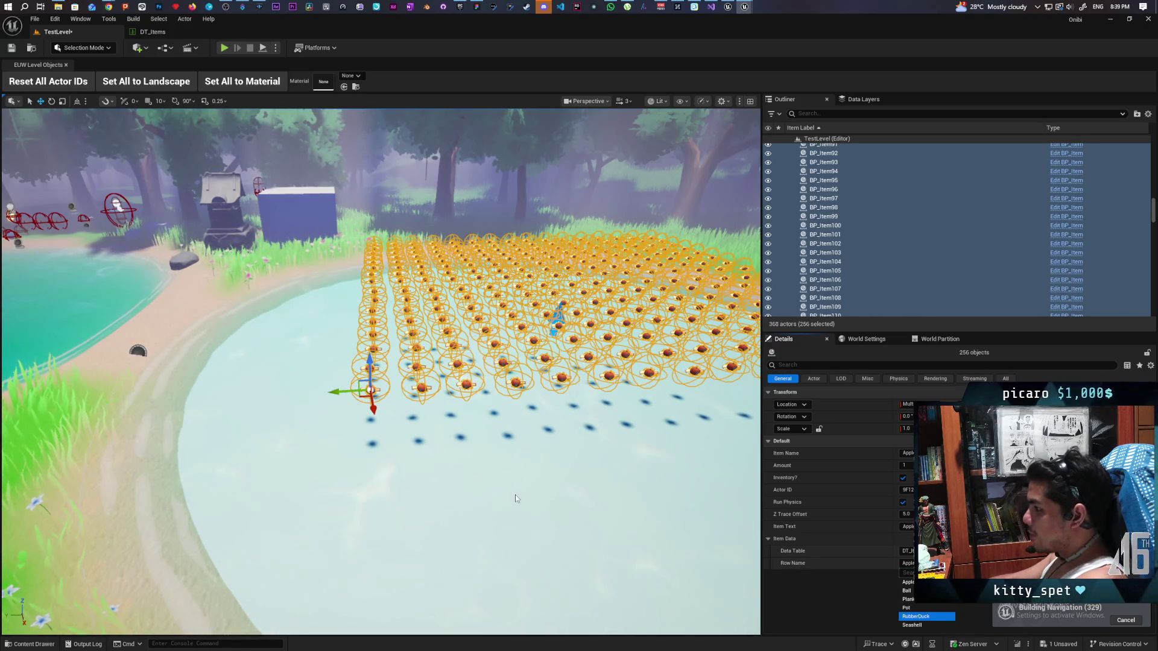
key("Return")
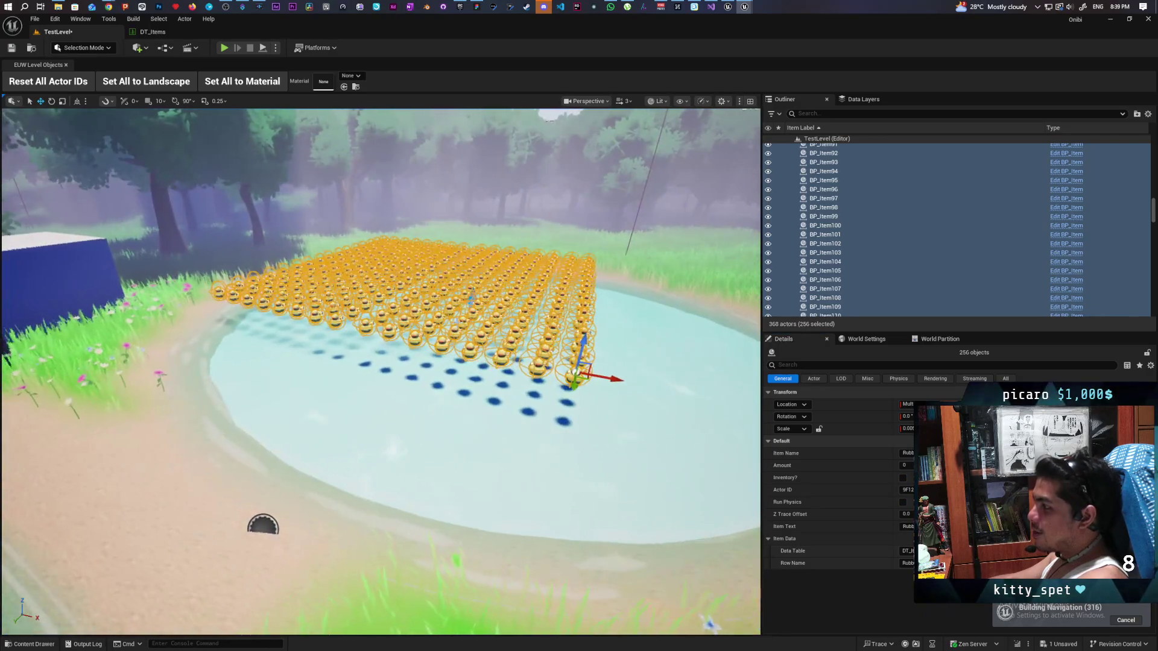
left_click(17, 51)
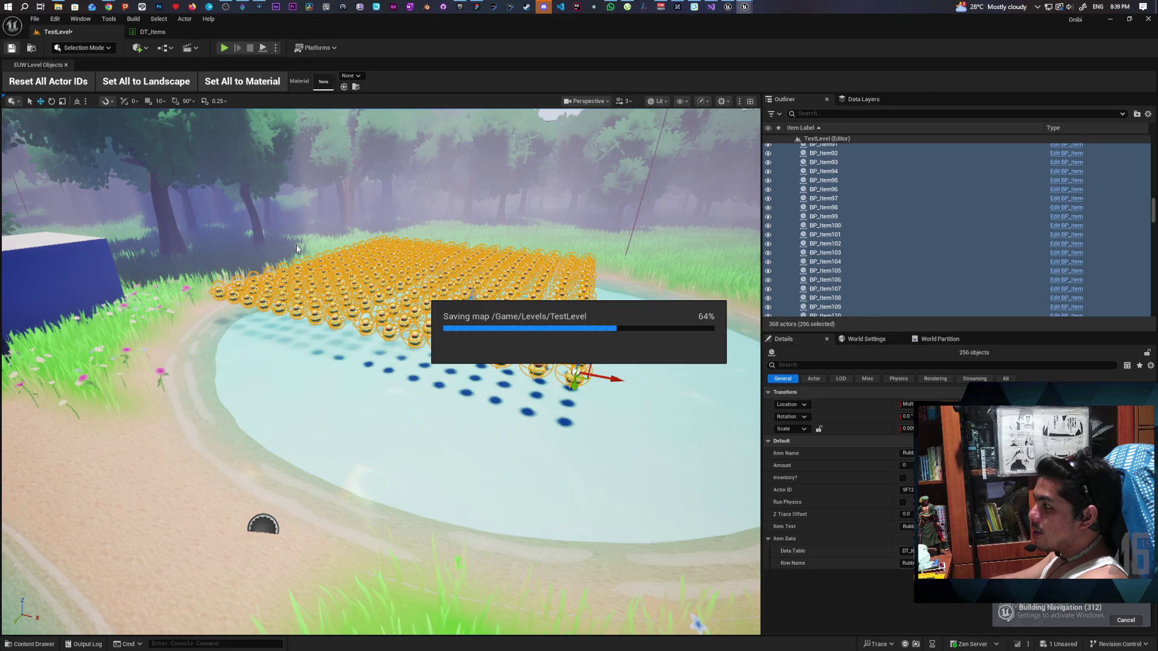
left_click_drag(296, 245, 297, 199)
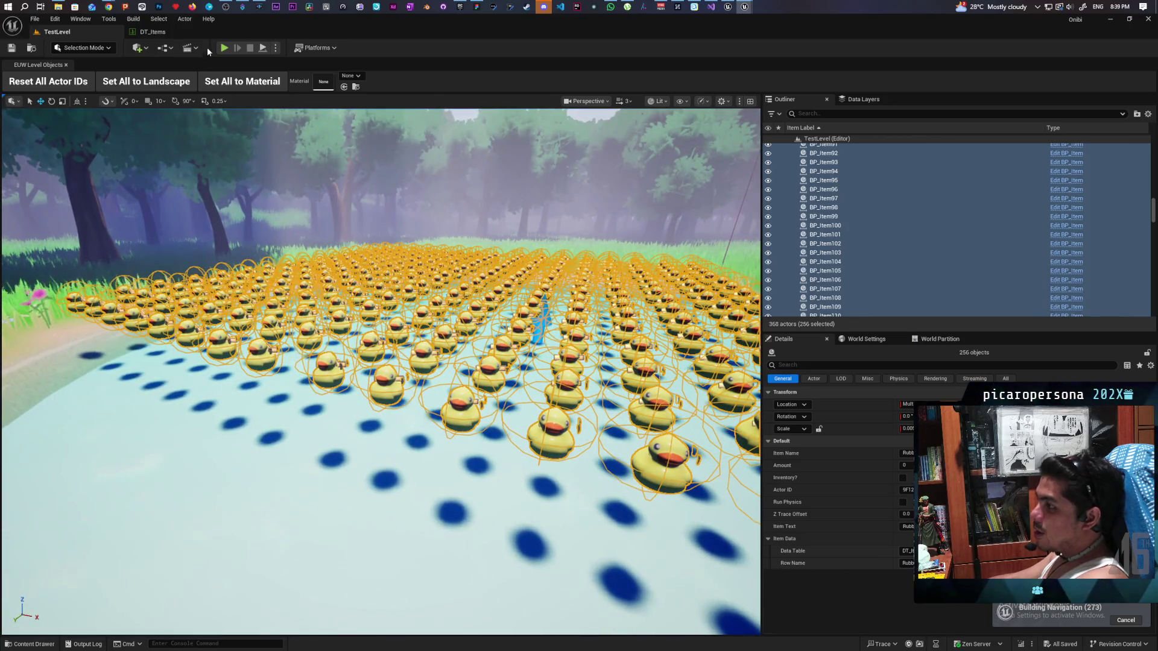
key("alt+p")
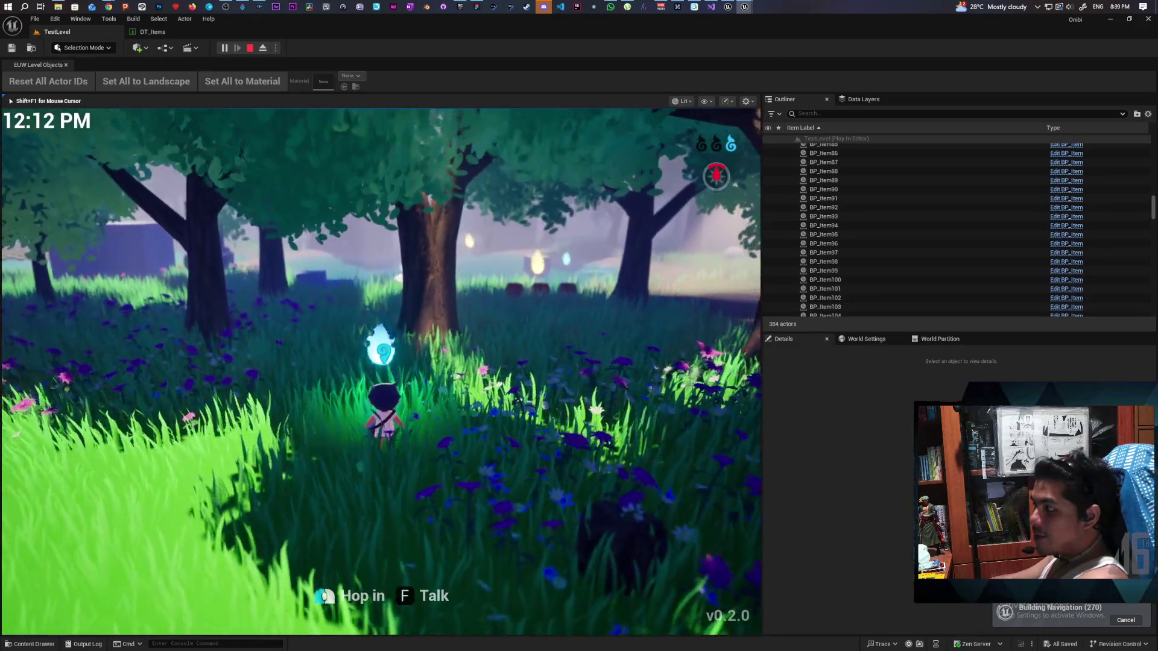
key("w")
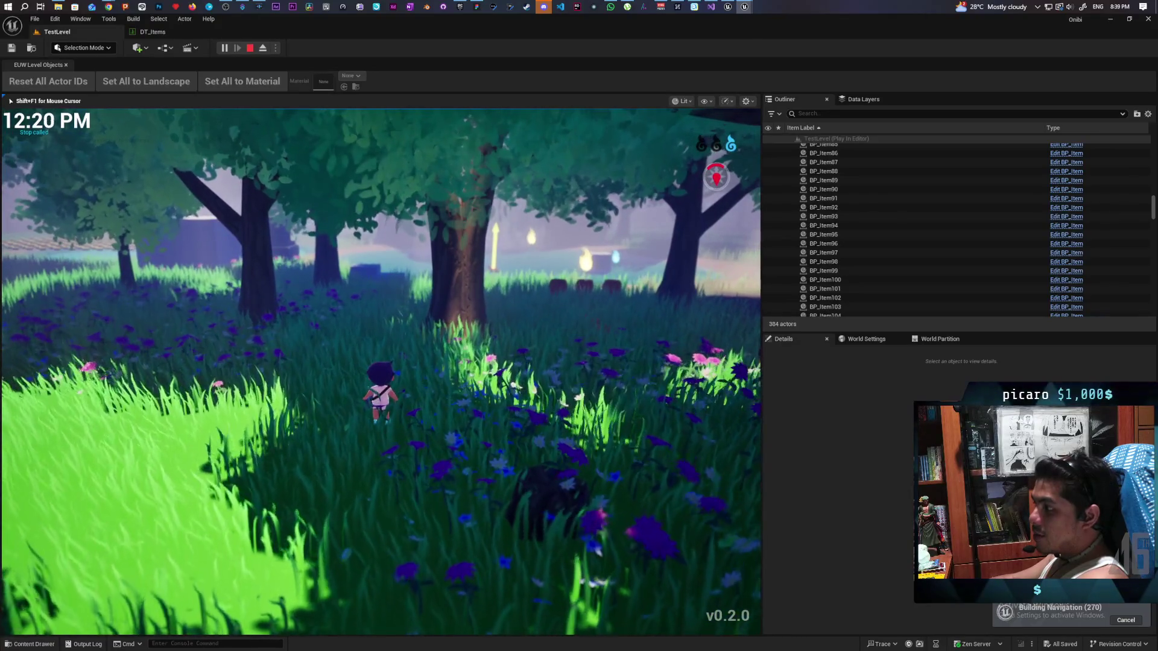
key("w")
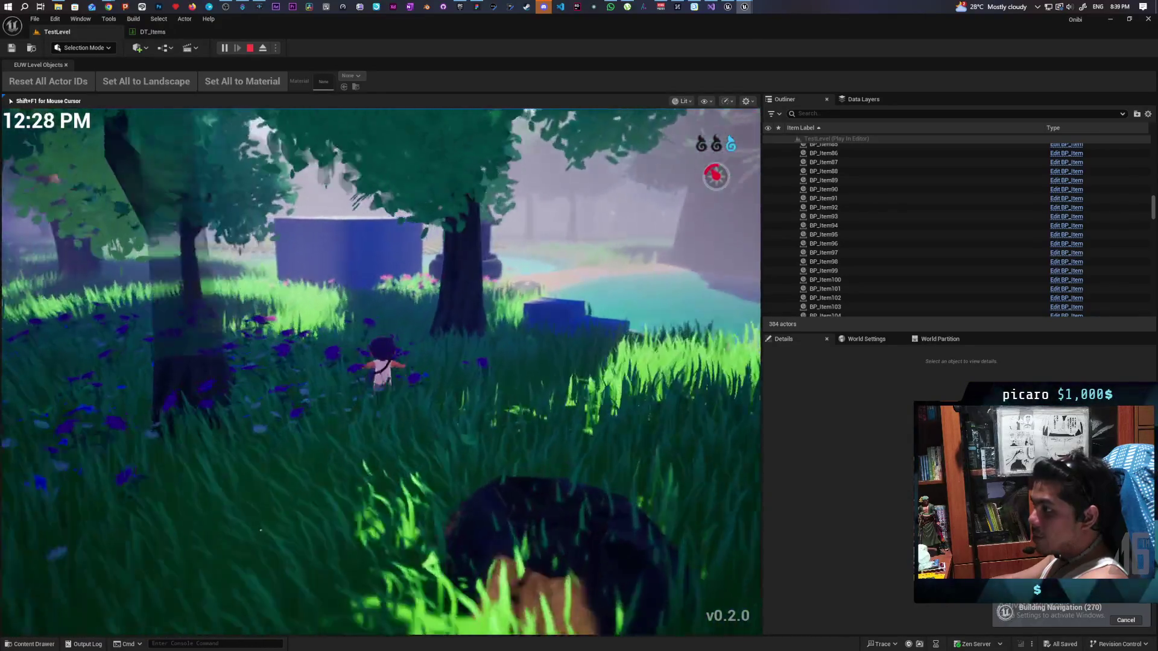
key("w")
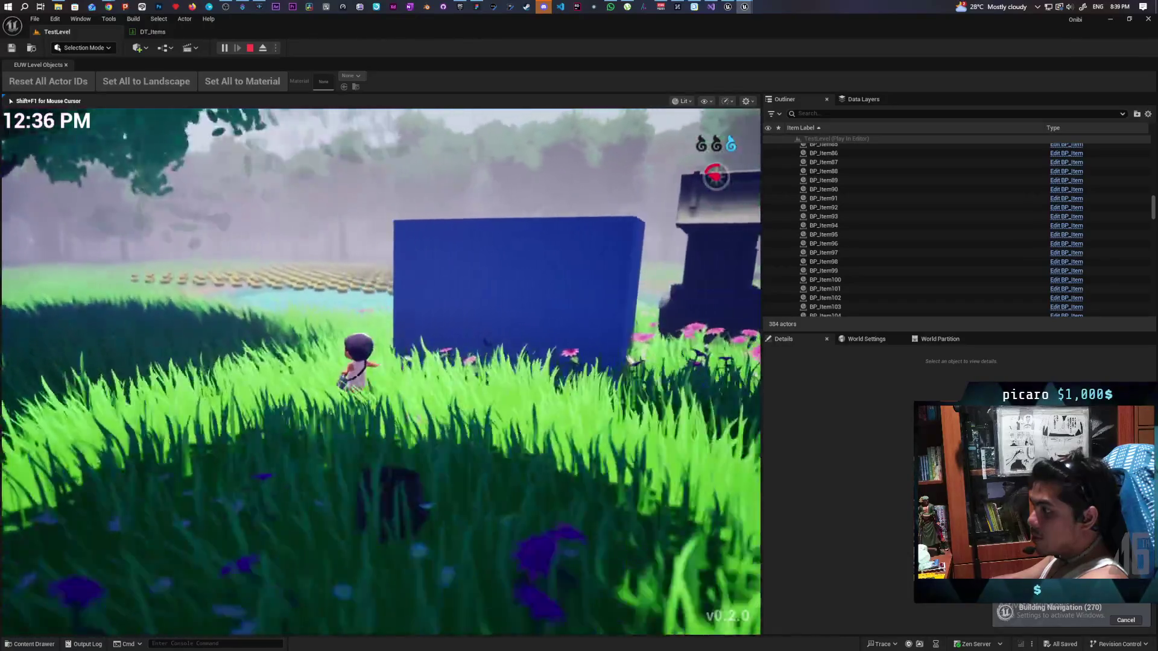
key("w")
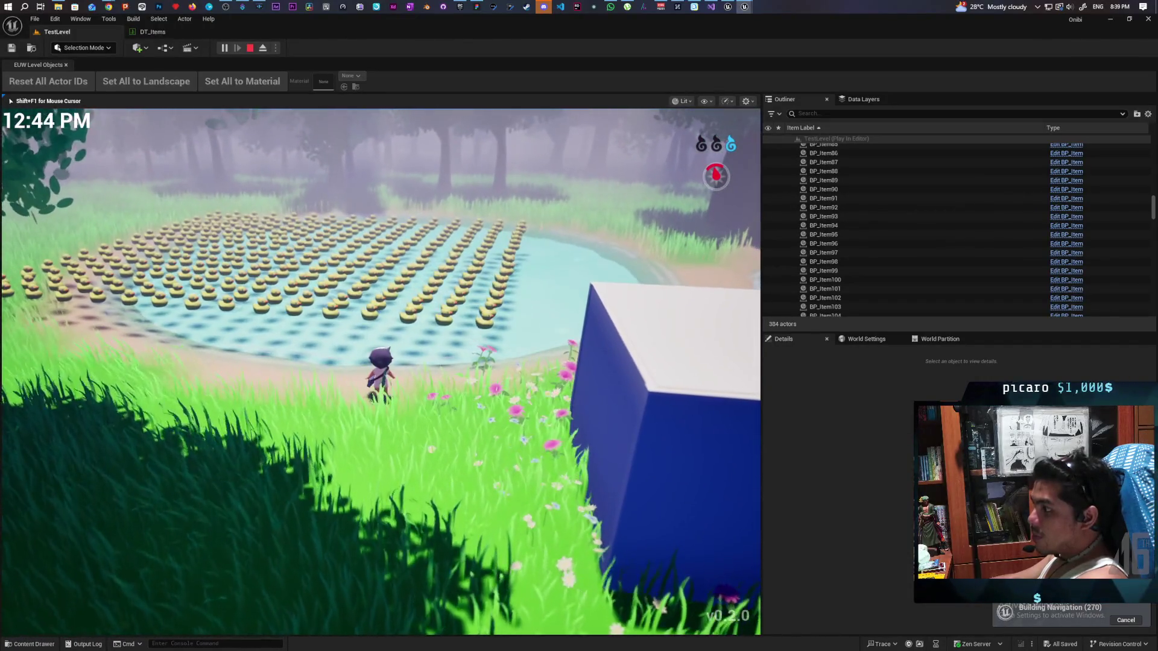
key("Escape")
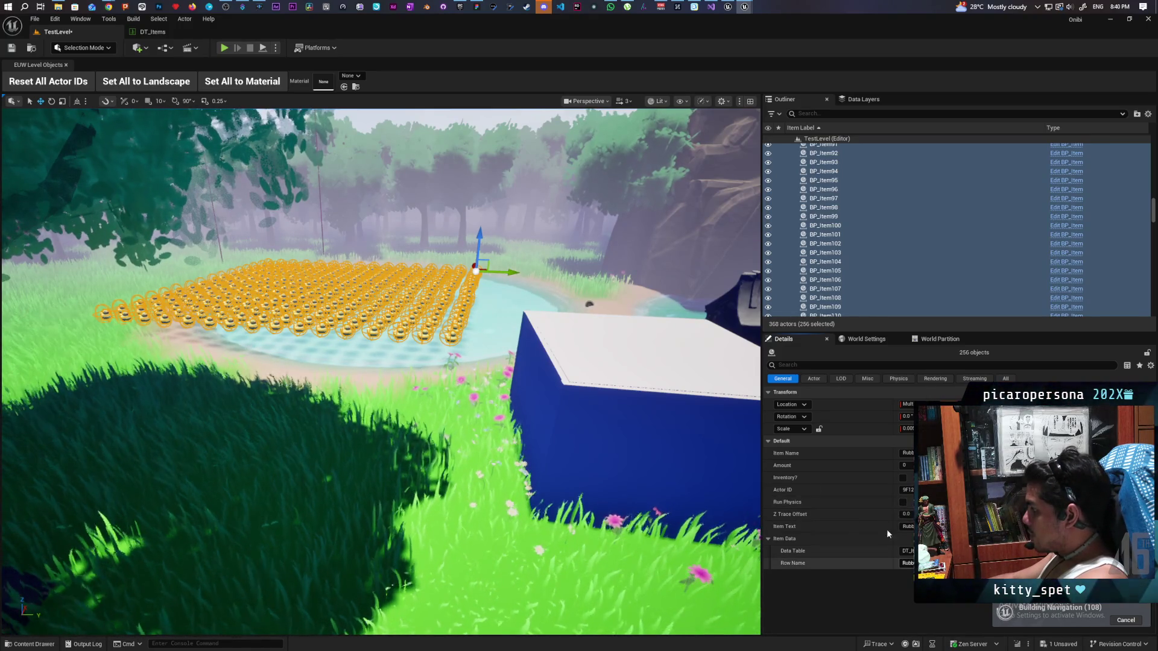
Enable Run Physics on the RubberDuck row in DT_Items.
left_click(161, 35)
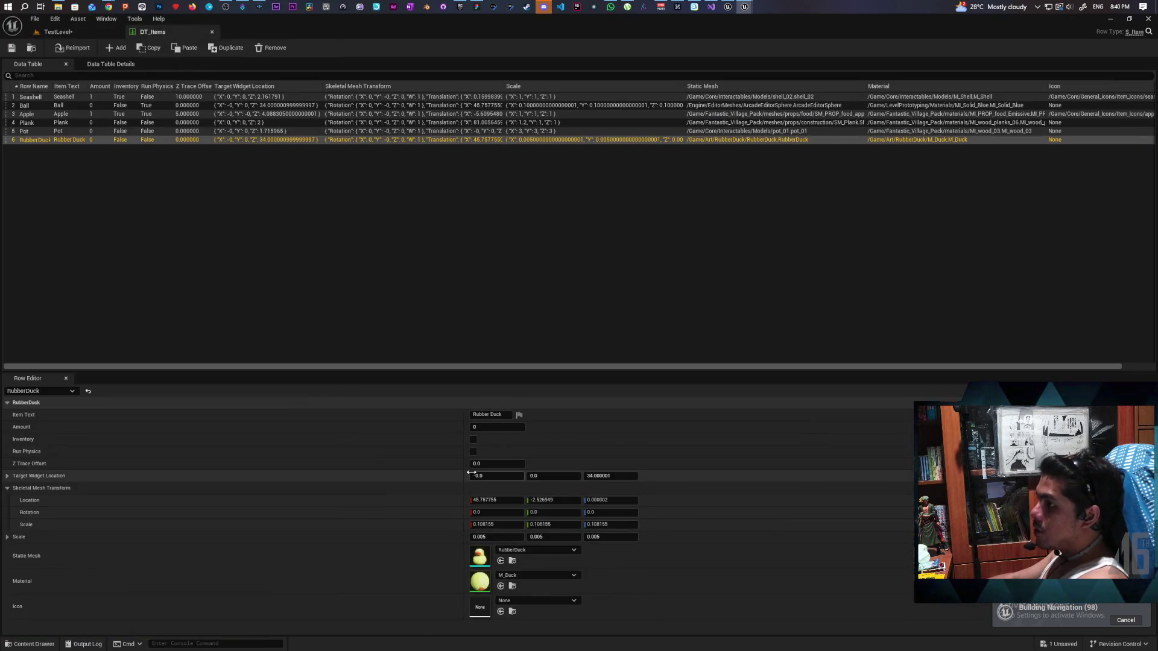
left_click(474, 453)
left_click(60, 34)
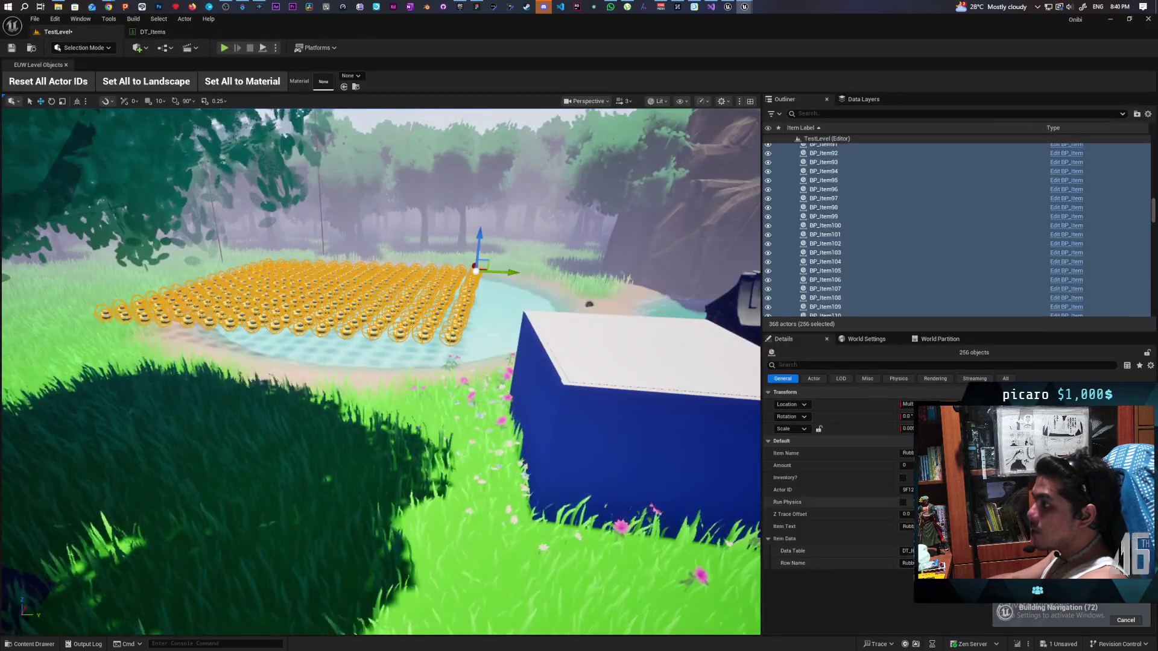
Switch the placed items to Apple and back to RubberDuck, then start a play test.
left_click(907, 564)
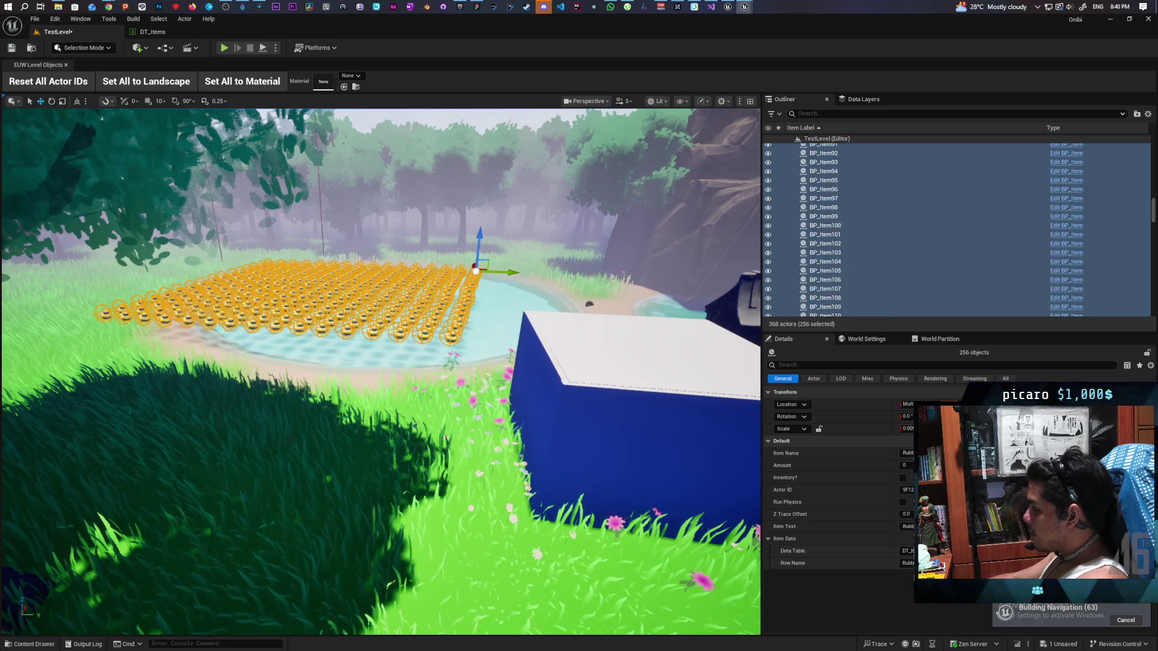
left_click(908, 564)
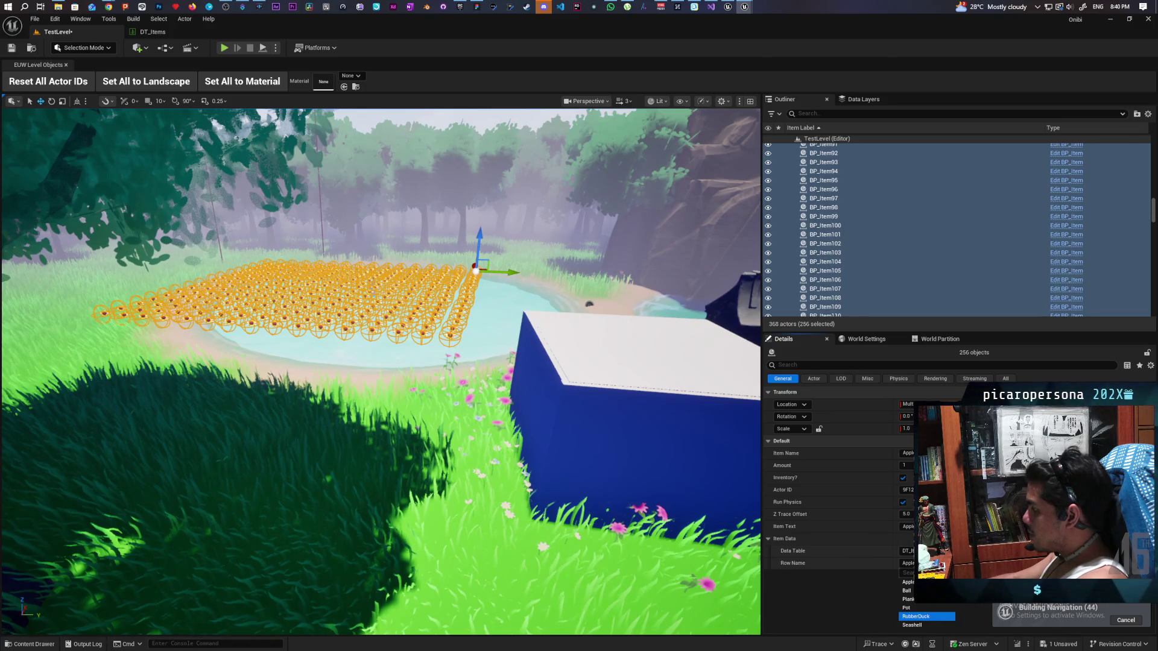
left_click(926, 617)
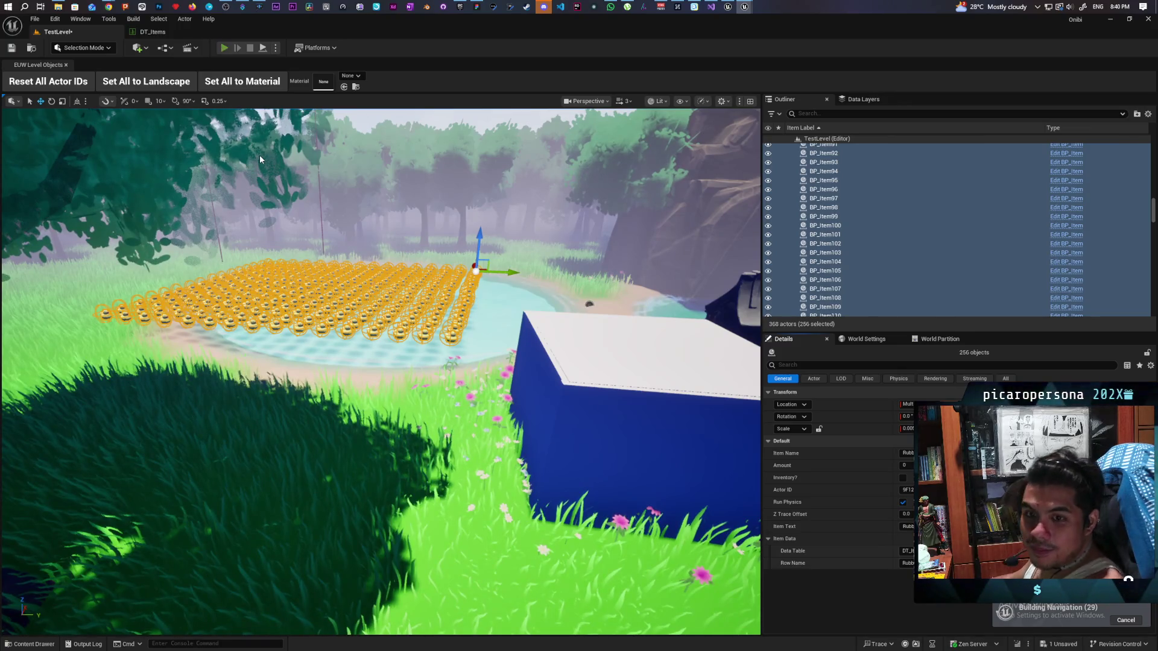
key("alt+p")
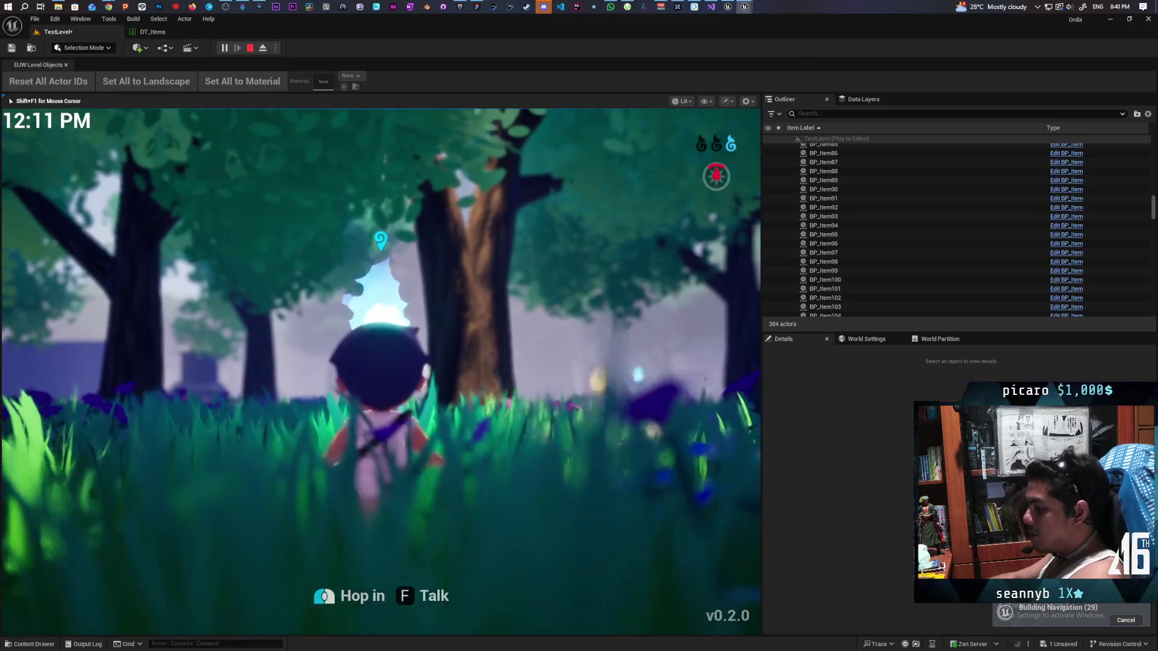
key("w")
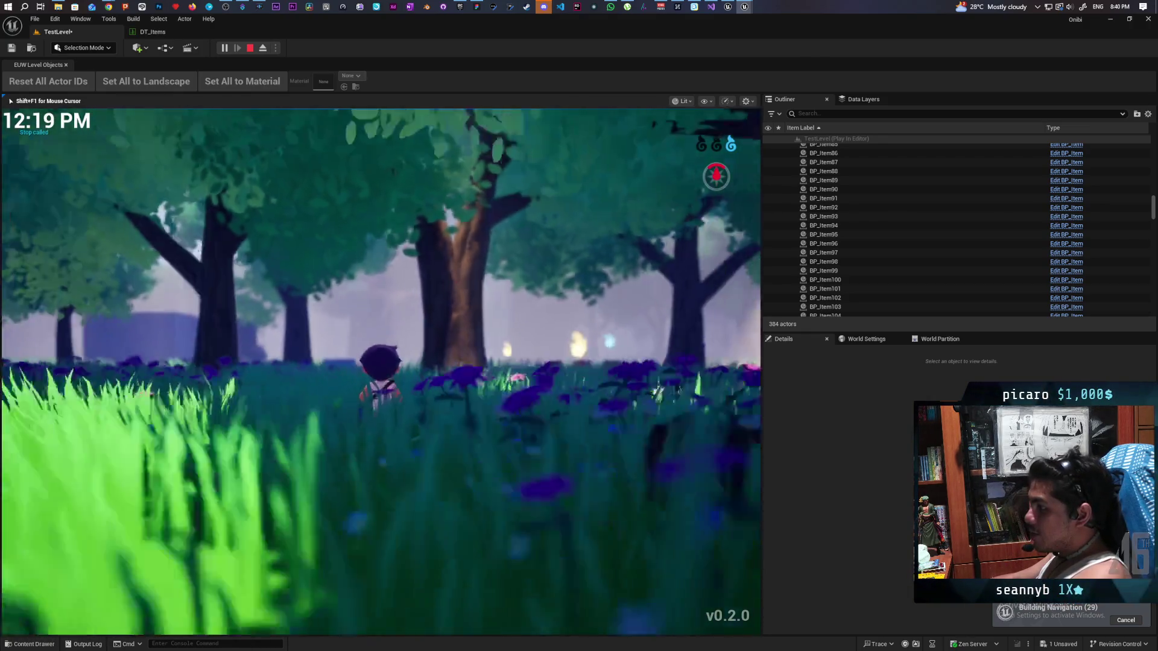
key("w")
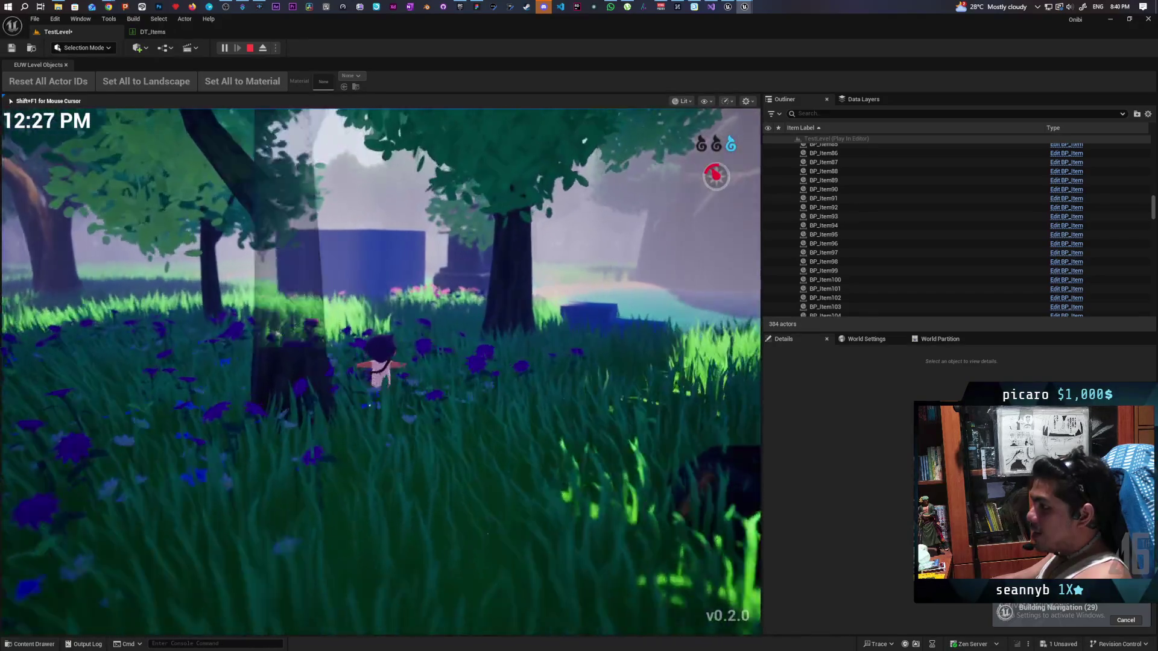
key("w")
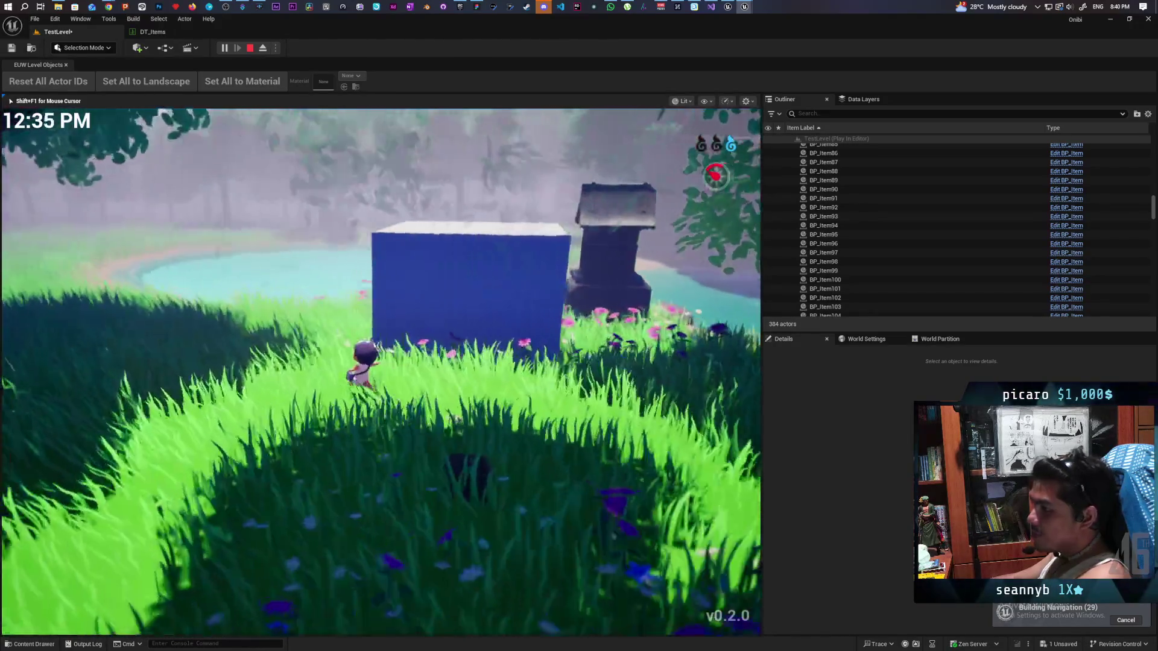
key("w")
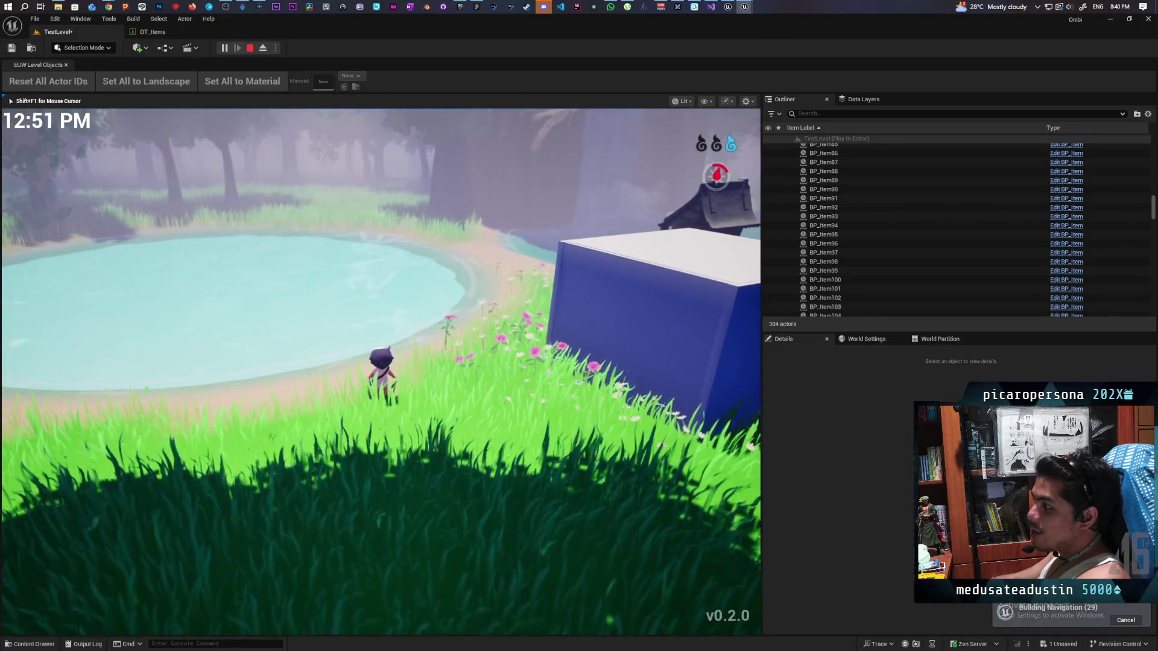
key("w")
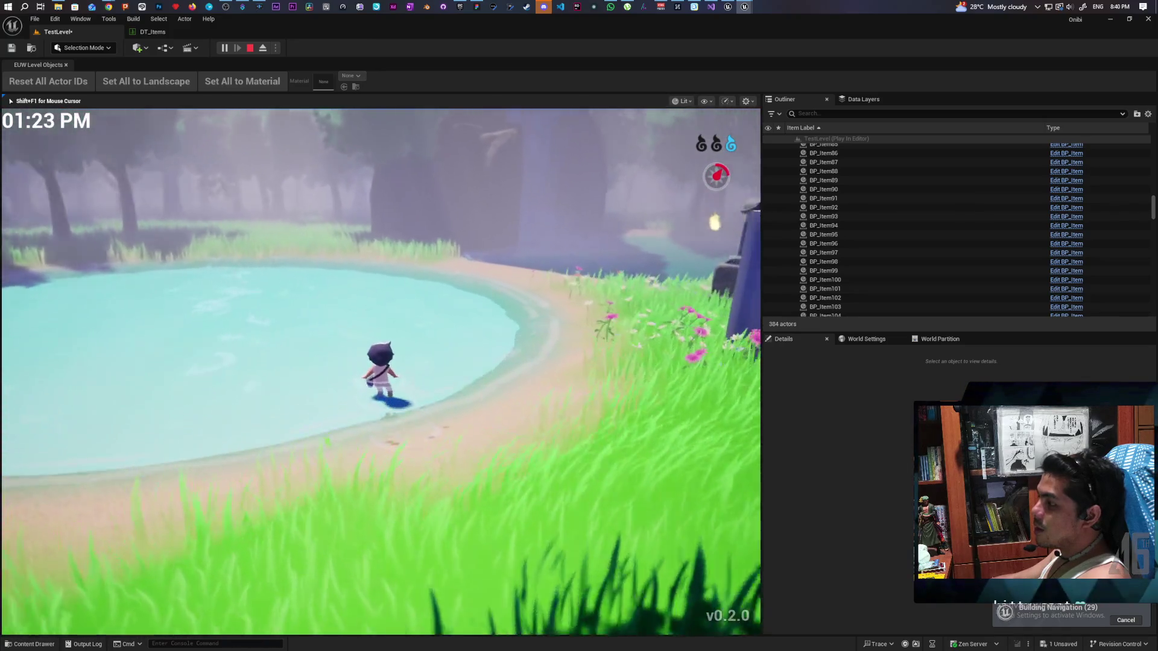
key("w")
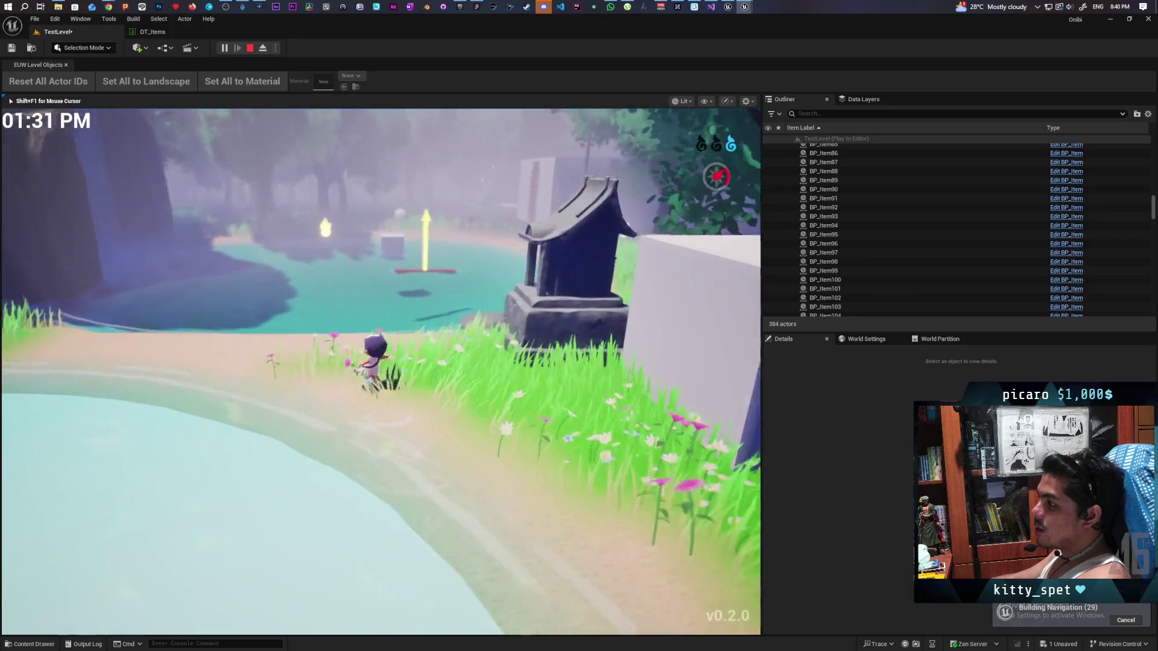
key("d")
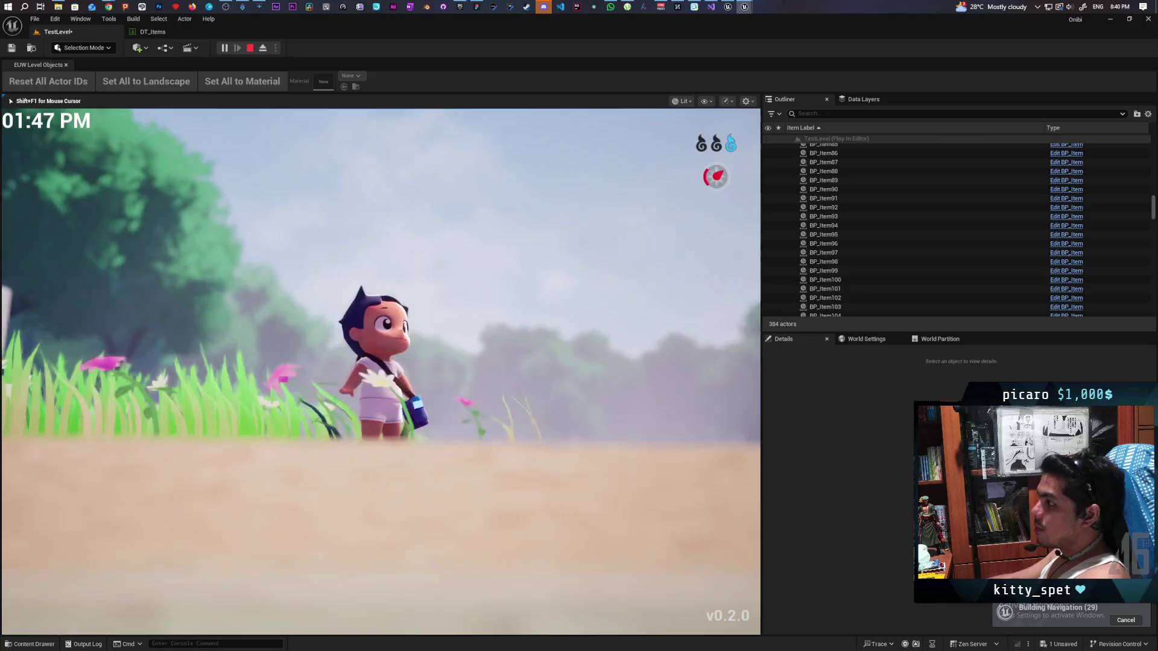
key("Escape")
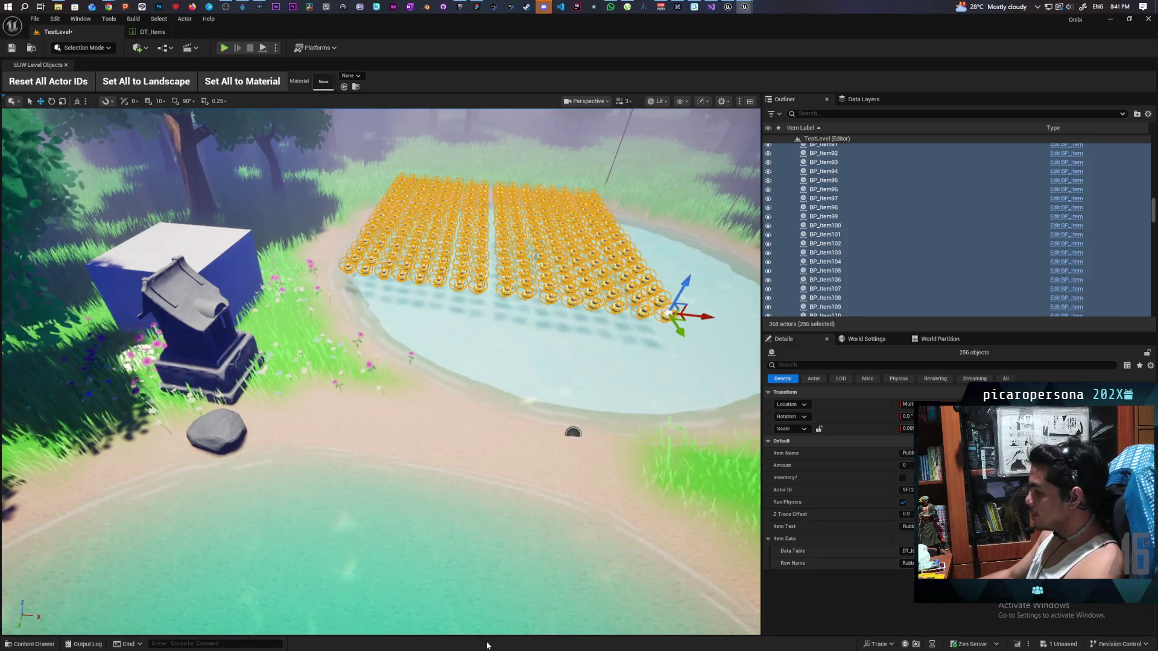
left_click(150, 34)
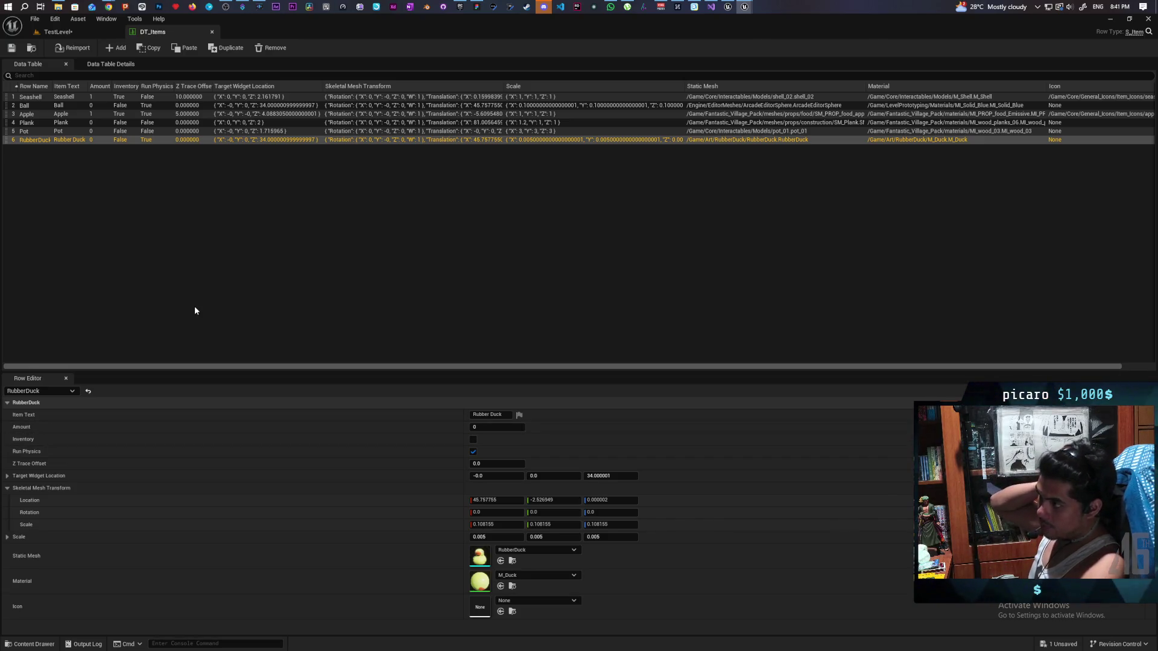
left_click(57, 31)
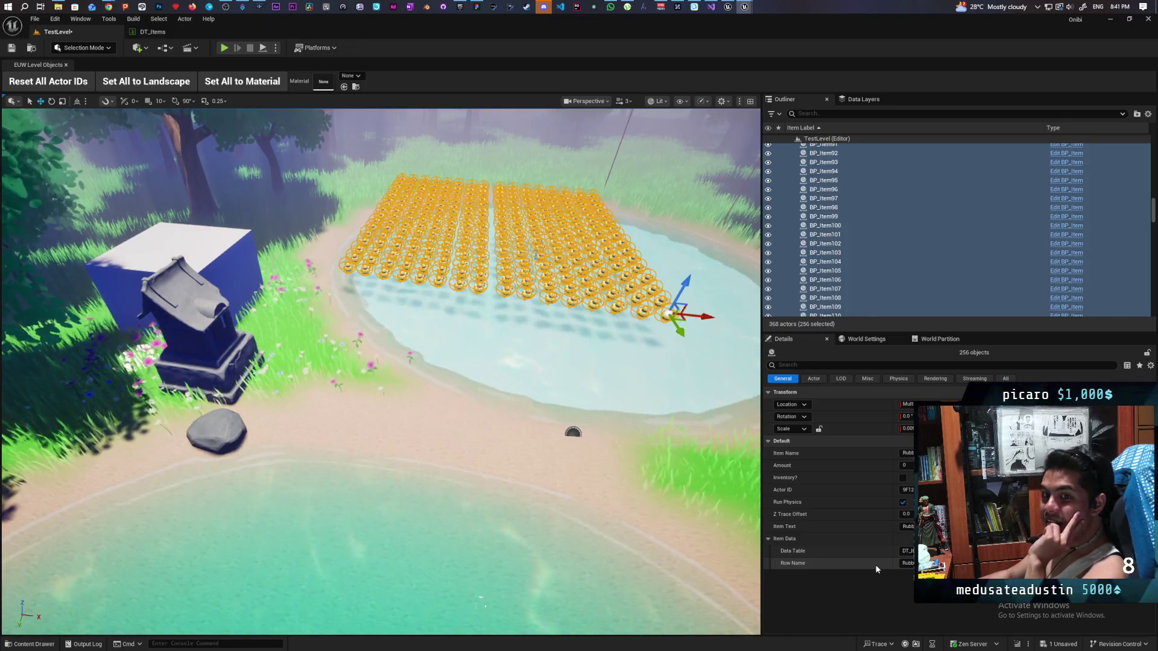
mouse_move(380, 362)
left_mouse_down()
mouse_move(380, 446)
mouse_move(350, 416)
left_mouse_up()
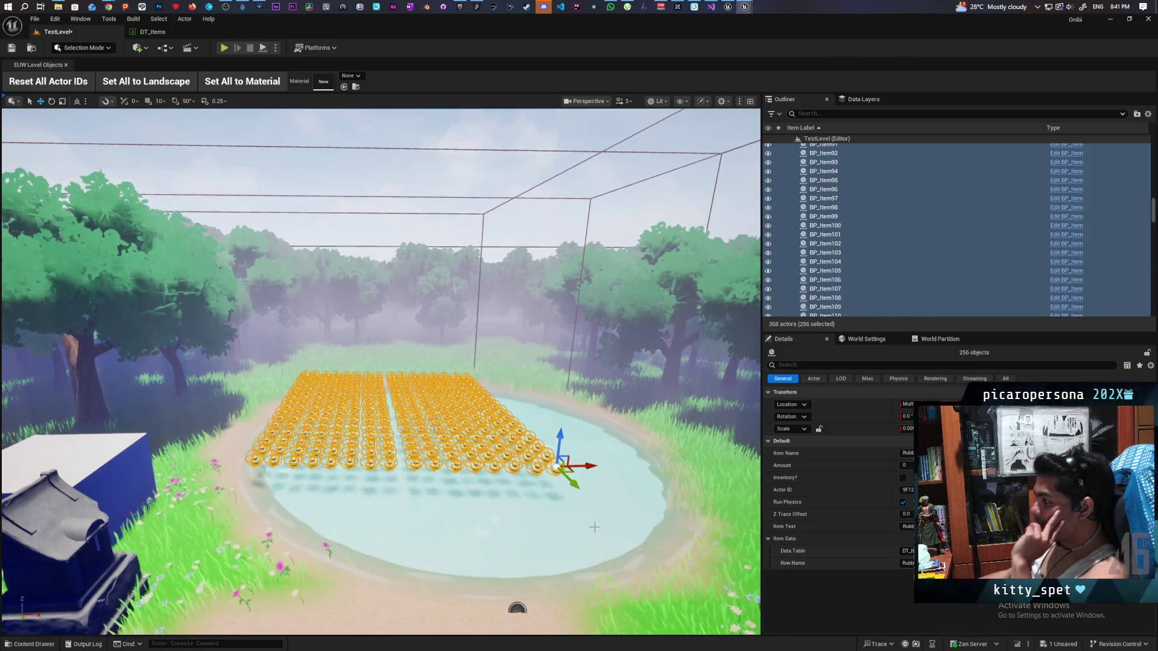
mouse_move(594, 528)
left_mouse_down()
mouse_move(594, 477)
mouse_move(621, 471)
mouse_move(591, 482)
mouse_move(591, 446)
mouse_move(573, 449)
mouse_move(567, 428)
mouse_move(642, 432)
mouse_move(633, 466)
mouse_move(736, 456)
left_mouse_up()
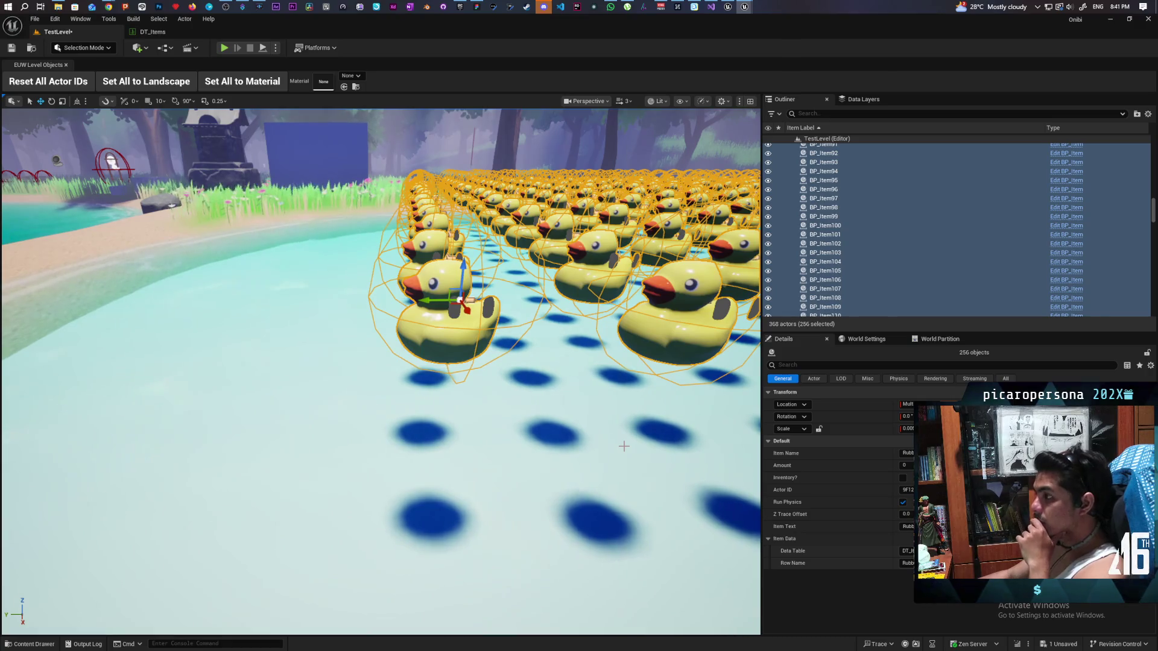
Open BP_Item's Construction Script and look over the Placeholder Jank nodes.
left_click(1067, 273)
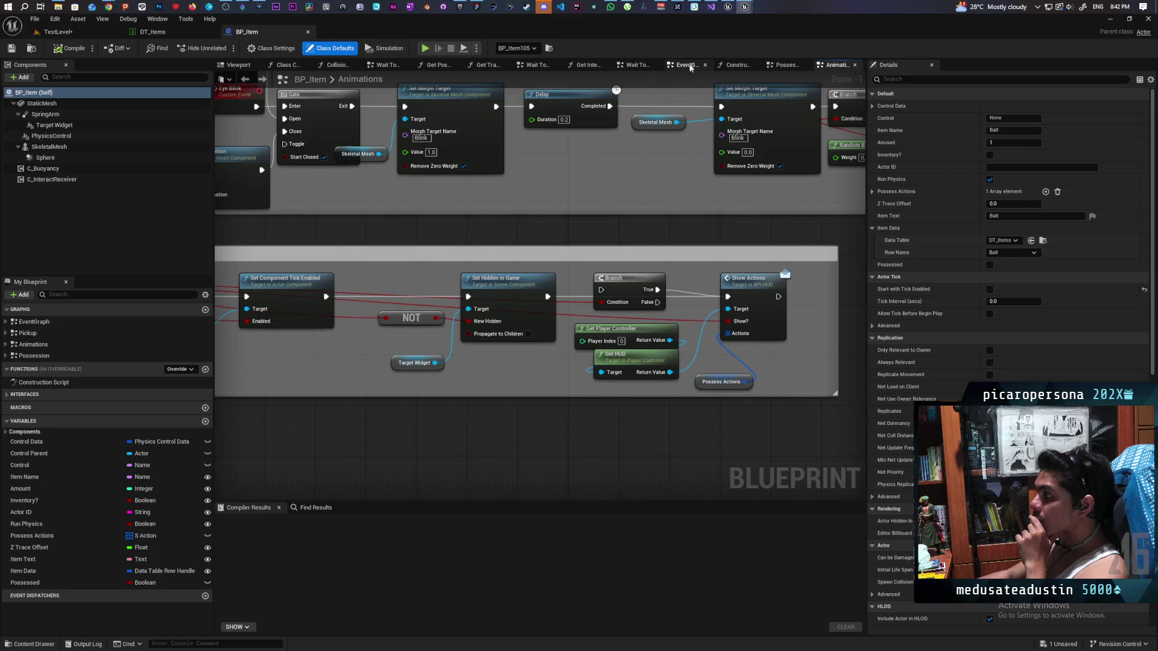
left_click(734, 66)
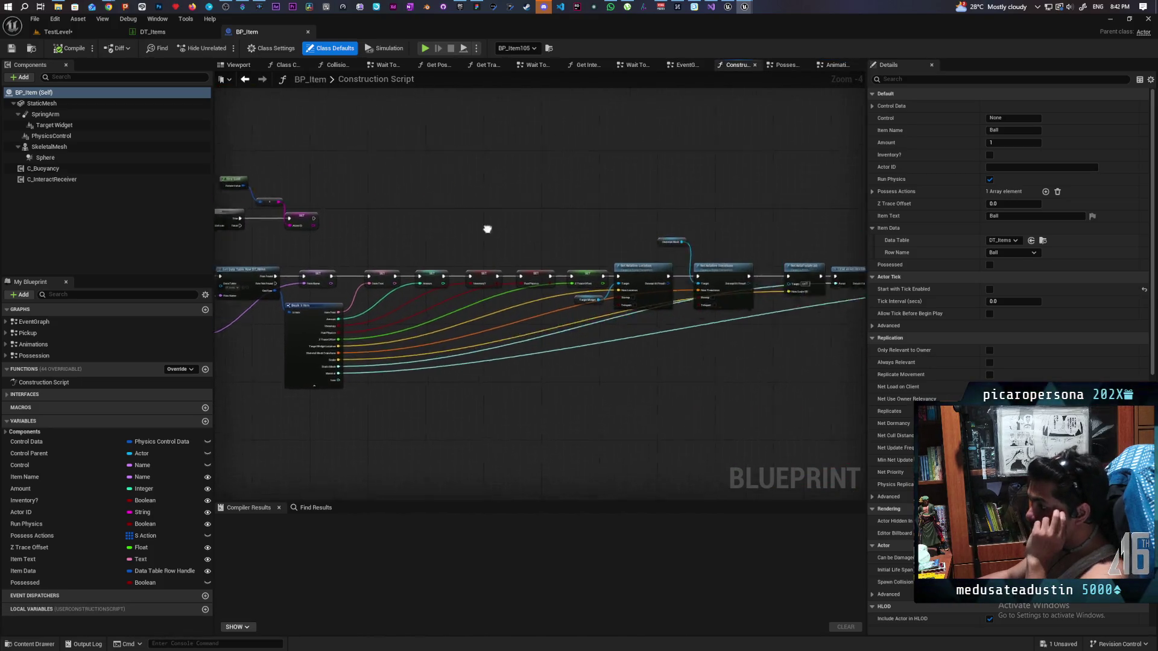
scroll(549, 215, "up", 2)
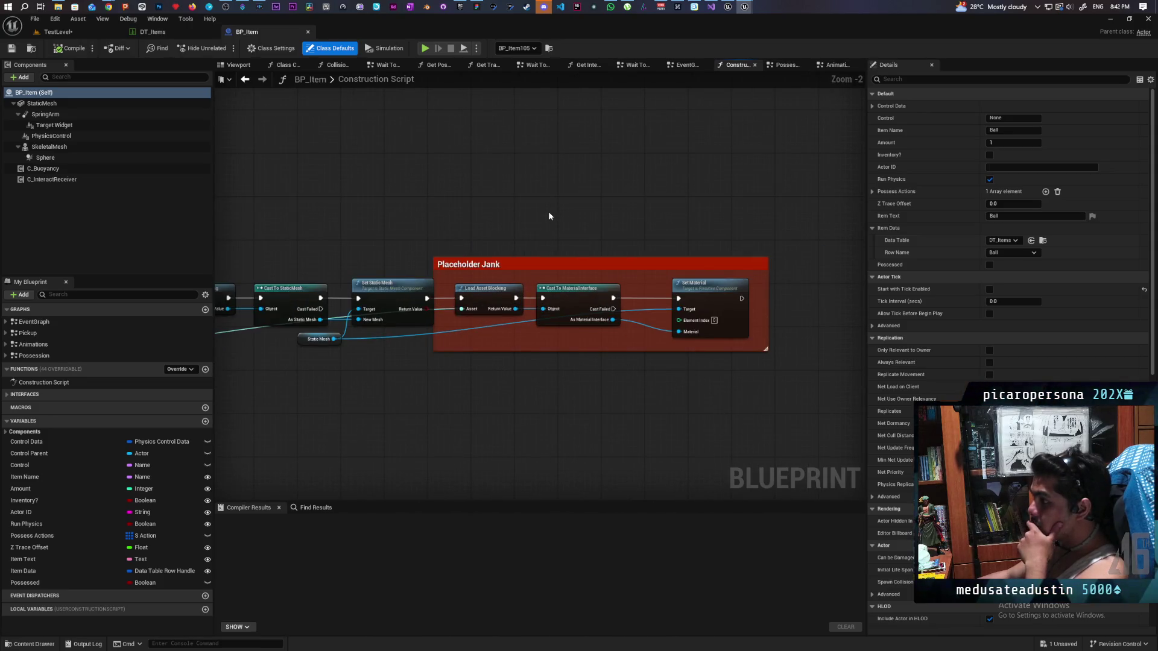
left_click_drag(500, 211, 486, 166)
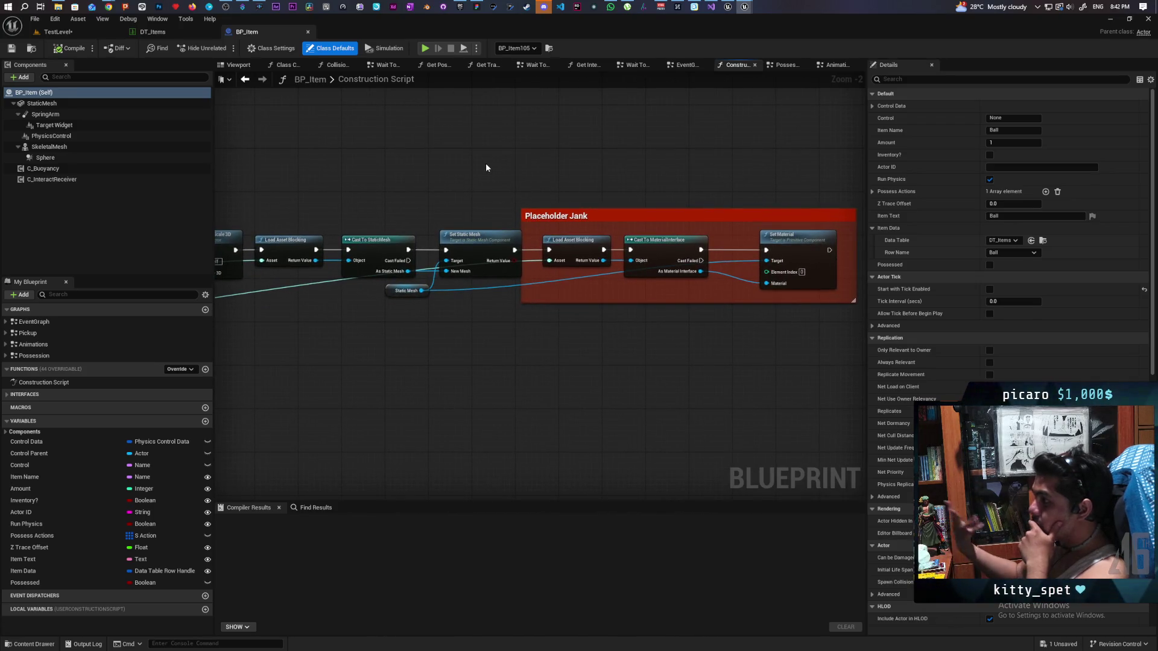
mouse_move(497, 178)
left_mouse_down()
mouse_move(620, 147)
mouse_move(609, 146)
mouse_move(762, 128)
left_mouse_up()
Review the Break S Item, SET, entry and Branch nodes, then return to TestLevel.
left_click_drag(634, 297, 348, 318)
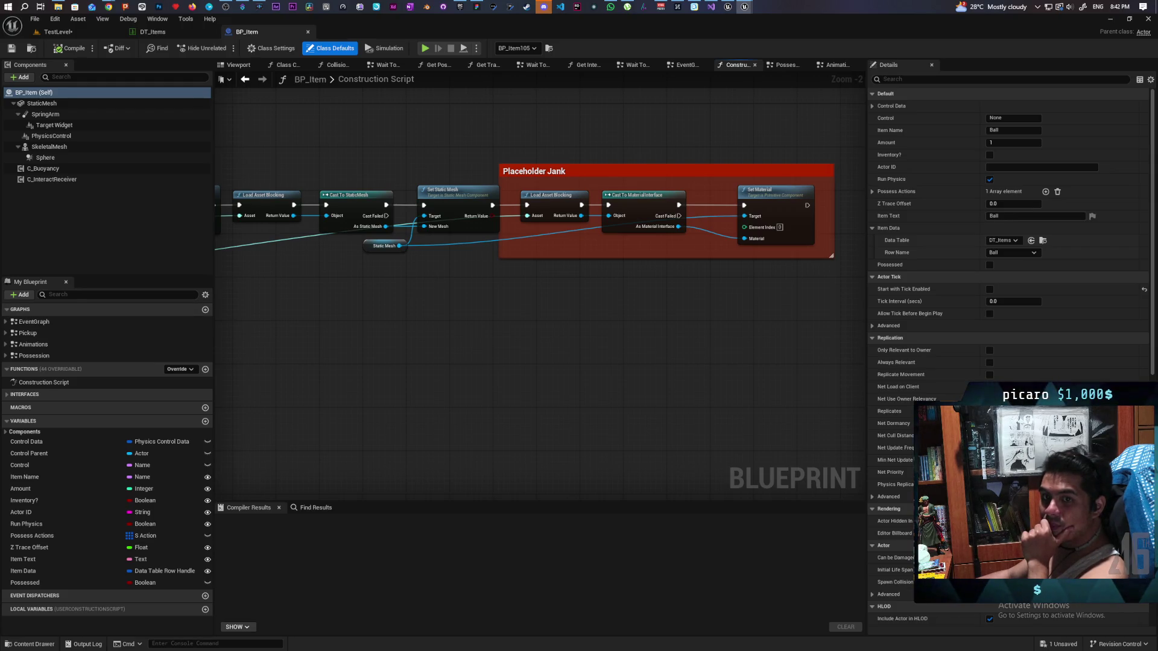
left_click_drag(492, 364, 802, 391)
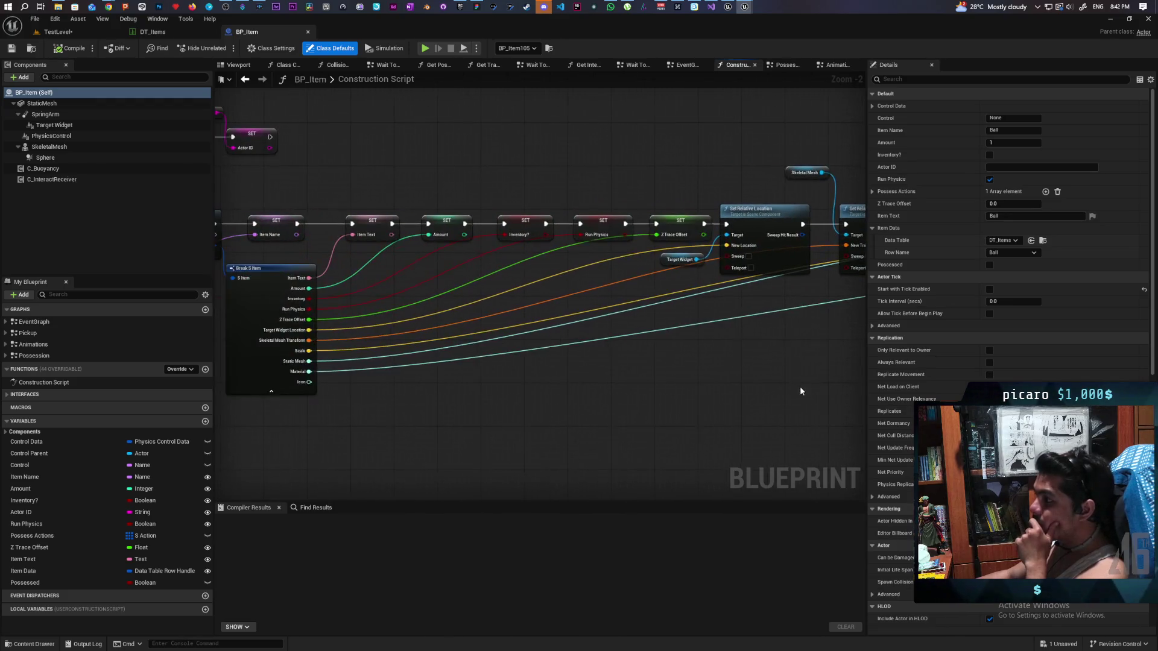
left_click_drag(507, 407, 736, 401)
left_click_drag(455, 388, 555, 447)
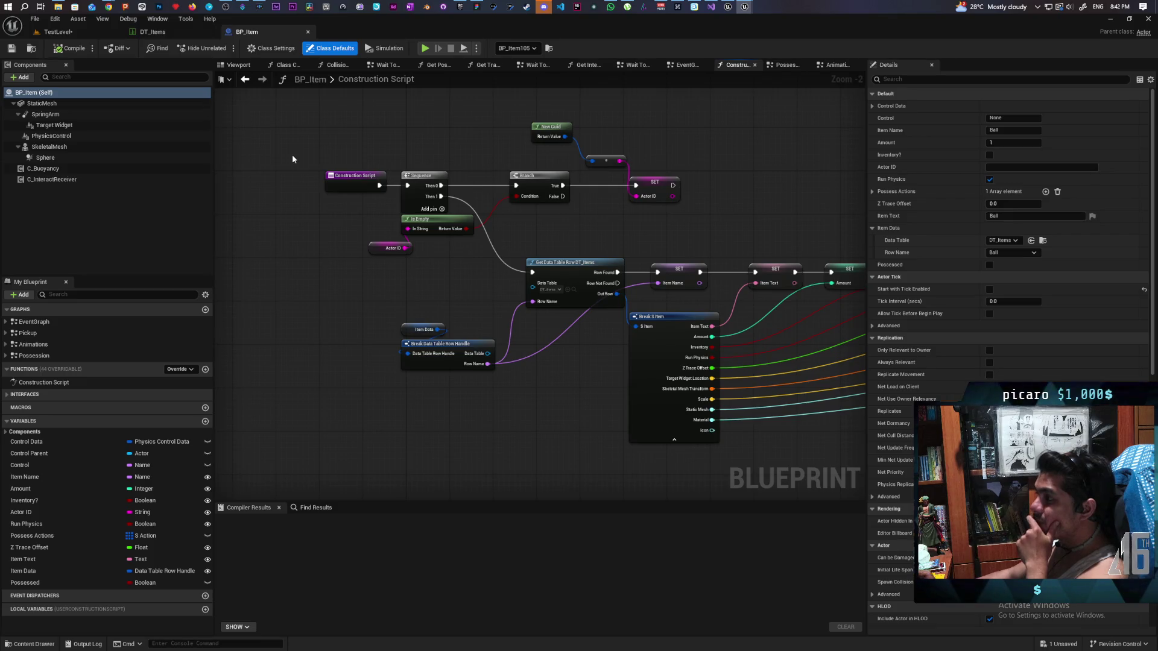
left_click(60, 32)
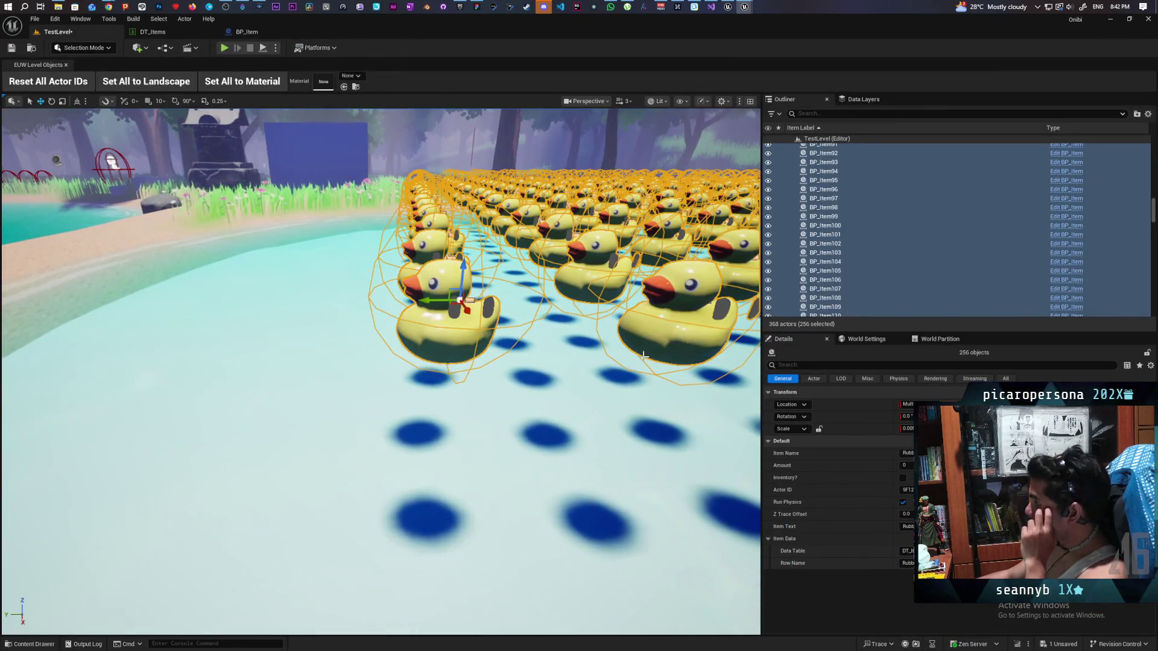
Select the duck BP_Item101 and view its C_Buoyancy settings.
left_click_drag(643, 354, 694, 325)
scroll(382, 242, "down", 10)
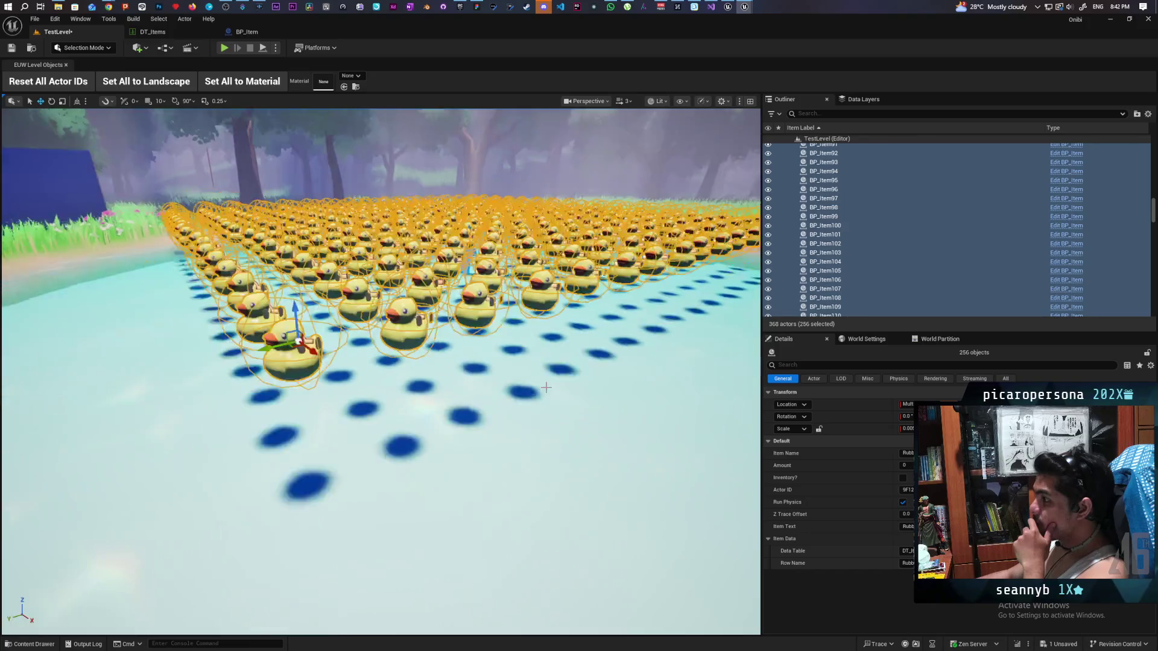
left_click(825, 235)
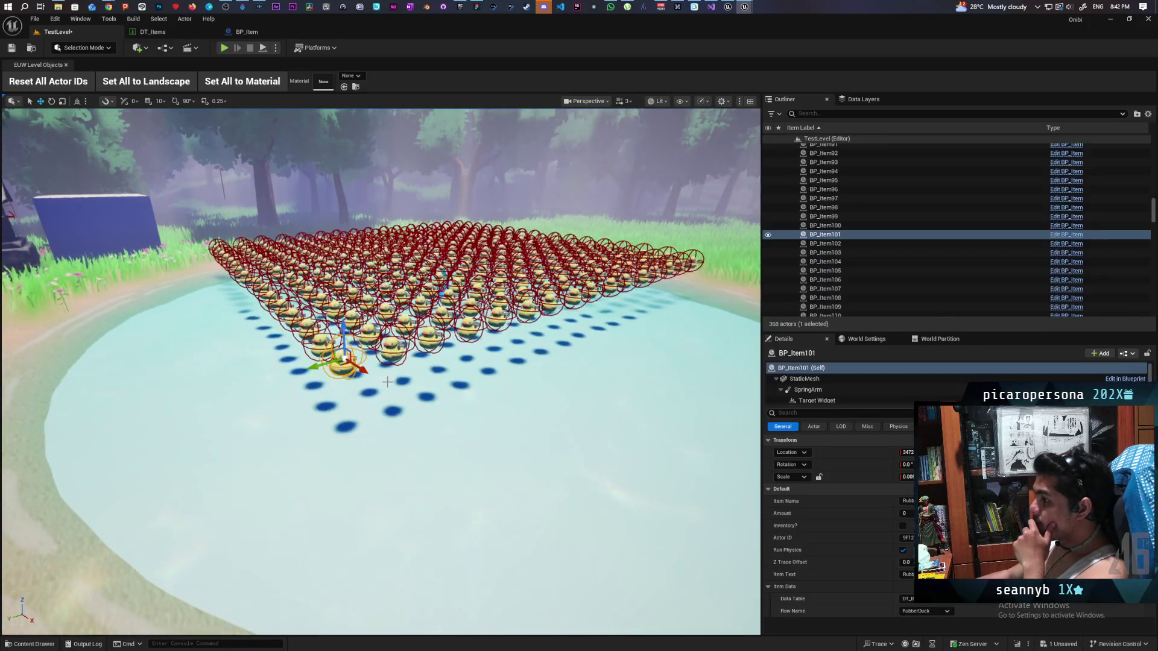
scroll(861, 398, "down", 2)
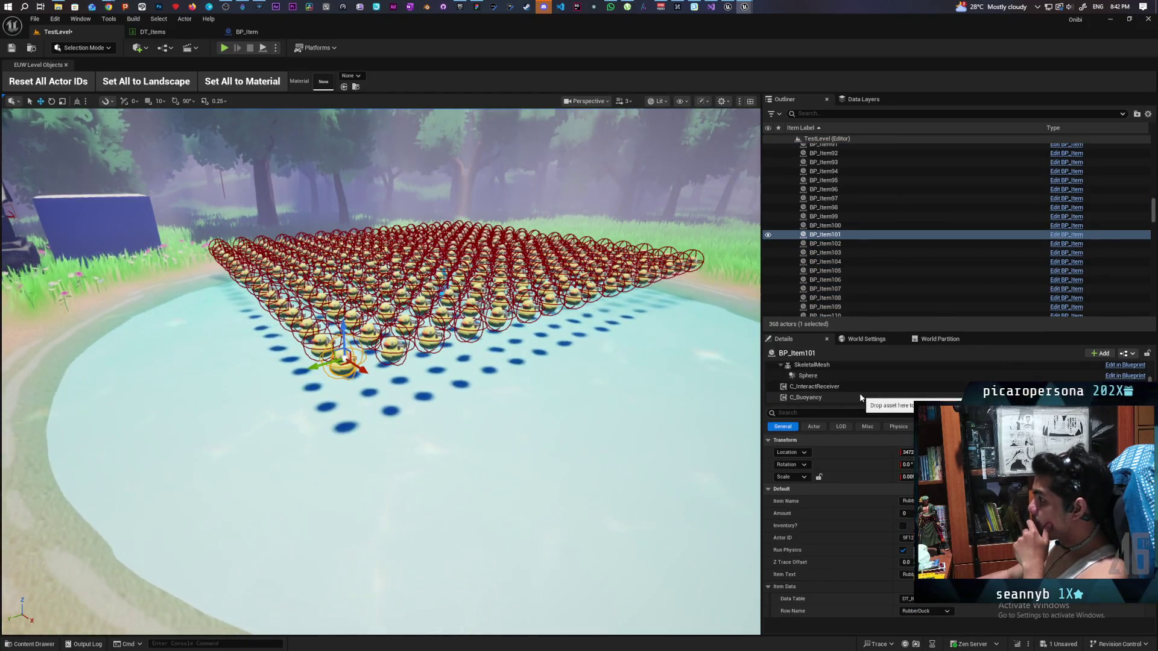
left_click(861, 397)
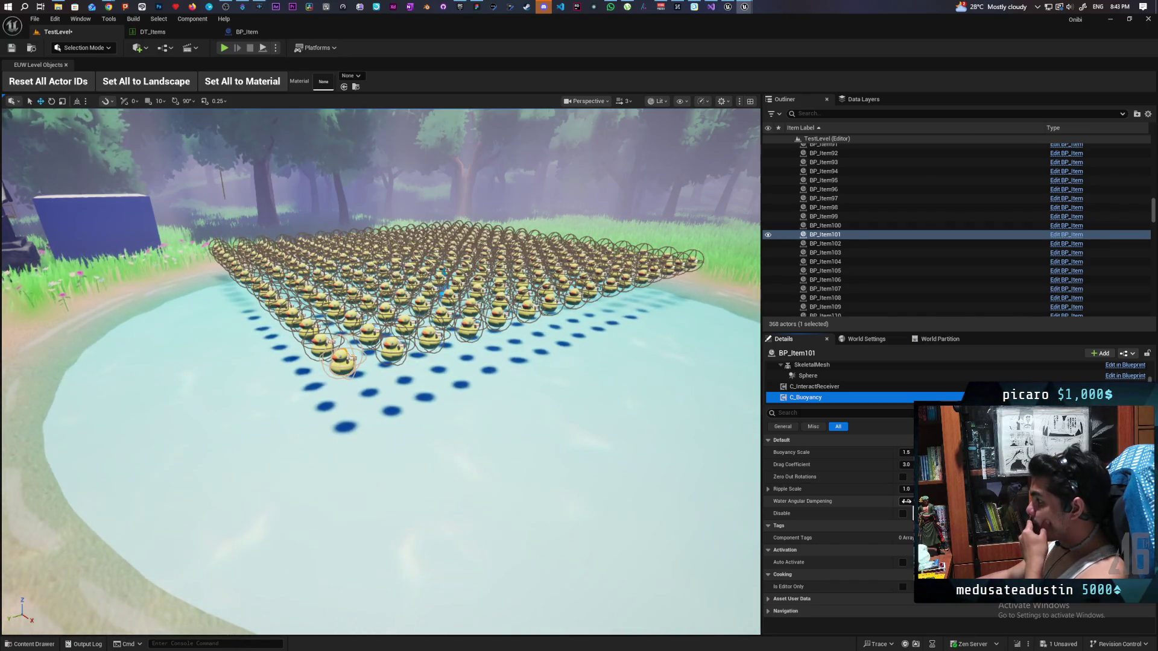
Select the blue ball on the beach and view its C_Buoyancy settings.
mouse_move(496, 443)
left_mouse_down()
mouse_move(422, 434)
mouse_move(422, 356)
mouse_move(368, 344)
left_mouse_up()
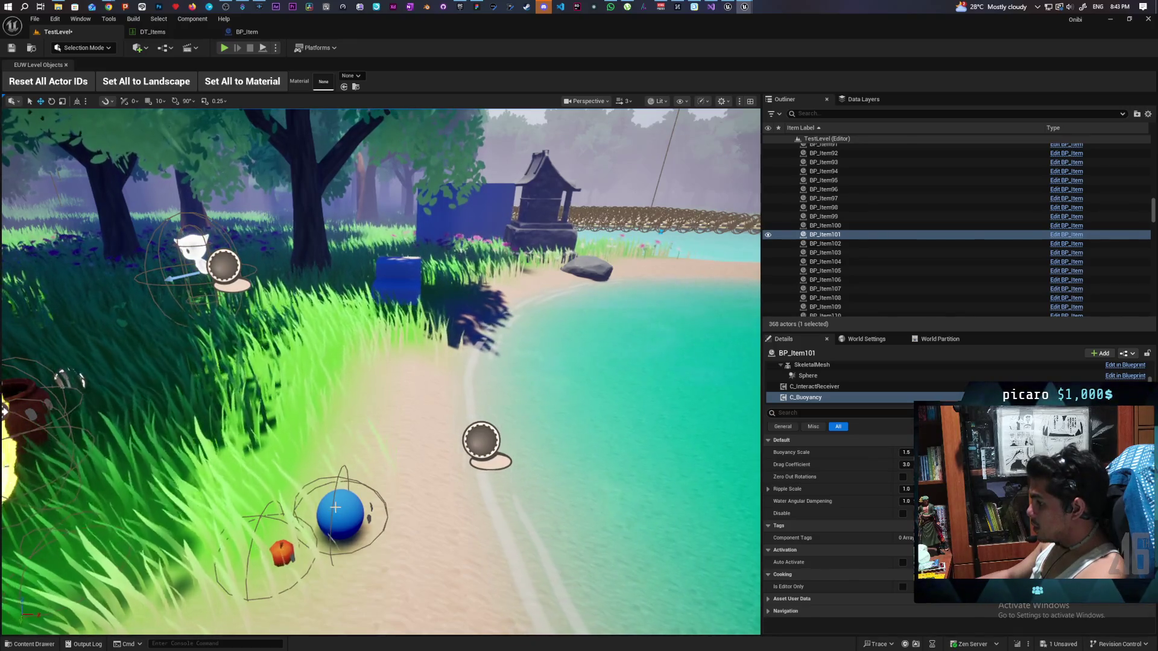
left_click(338, 511)
left_click(811, 397)
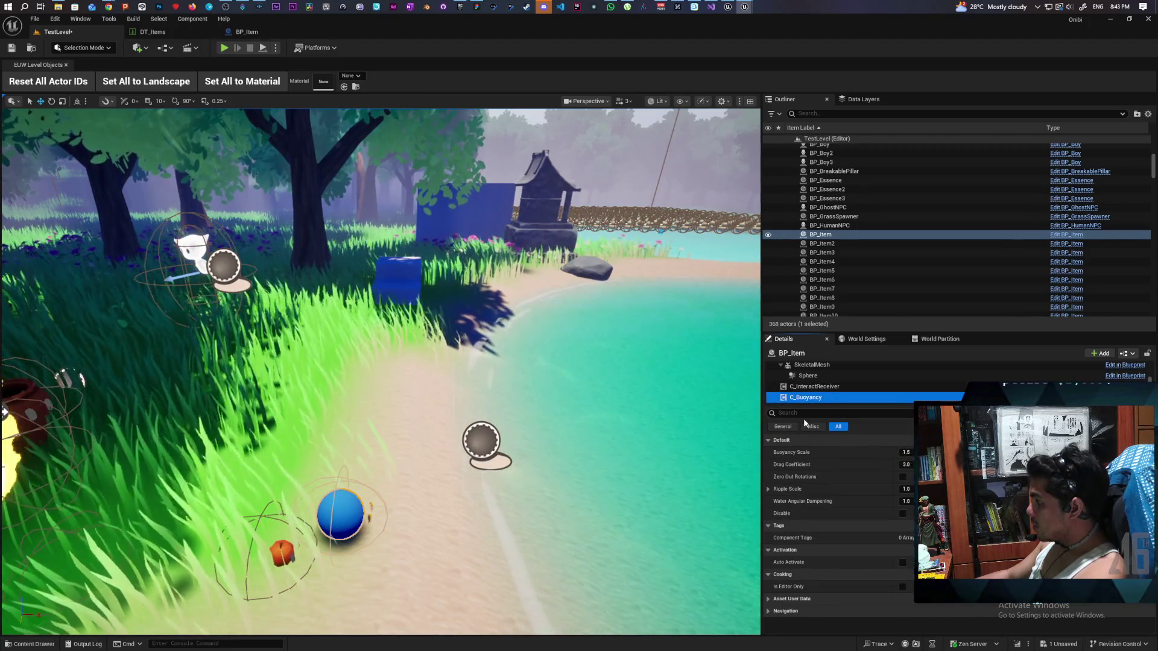
Inspect the floating plank's buoyancy: 1.5 buoyancy scale, 3.0 drag, 4.0 ripple scale.
left_click_drag(501, 389, 501, 389)
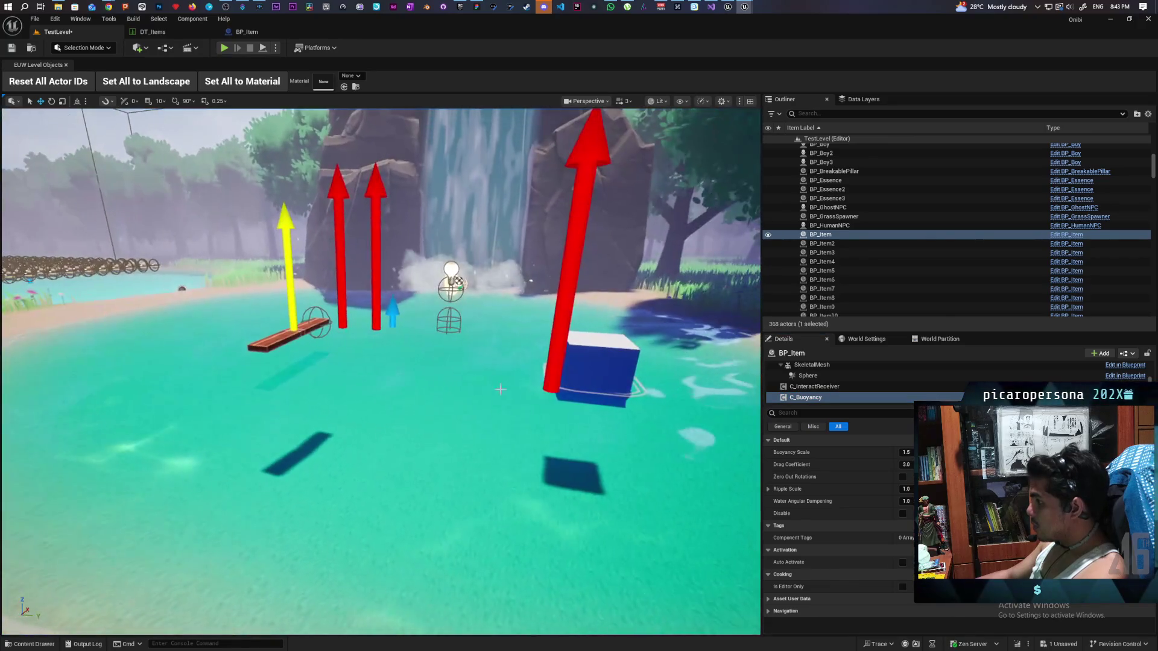
left_click(312, 323)
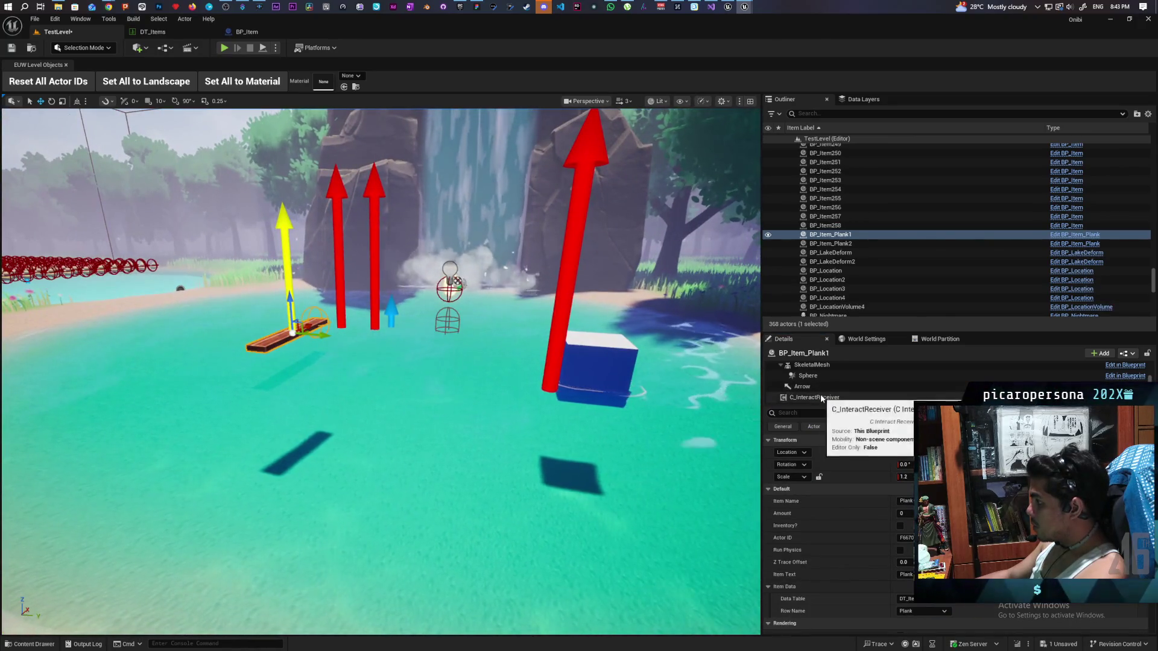
left_click(821, 396)
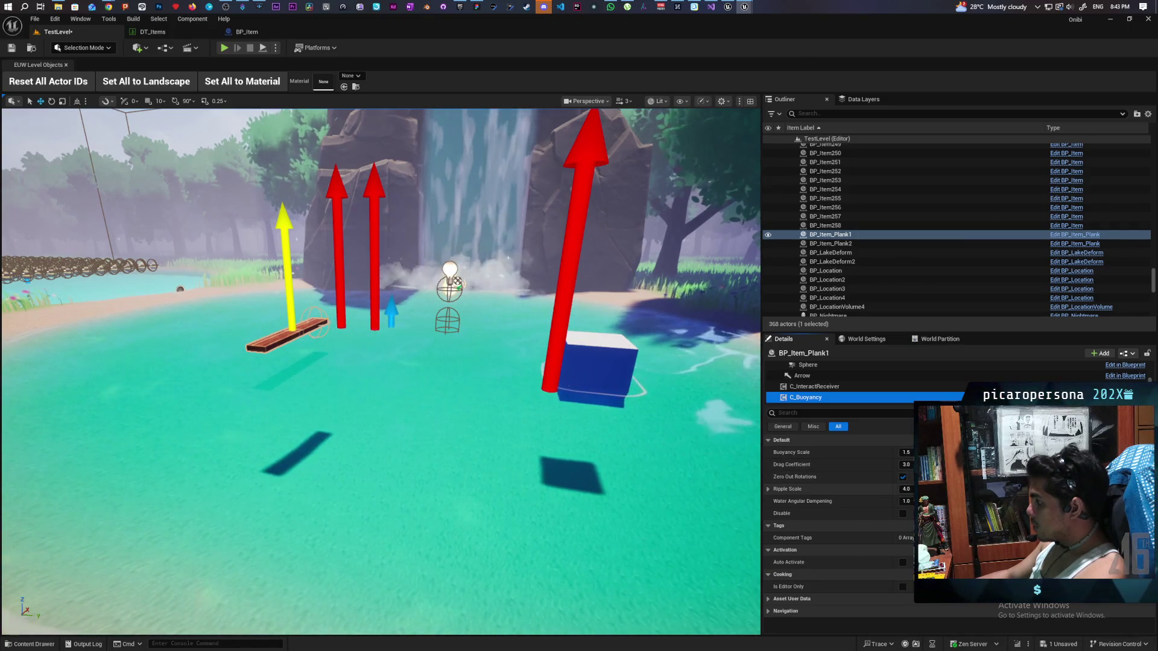
Frame the shore duck BP_Item259 in the viewport.
left_click_drag(422, 362, 374, 410)
scroll(387, 371, "up", 10)
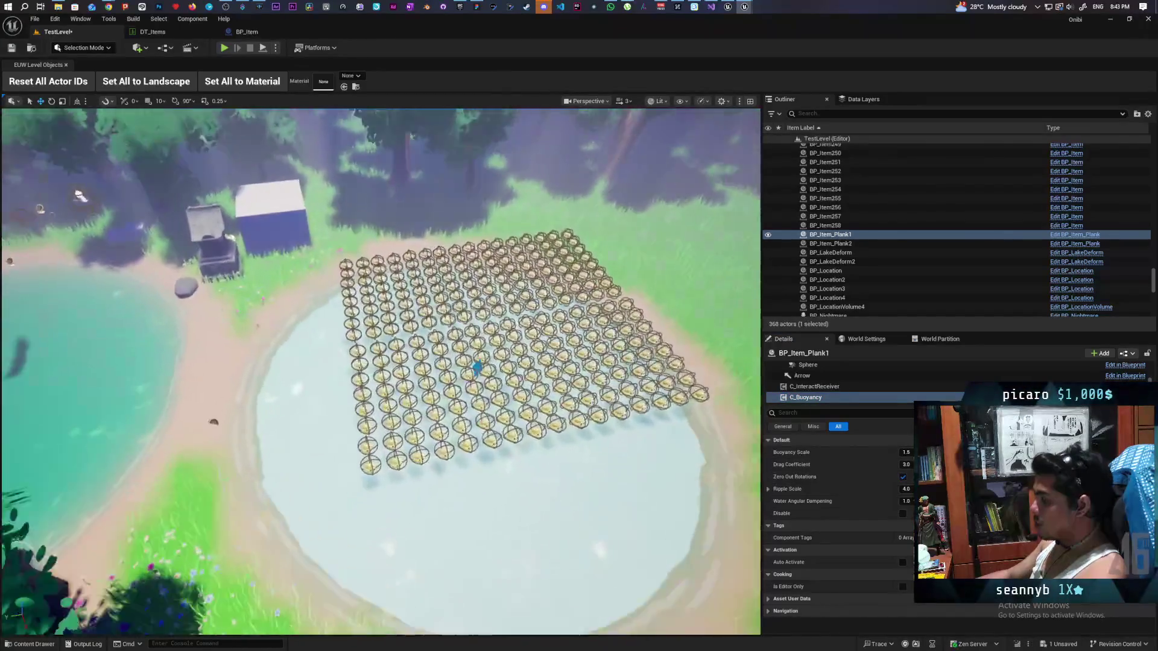
scroll(381, 371, "down", 10)
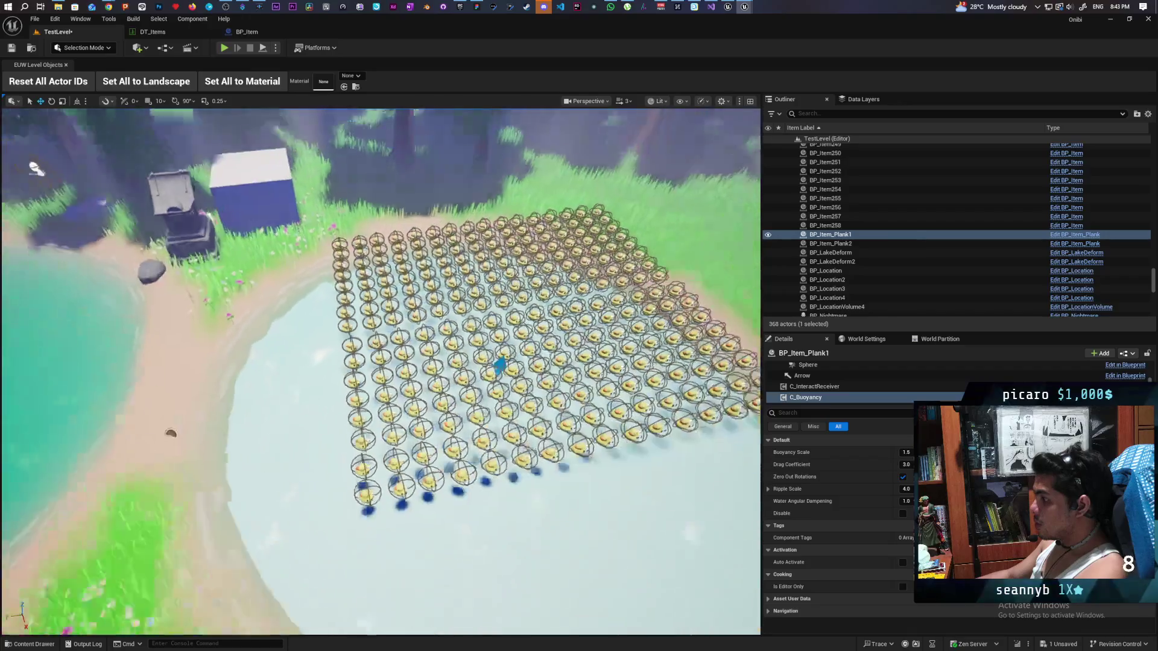
scroll(381, 371, "up", 8)
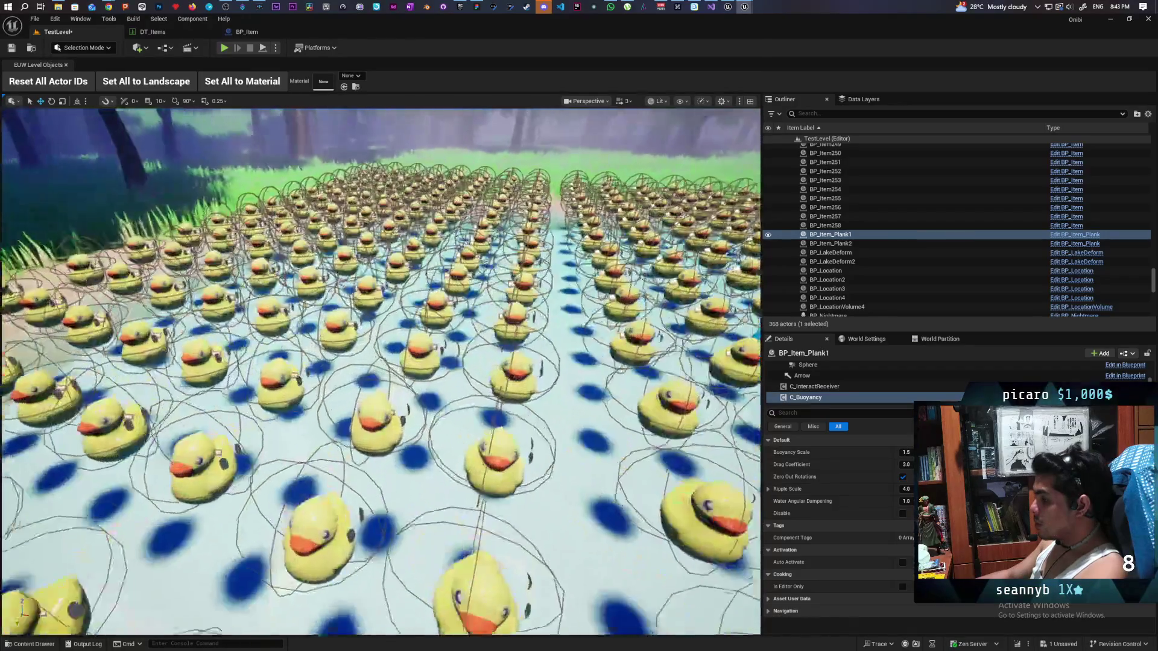
key("f")
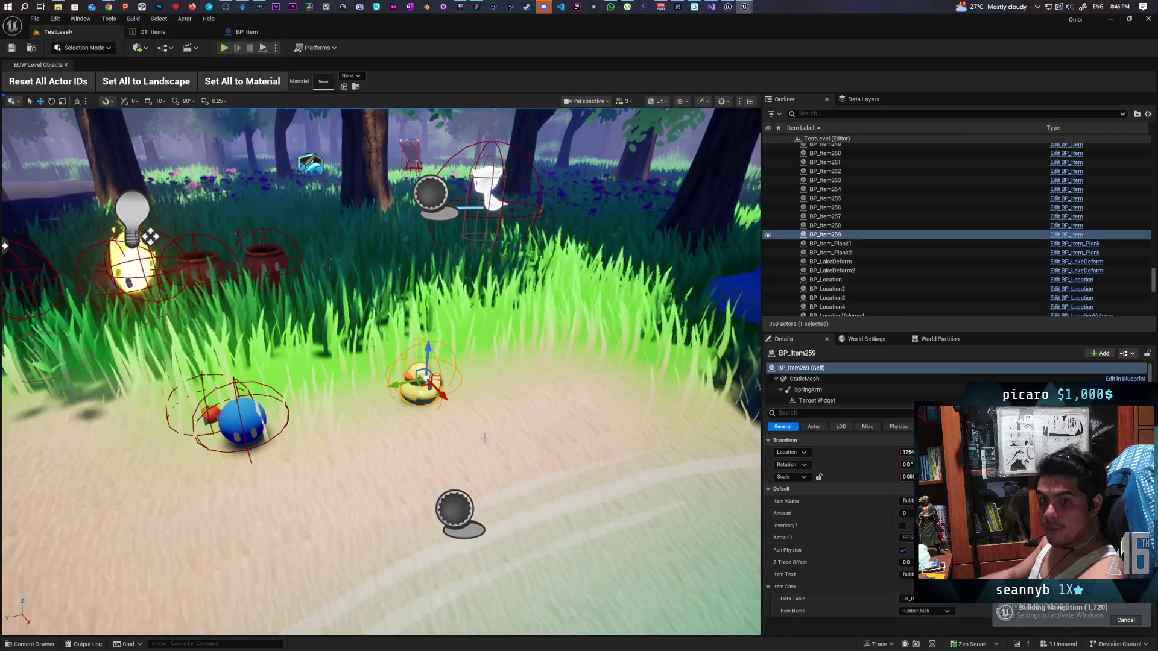
scroll(828, 398, "down", 3)
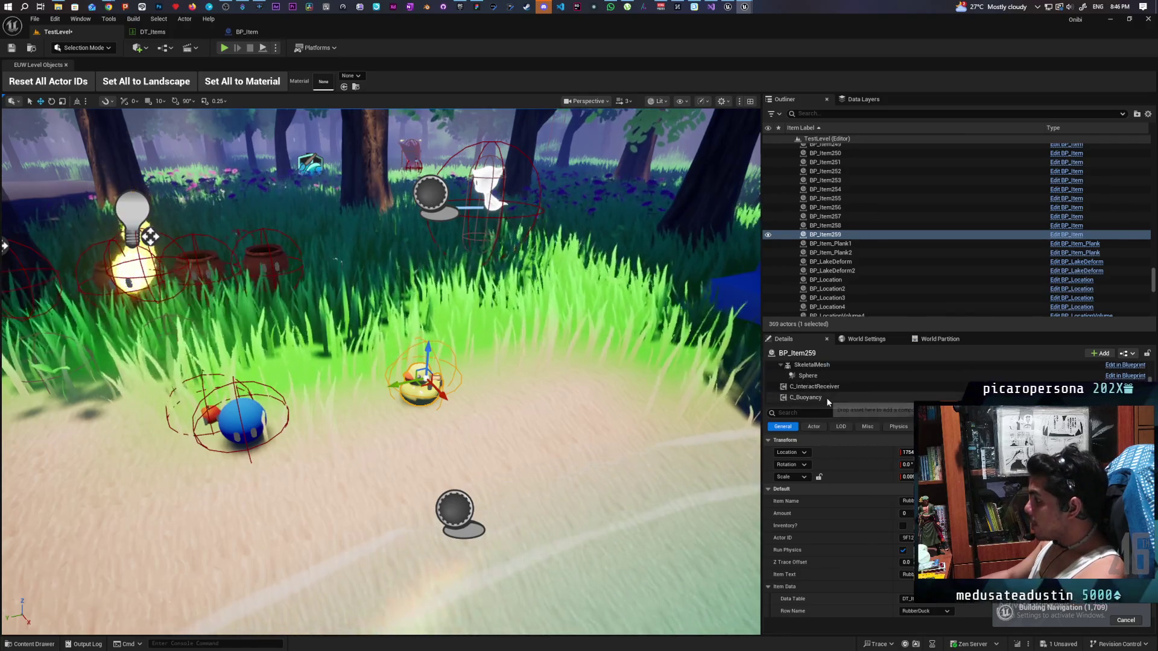
Enable Zero Out Rotations on BP_Item259's C_Buoyancy and save the level.
left_click(826, 398)
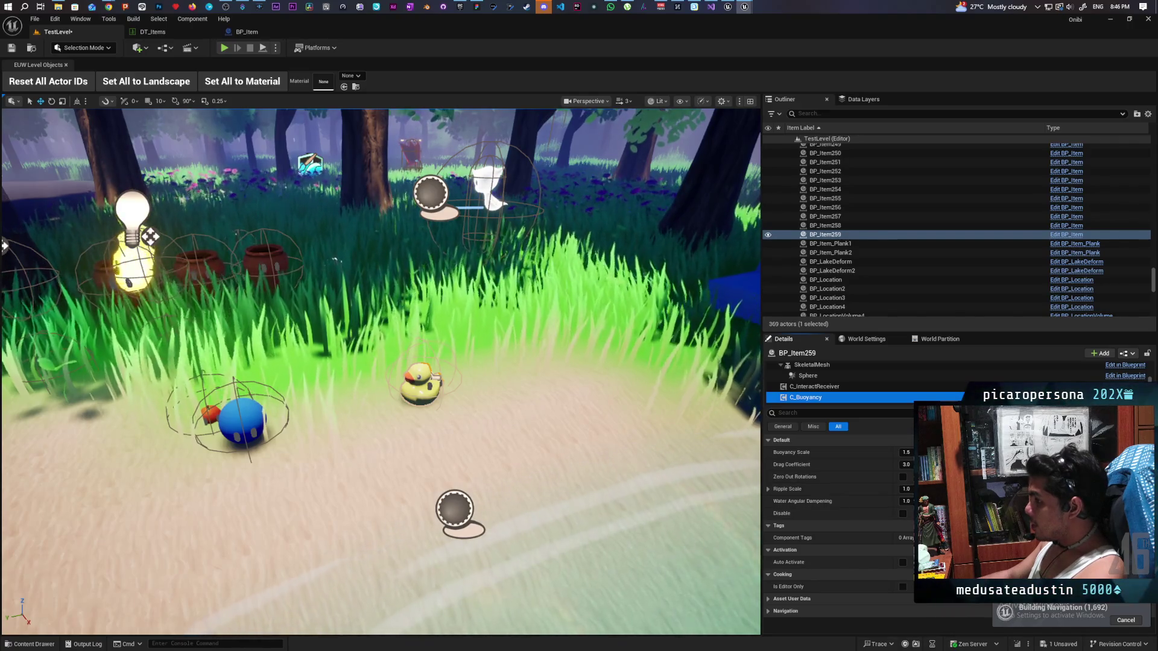
left_click(902, 477)
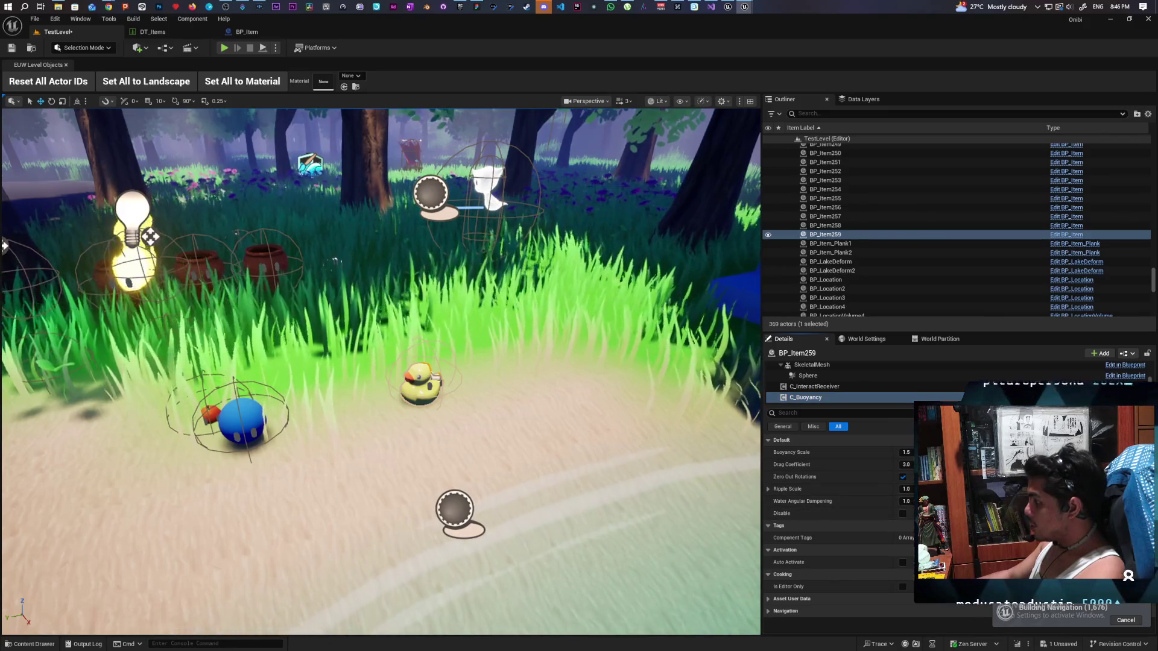
left_click(7, 48)
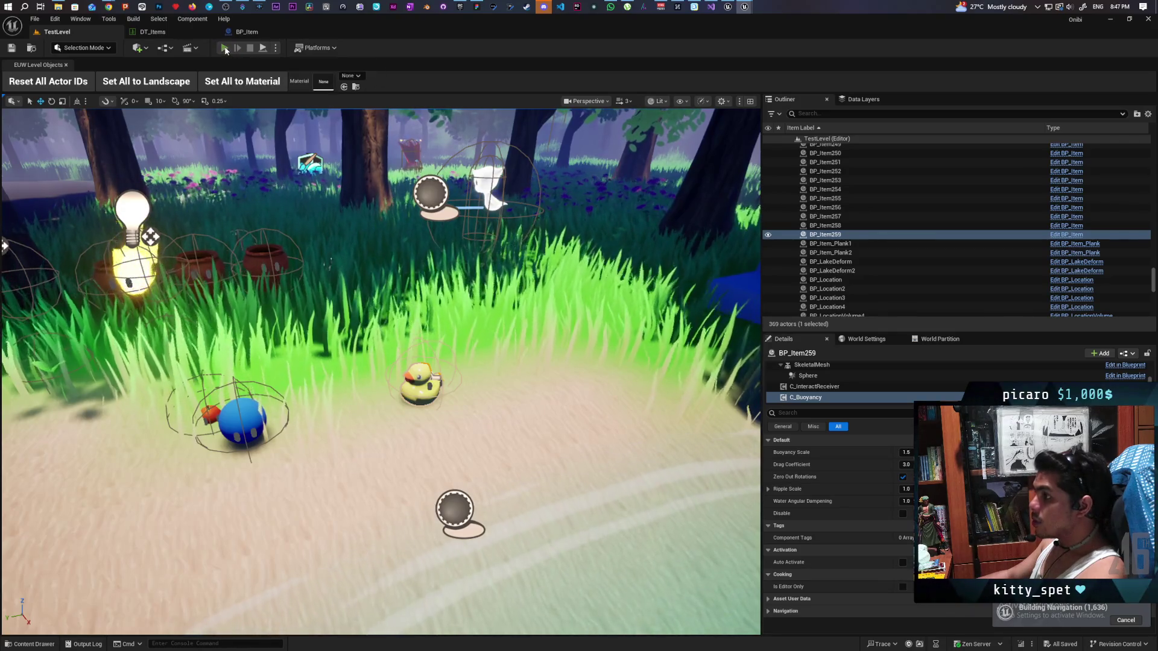
Run Play In Editor, walk the character through the forest toward the lake, then stop.
key("alt+p")
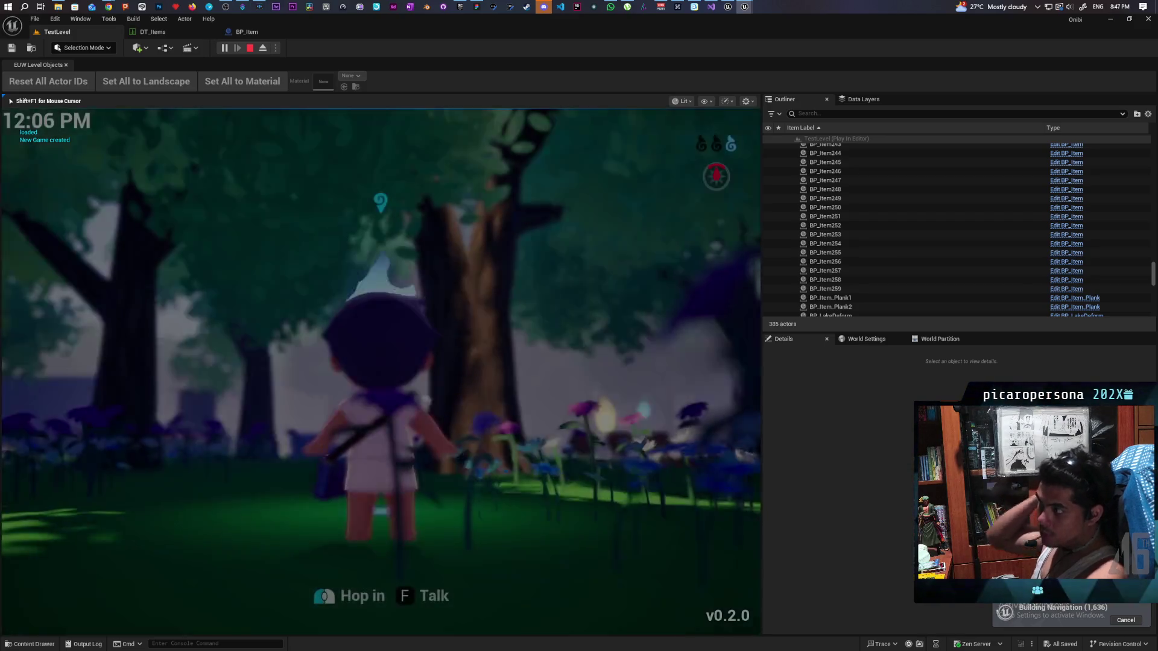
key("w")
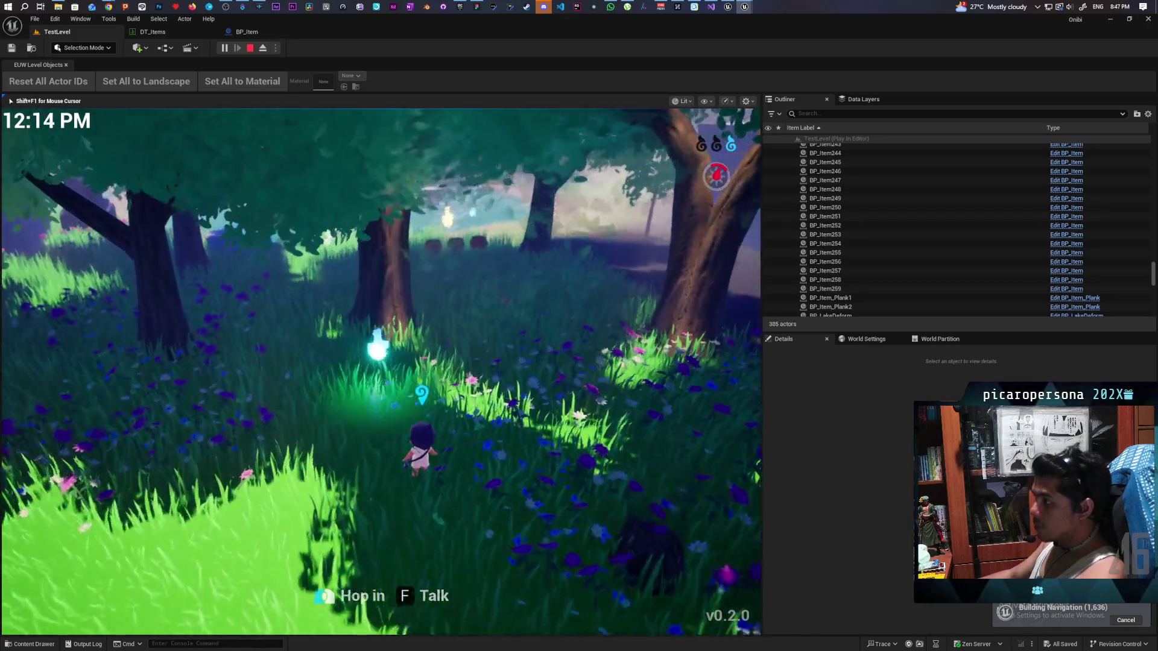
key("w")
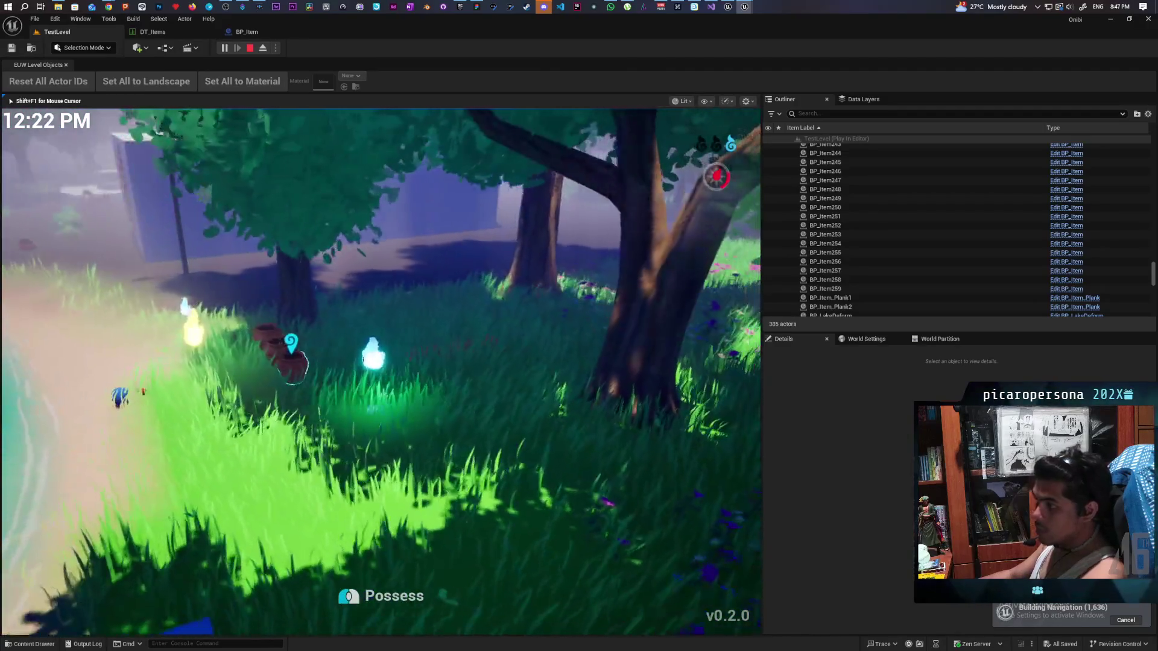
key("w")
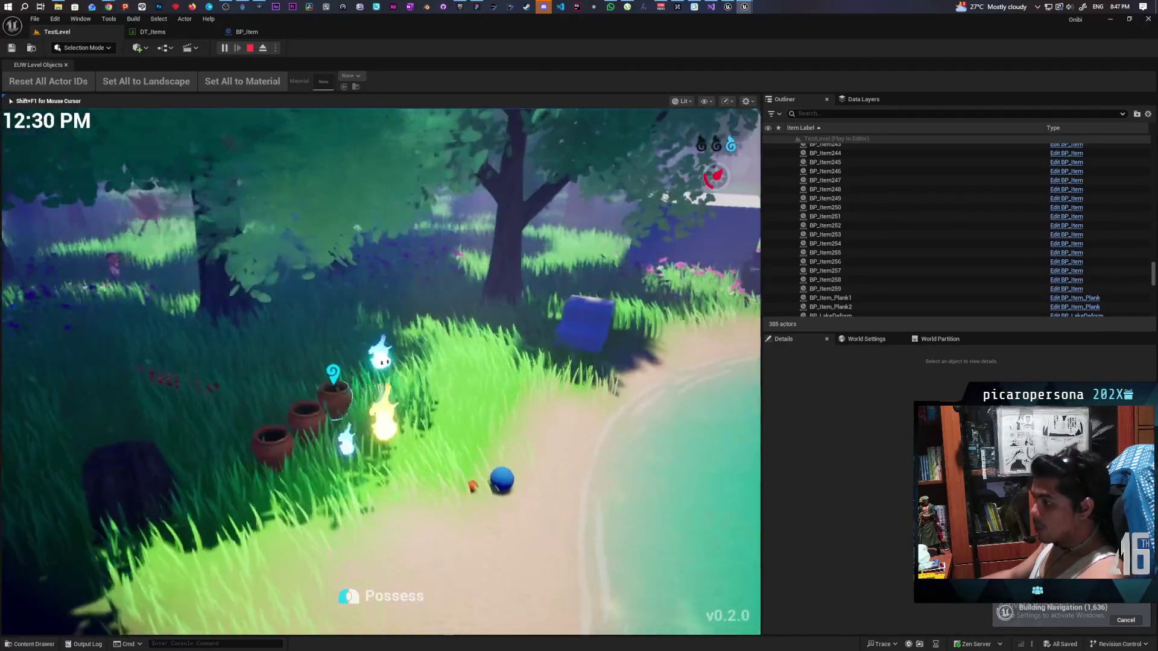
key("Escape")
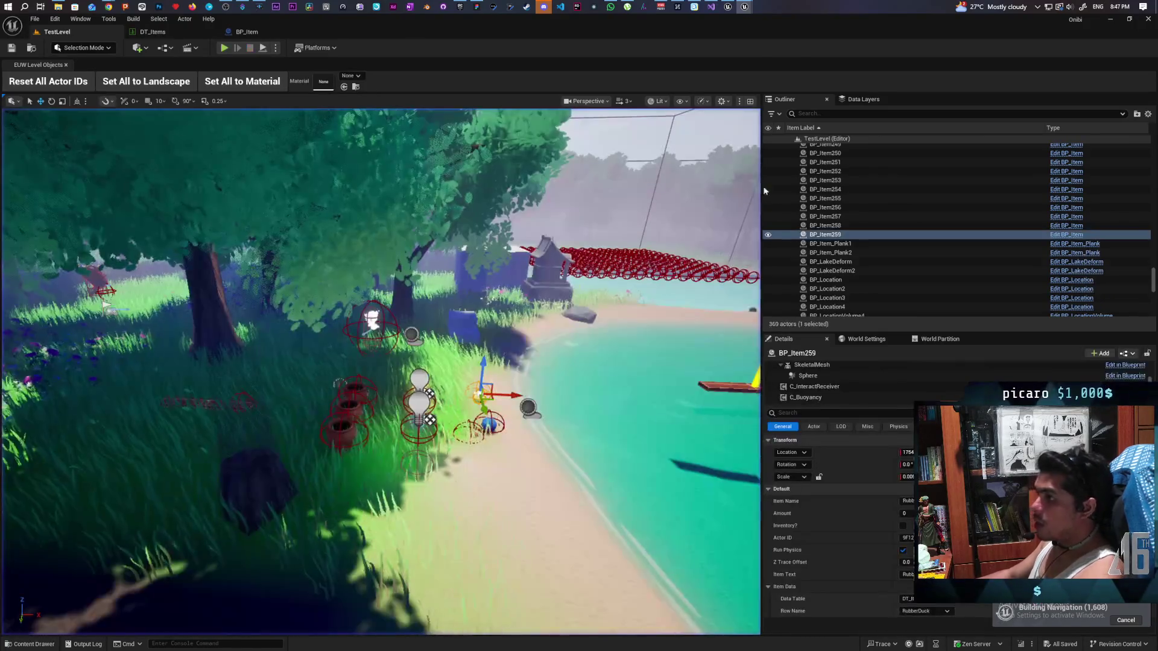
left_click(53, 645)
double_click(184, 476)
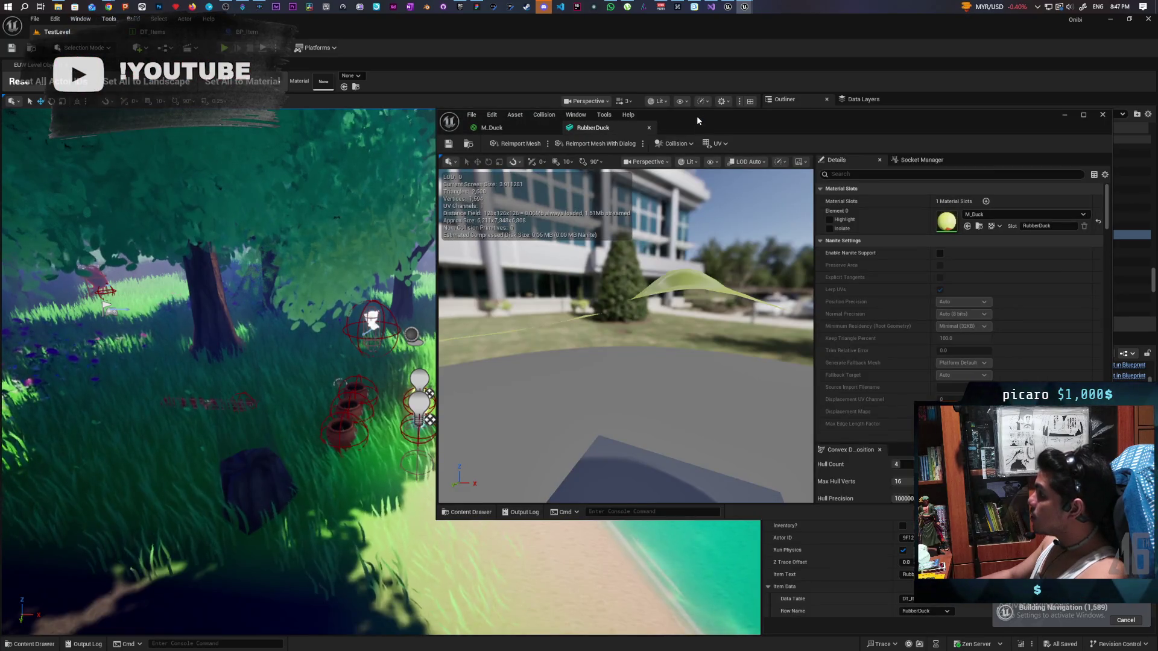
left_click_drag(697, 117, 642, 91)
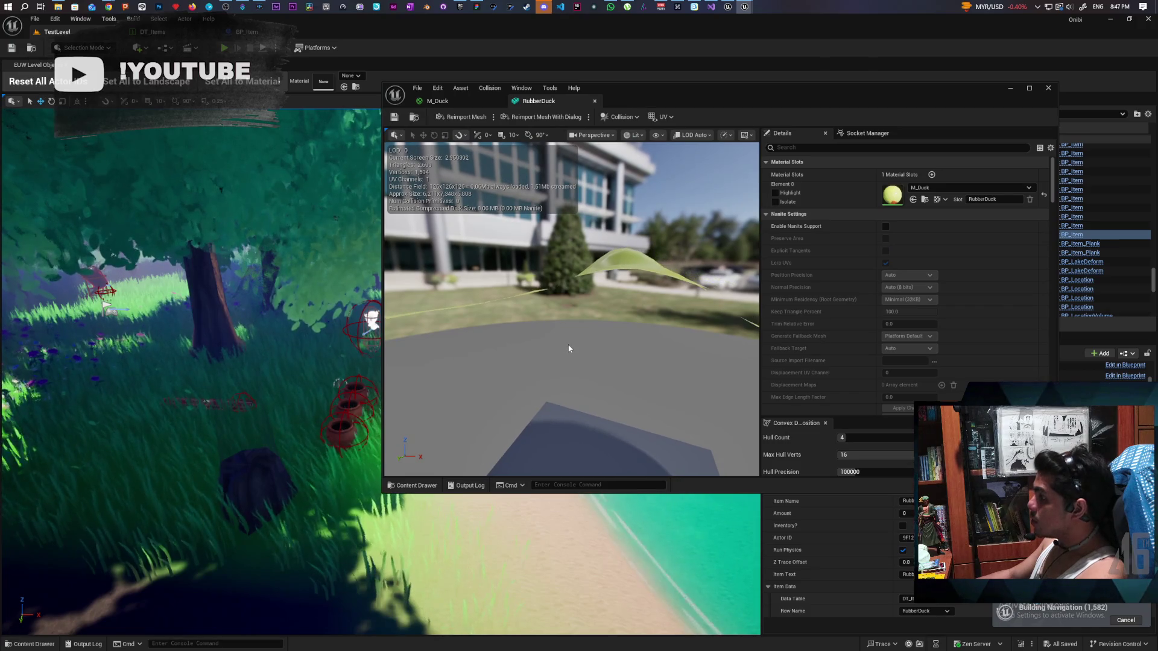
scroll(569, 350, "up", 5)
scroll(569, 348, "down", 5)
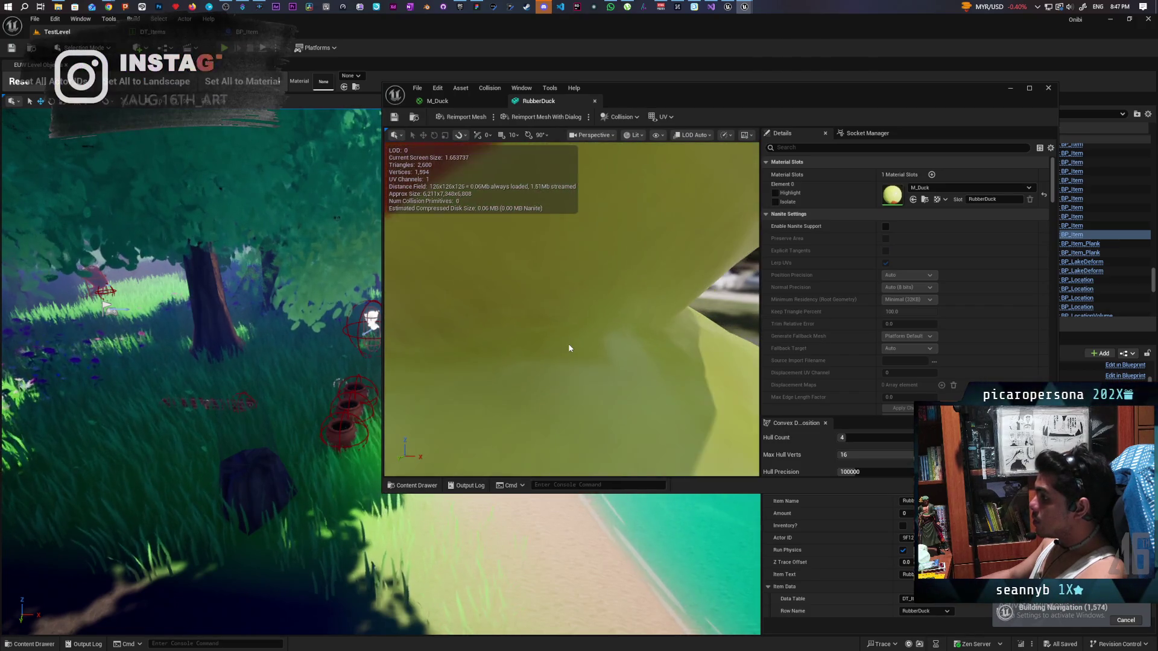
scroll(569, 348, "down", 5)
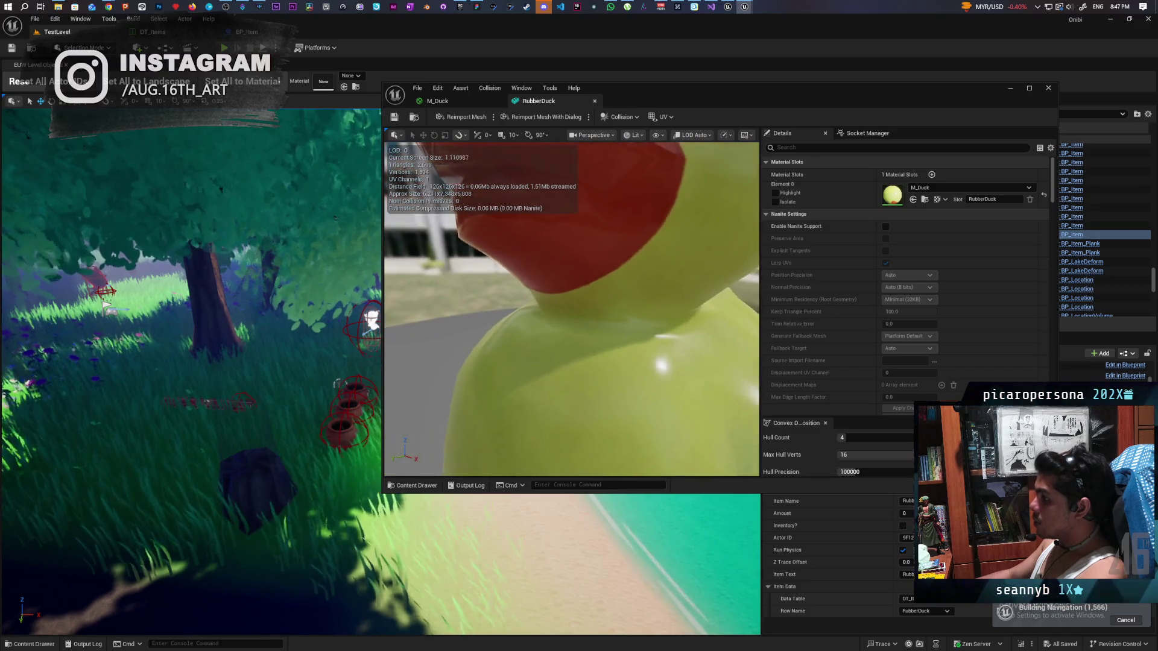
left_click_drag(569, 348, 683, 348)
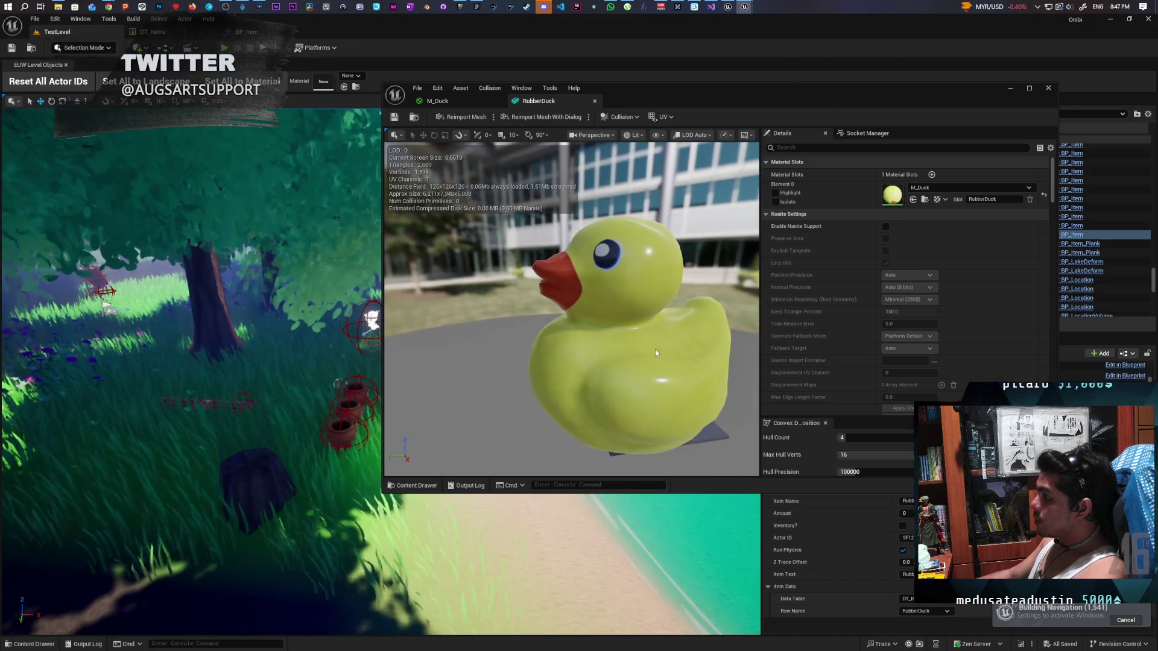
left_click(626, 118)
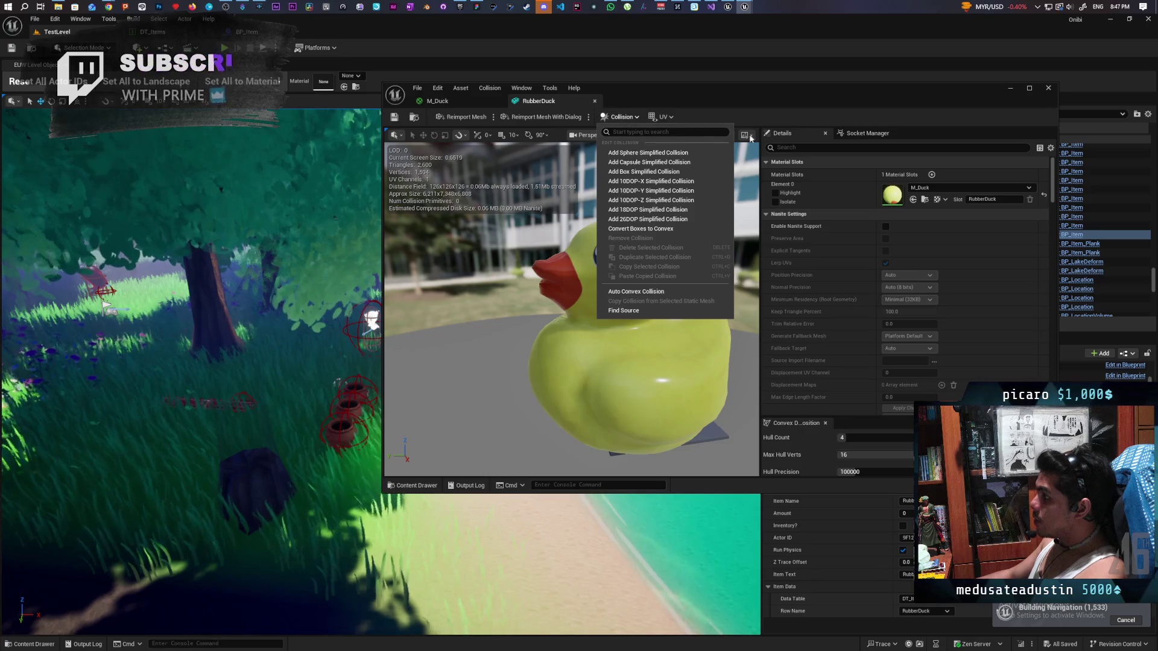
left_click(657, 137)
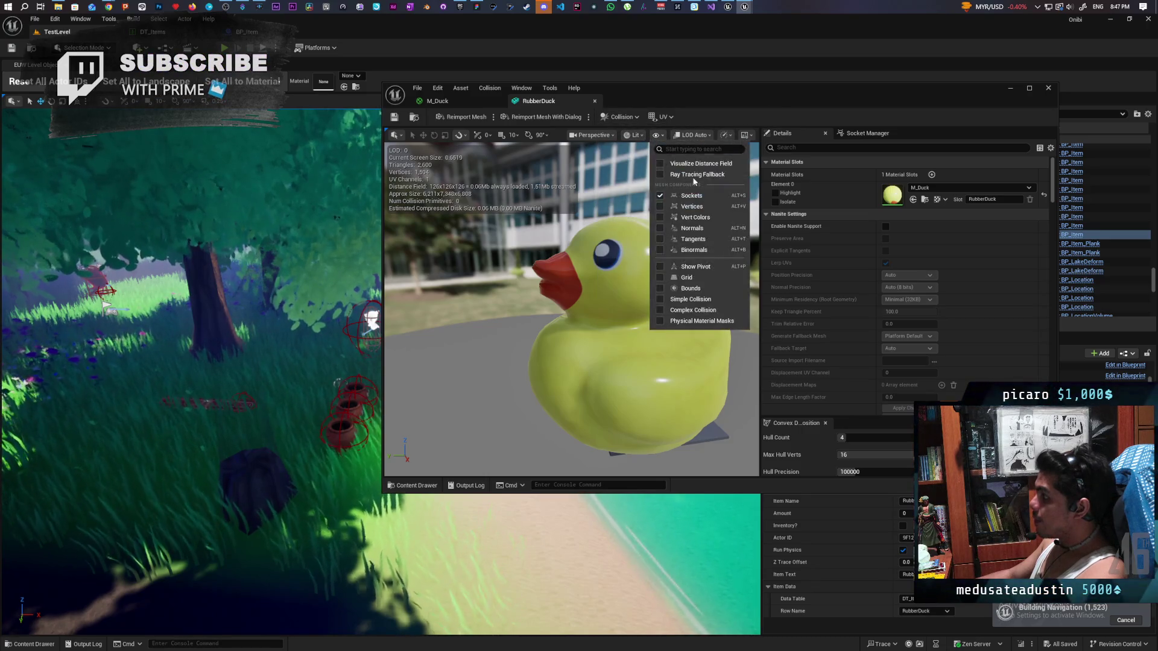
left_click(684, 305)
left_click_drag(685, 305, 608, 311)
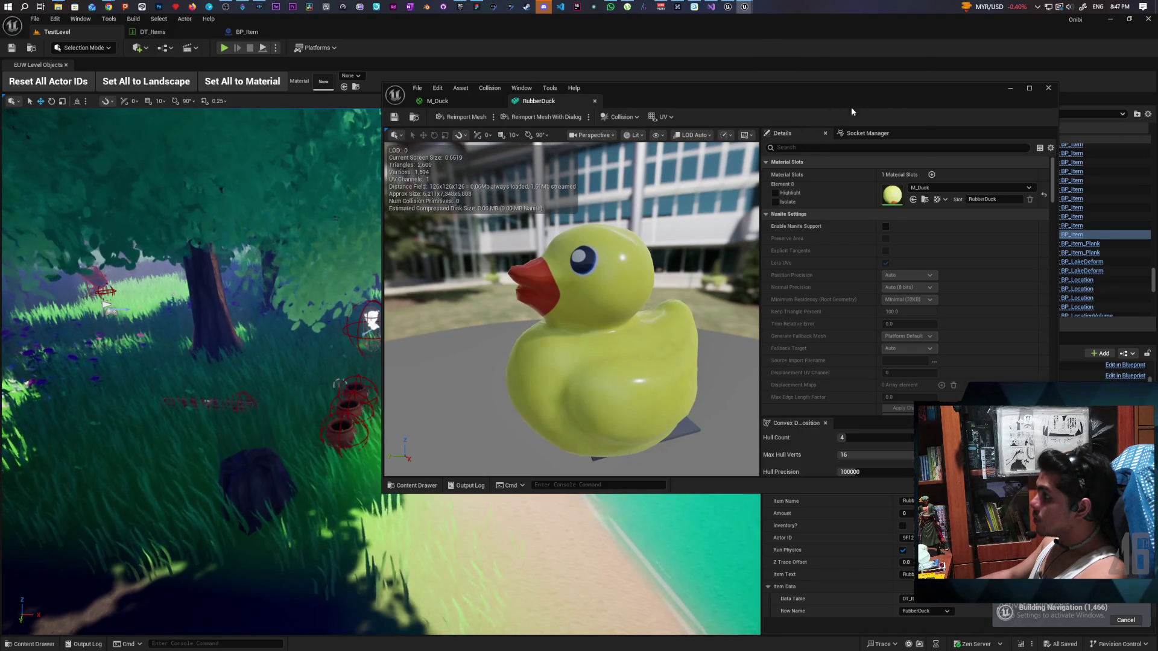
Drop the RubberDuck mesh into the level and scale it down to a small duck on the sand.
left_click(414, 117)
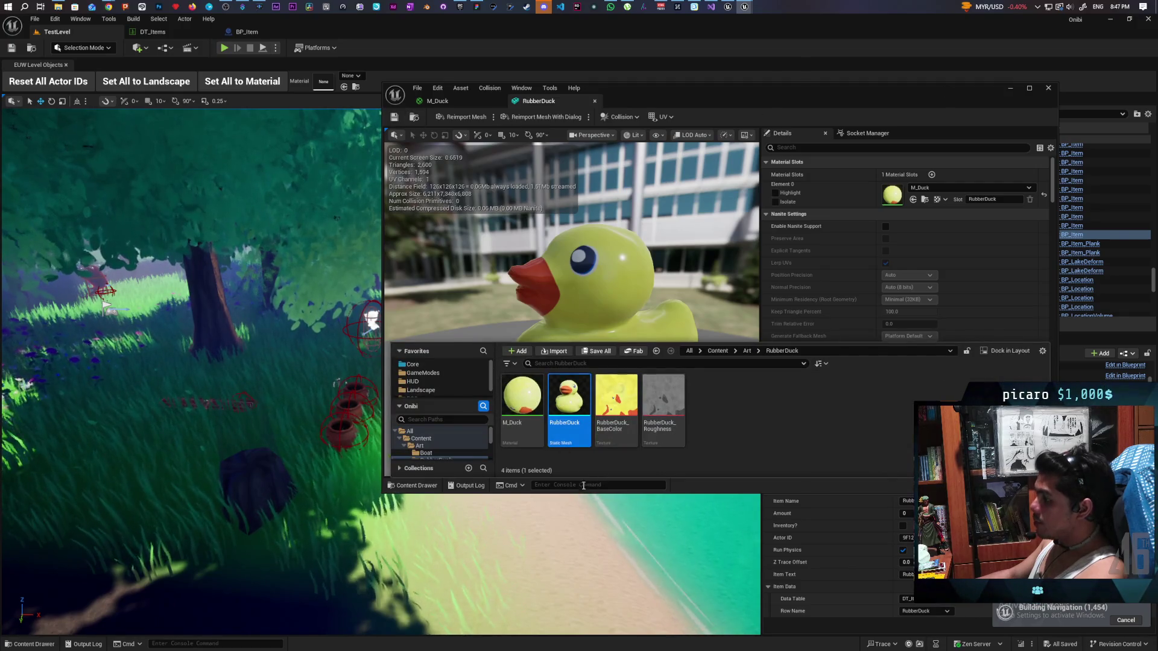
left_click_drag(732, 115, 973, 69)
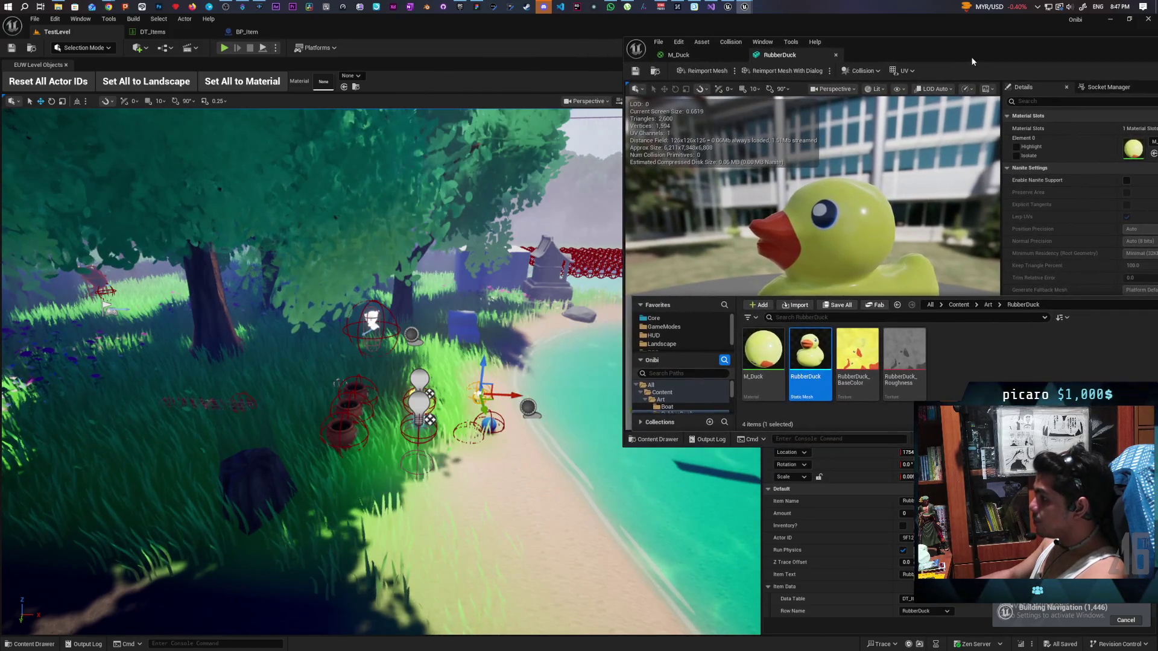
mouse_move(812, 366)
left_mouse_down()
mouse_move(581, 529)
mouse_move(504, 538)
mouse_move(510, 560)
mouse_move(524, 468)
mouse_move(555, 468)
left_mouse_up()
key("f")
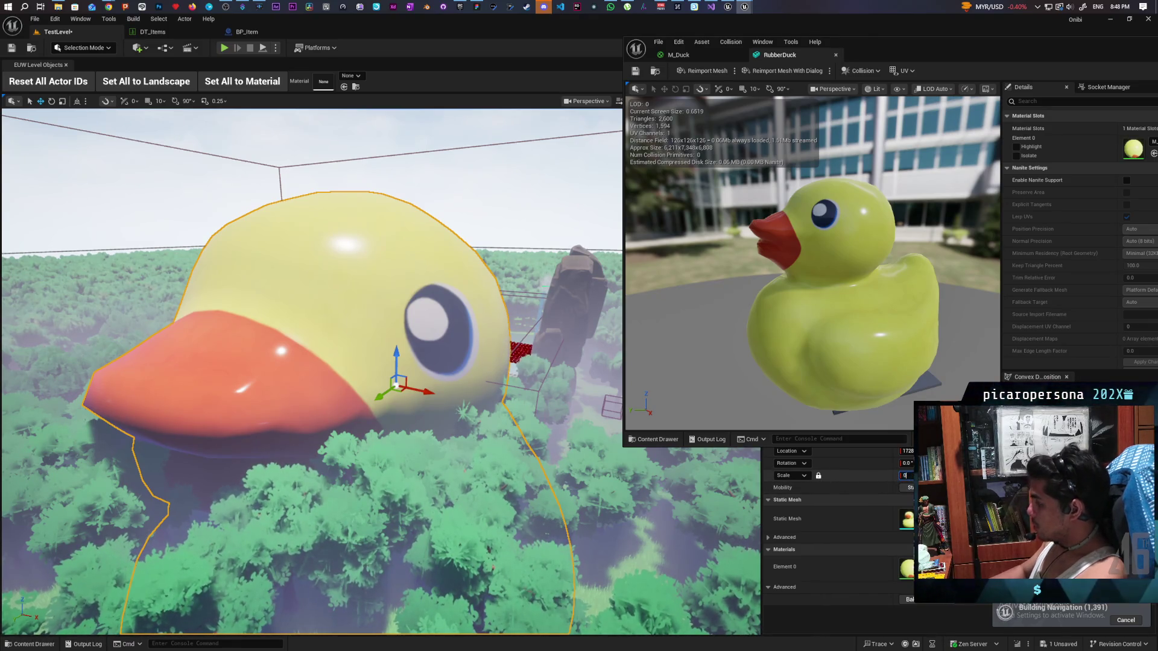
key("Return")
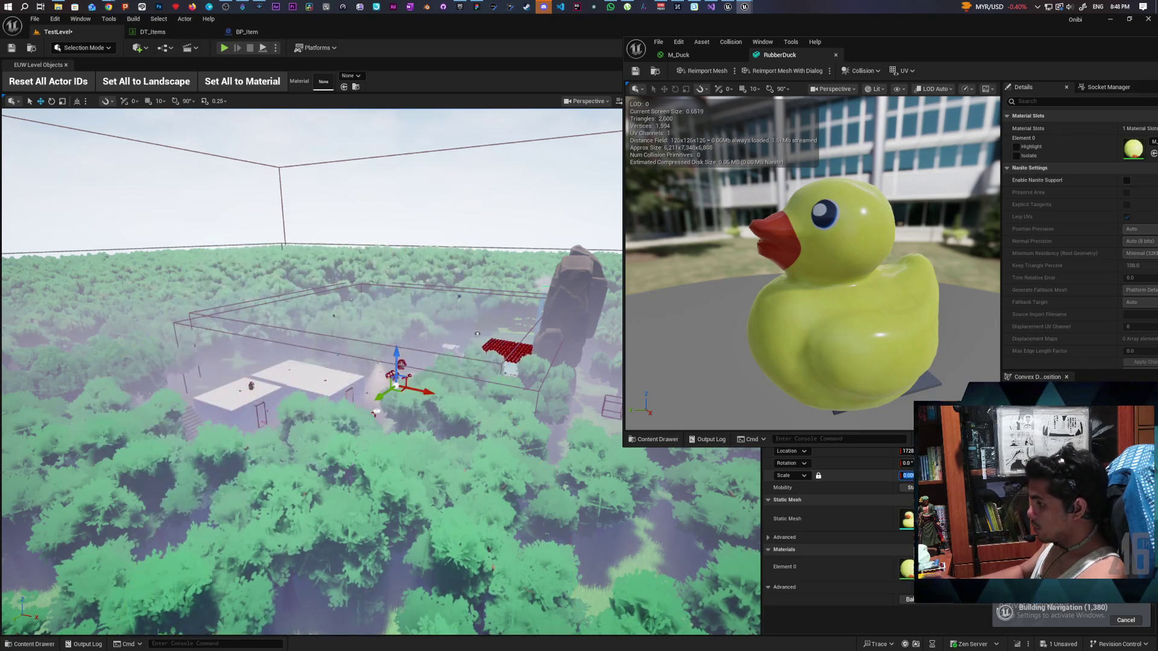
key("f")
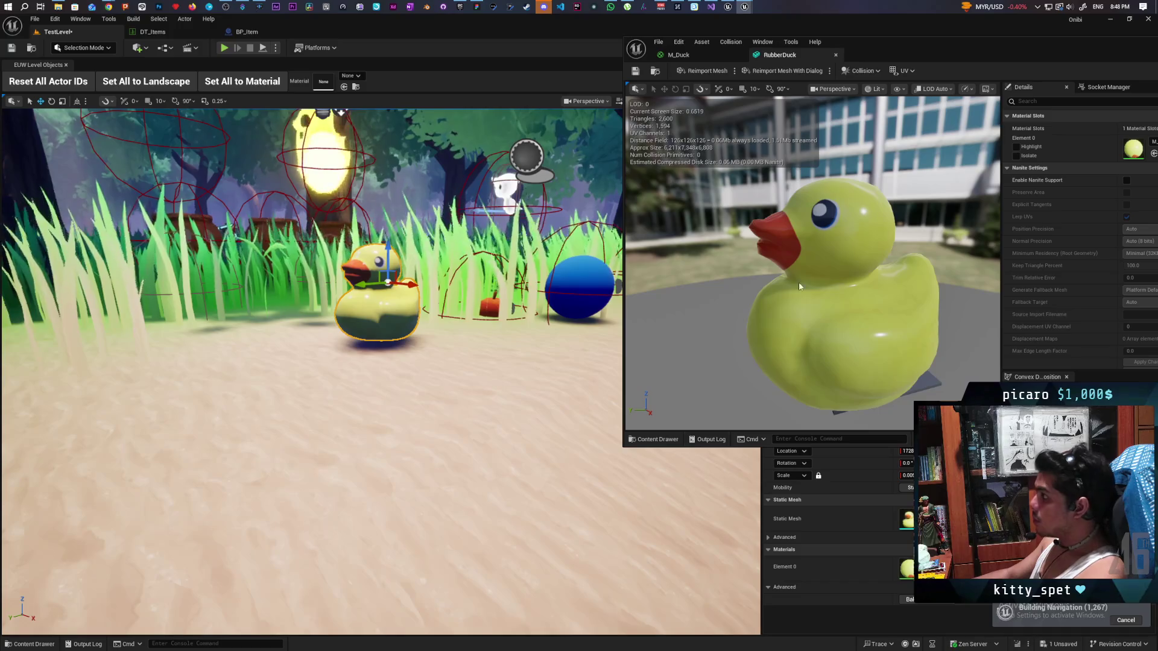
left_click(700, 53)
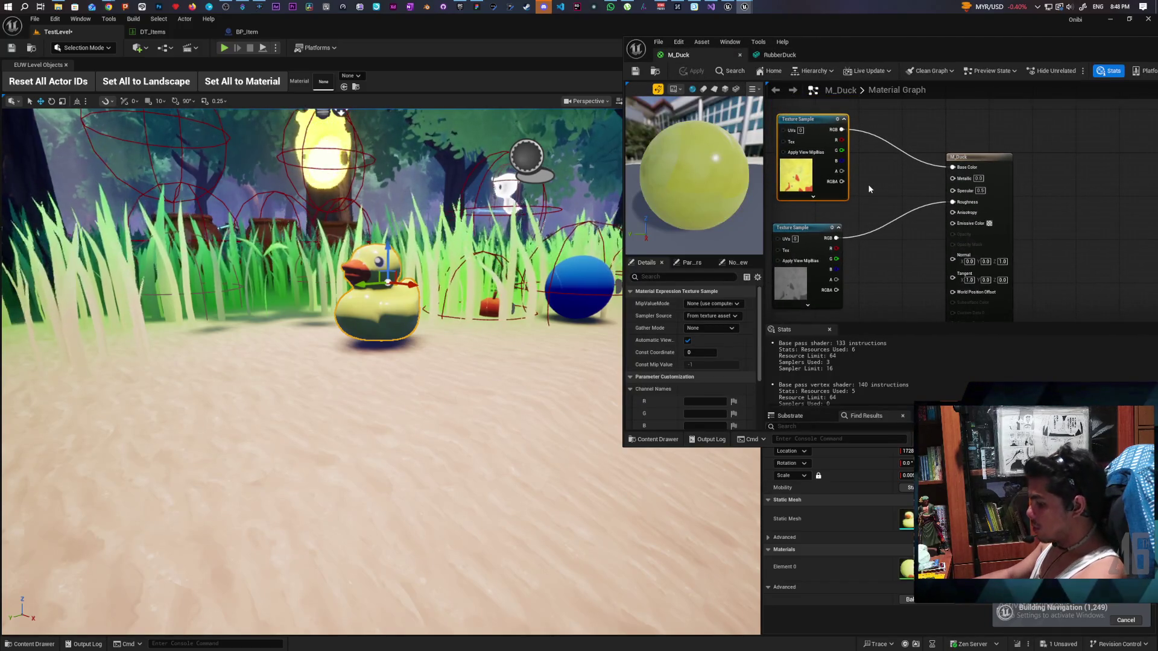
Route the colour texture through a Multiply with B 0.03 into Emissive Color and apply.
left_click(869, 183)
left_click_drag(869, 184, 956, 229)
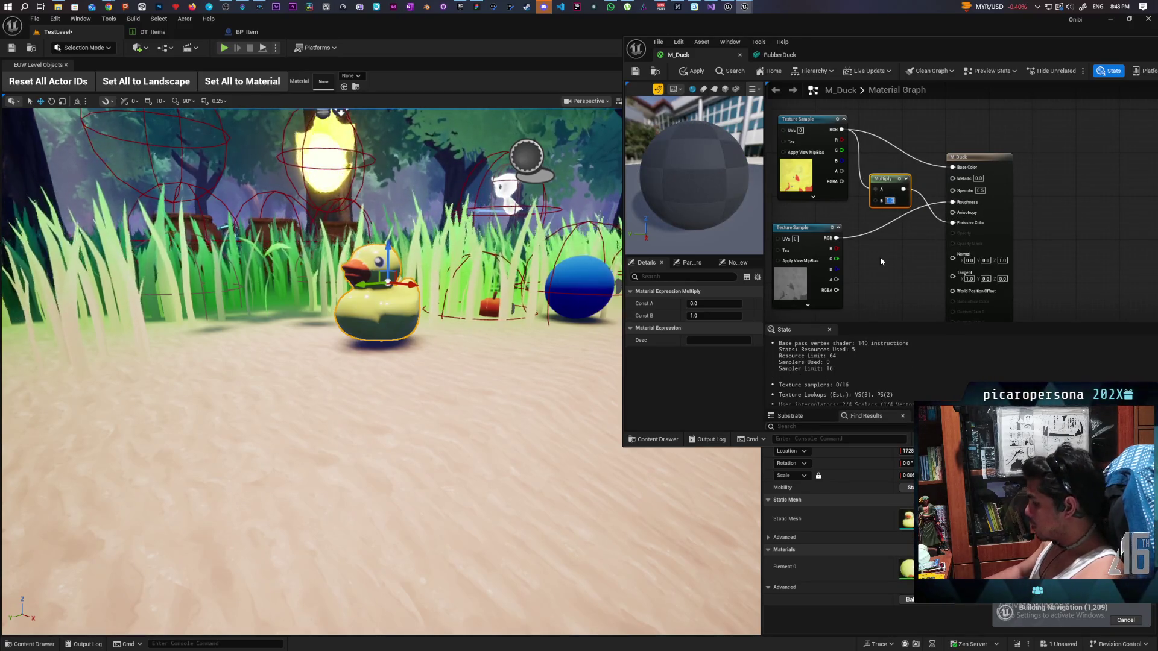
type("0")
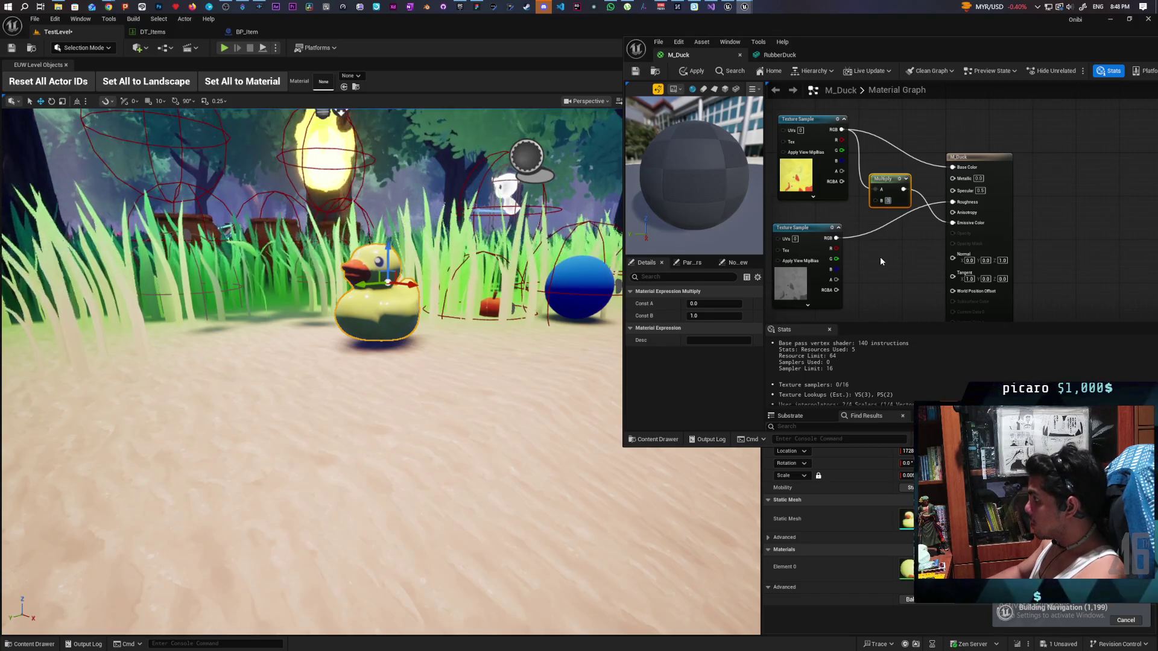
key("Return")
type("3")
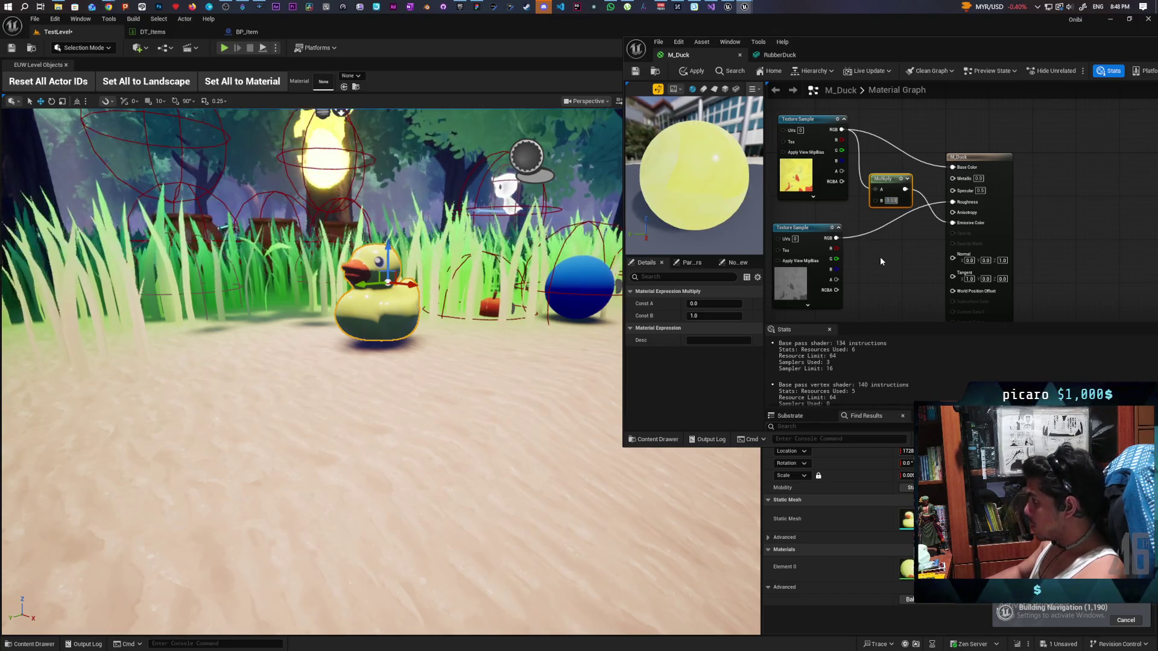
key("Return")
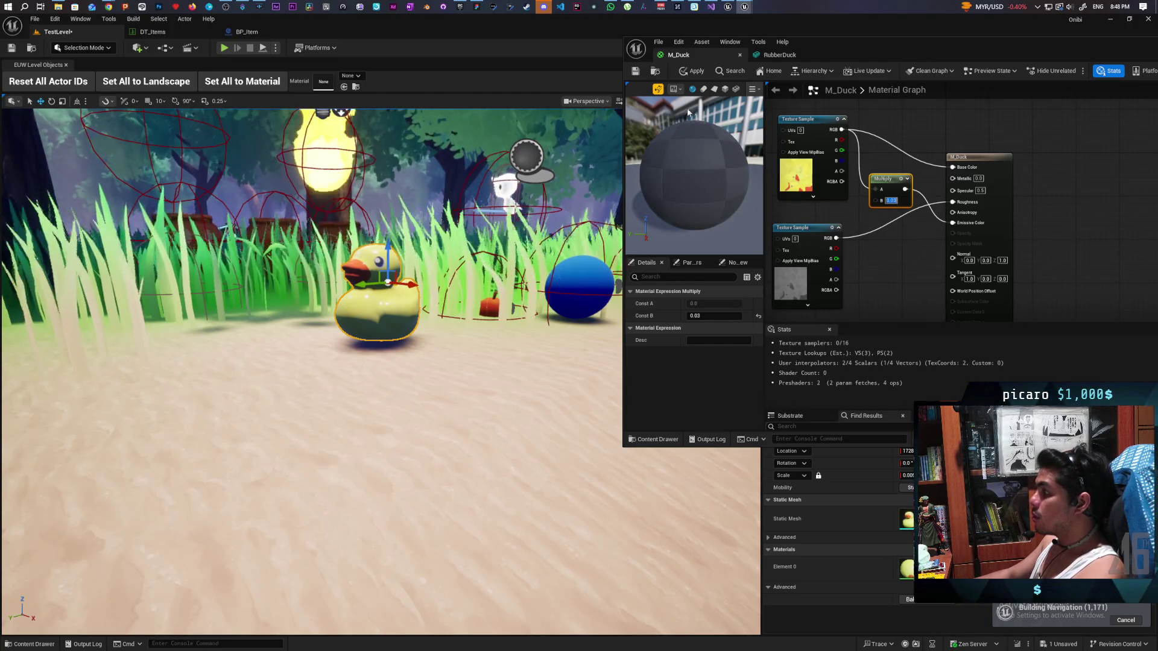
left_click(689, 73)
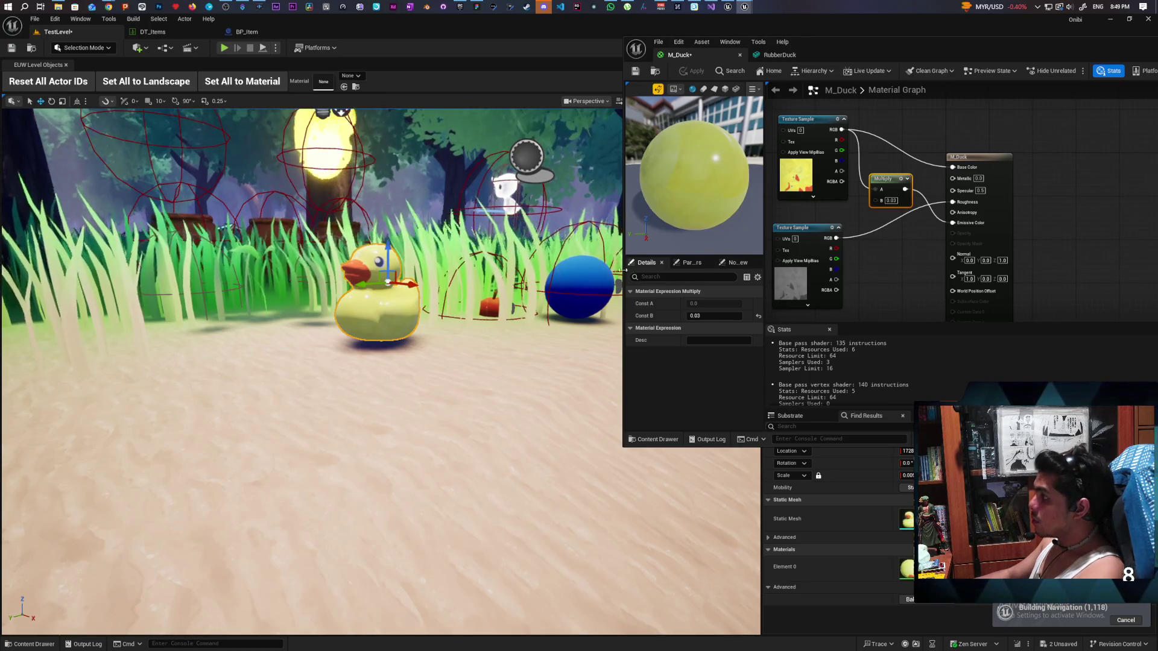
key("f")
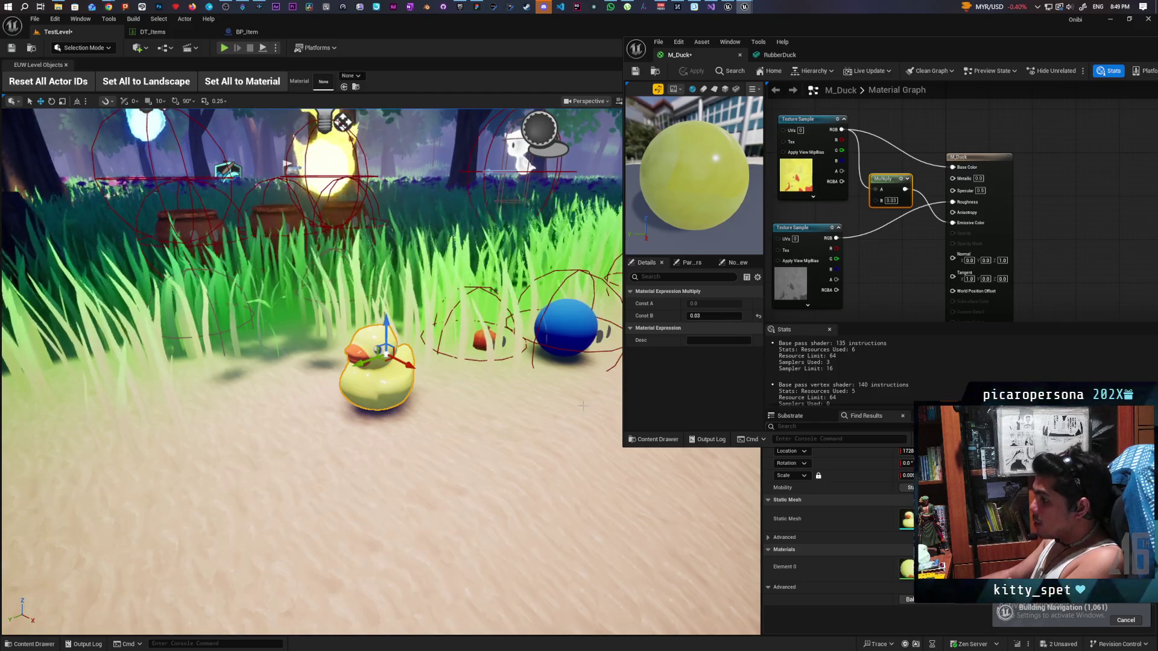
Select the lower Texture Sample and open the RubberDuck_Roughness texture to inspect it.
mouse_move(900, 272)
left_mouse_down()
mouse_move(930, 294)
mouse_move(961, 264)
left_mouse_up()
mouse_move(887, 243)
left_mouse_down()
mouse_move(888, 262)
mouse_move(887, 248)
left_mouse_up()
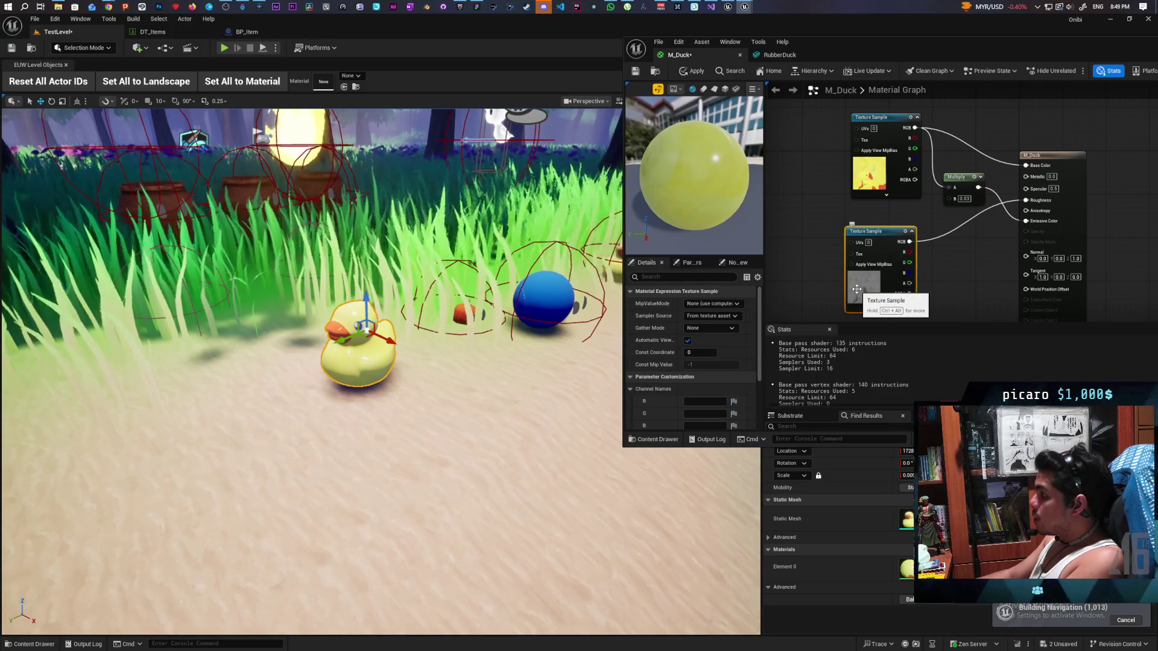
scroll(669, 383, "down", 3)
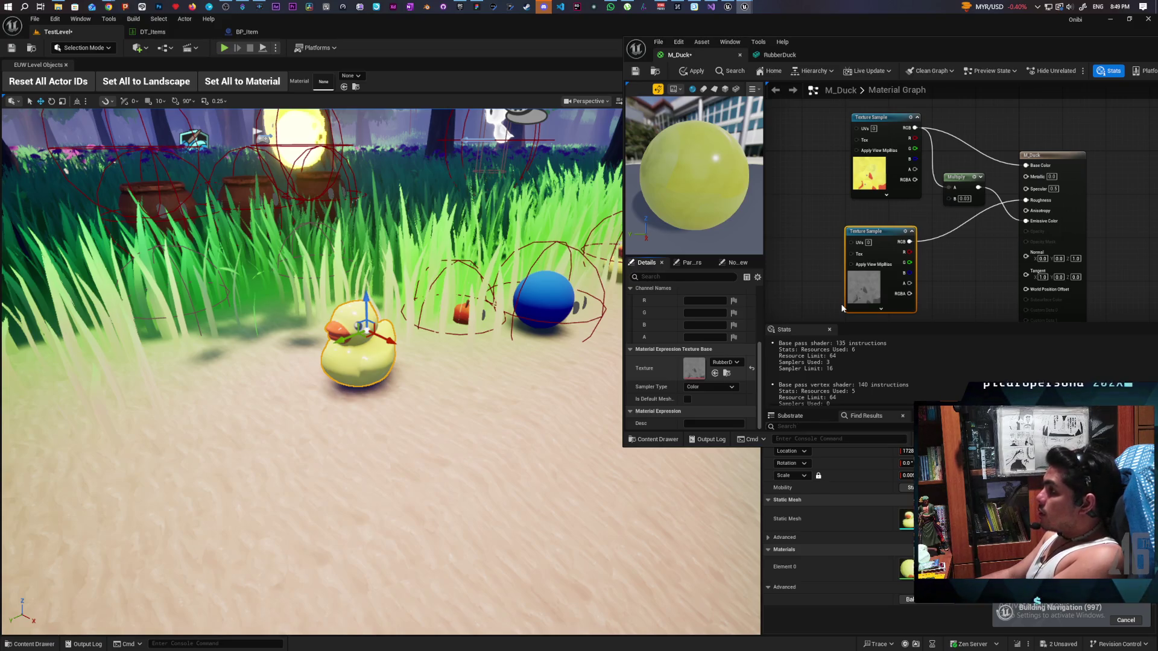
double_click(856, 275)
mouse_move(1057, 64)
left_mouse_down()
mouse_move(778, 95)
mouse_move(810, 90)
left_mouse_up()
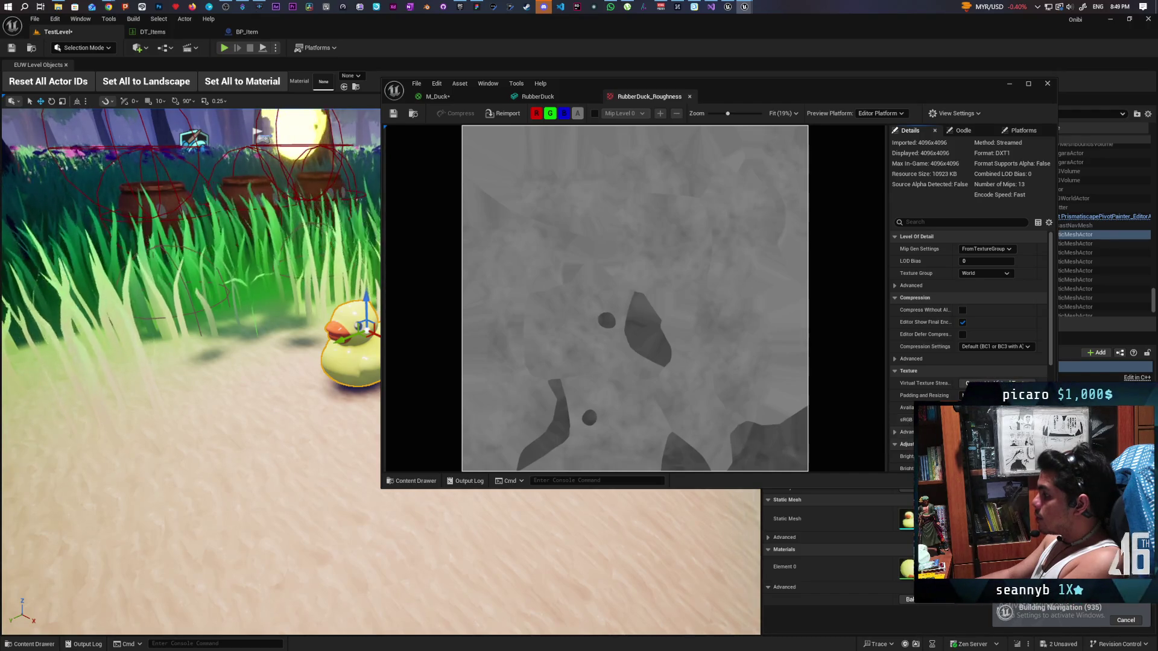
Set the roughness Texture Sample's Sampler Type to Linear Color and apply M_Duck.
left_click(437, 97)
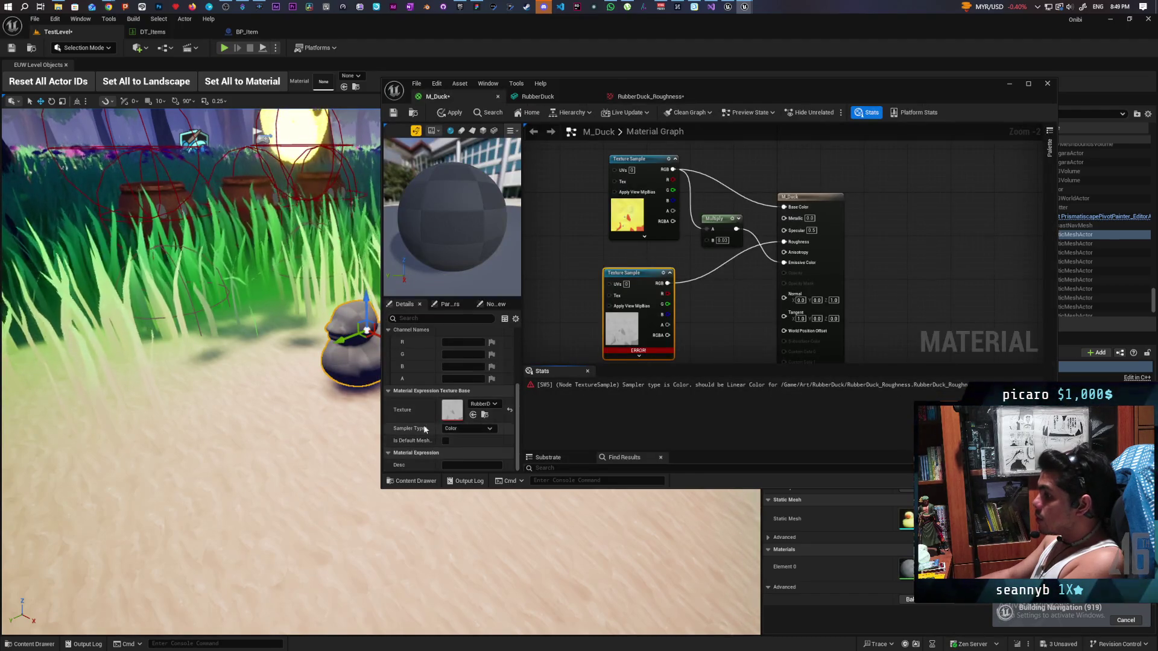
mouse_move(649, 353)
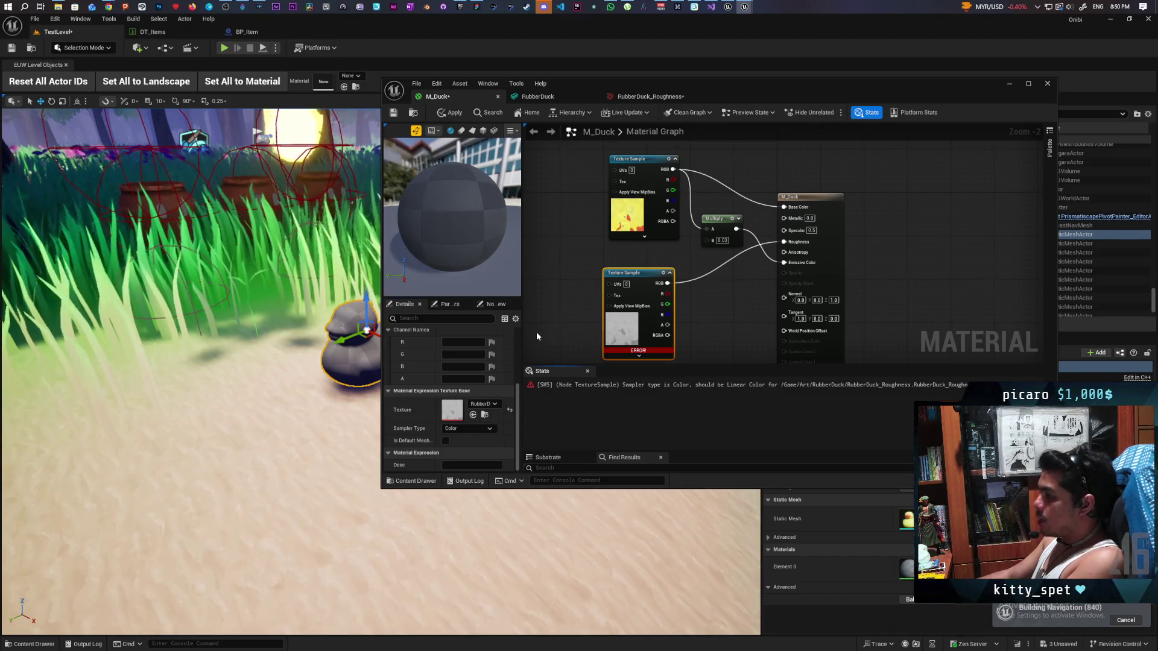
left_click(483, 430)
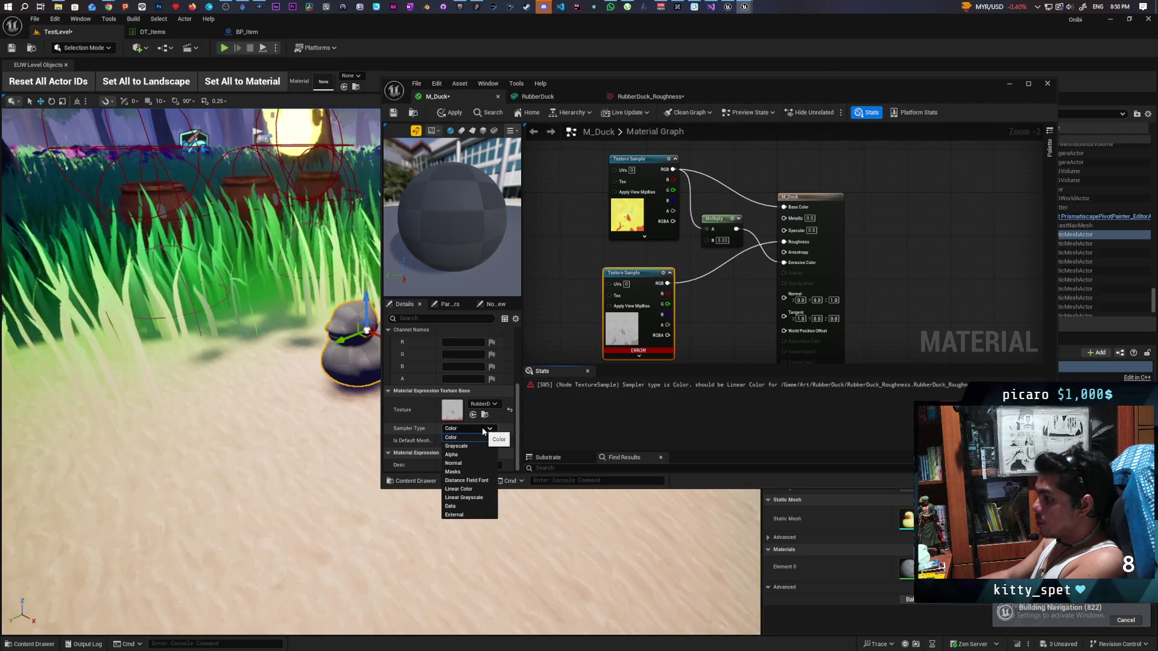
left_click(466, 490)
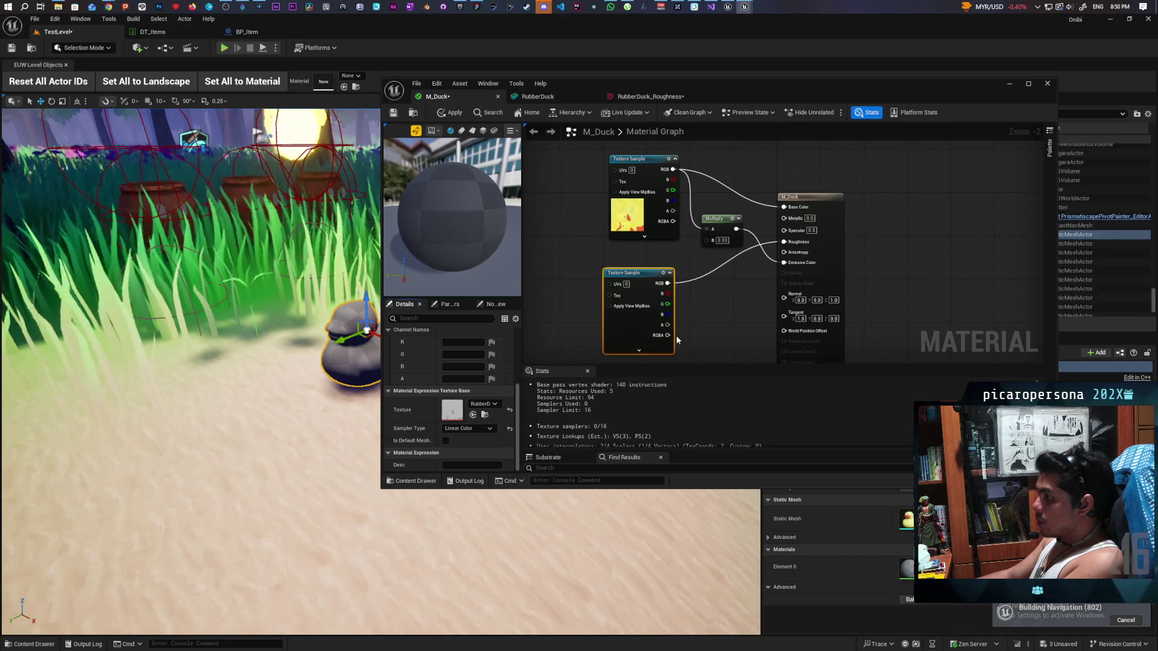
left_click(445, 113)
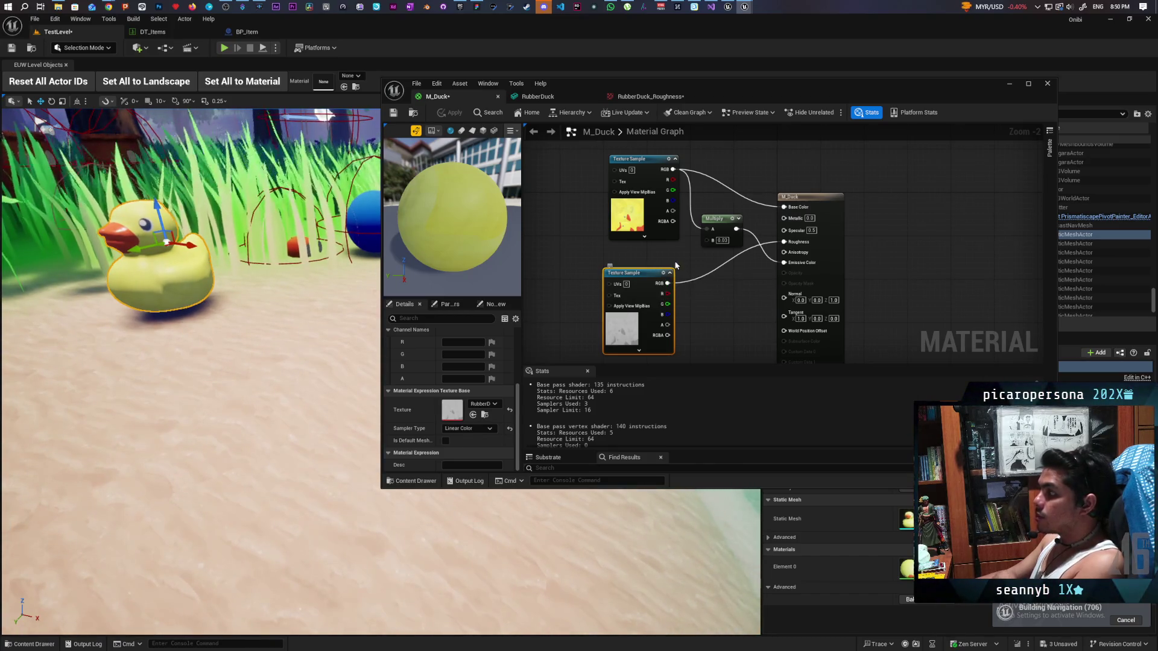
Rearrange the M_Duck graph, moving the result node up and right, and select it.
mouse_move(683, 252)
left_mouse_down()
mouse_move(706, 291)
mouse_move(692, 259)
mouse_move(662, 327)
left_mouse_up()
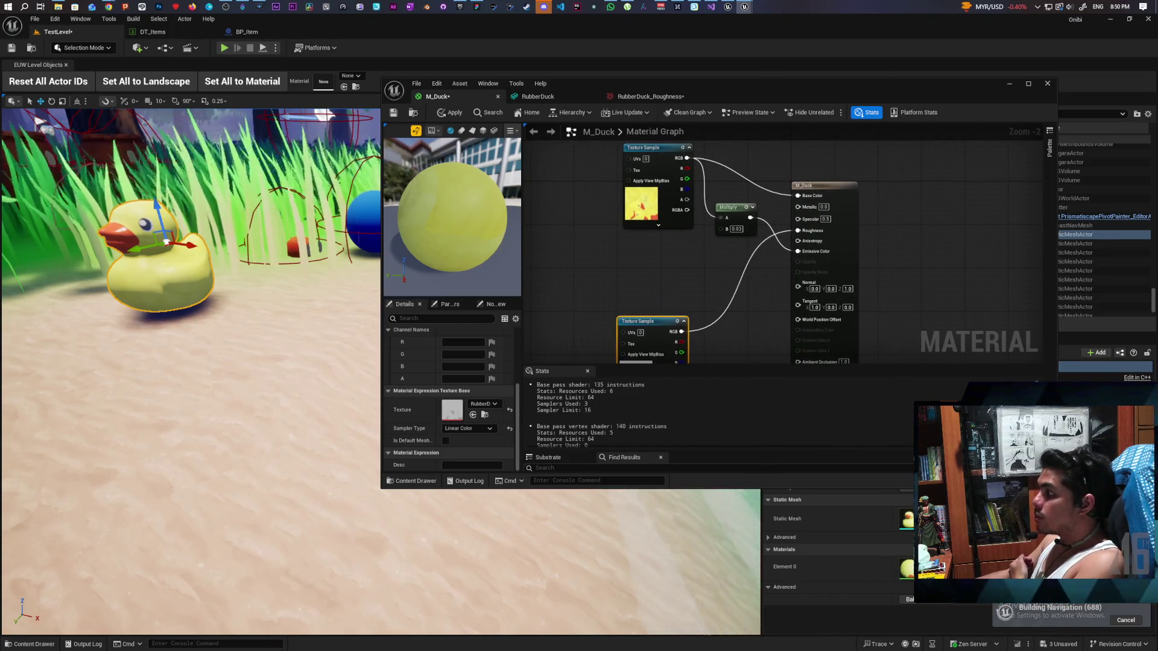
left_click_drag(691, 206, 694, 247)
left_click_drag(836, 225, 904, 187)
mouse_move(831, 260)
left_mouse_down()
mouse_move(840, 174)
mouse_move(841, 200)
left_mouse_up()
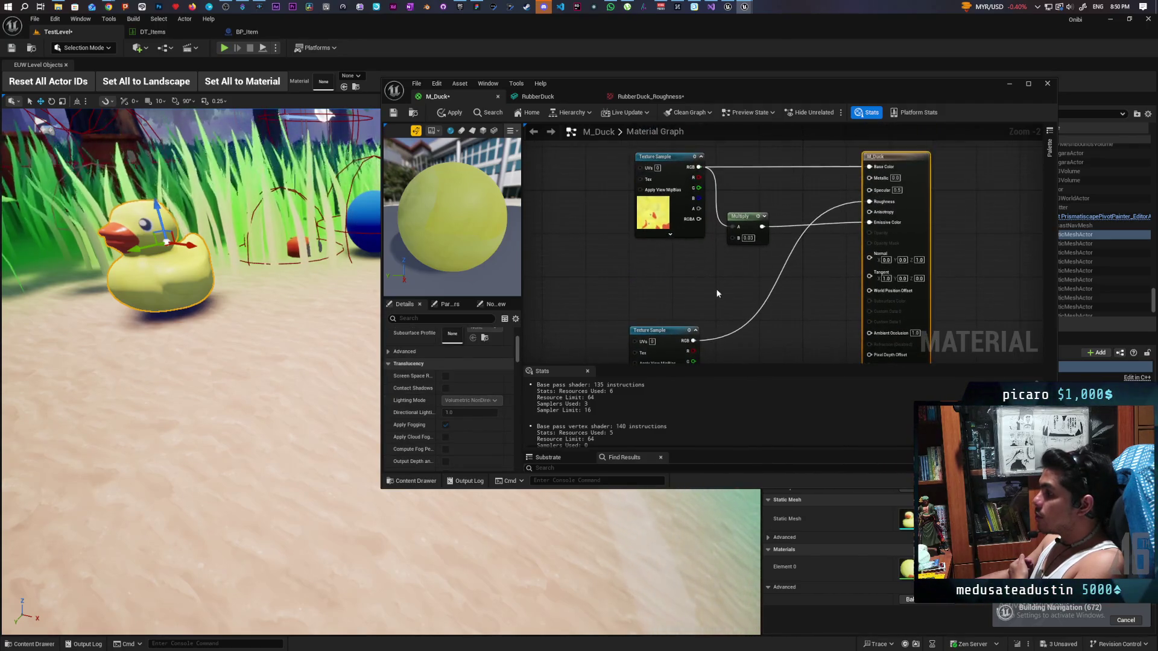
left_click(670, 296)
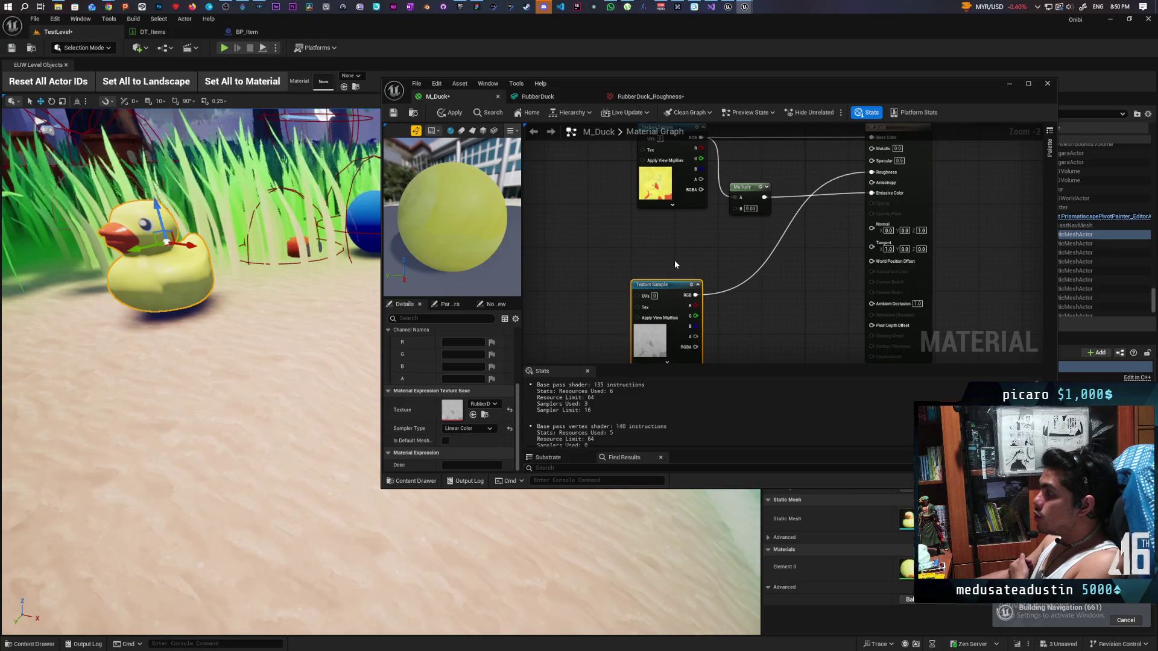
scroll(681, 254, "down", 1)
left_click(874, 181)
scroll(459, 385, "down", 3)
scroll(458, 385, "up", 3)
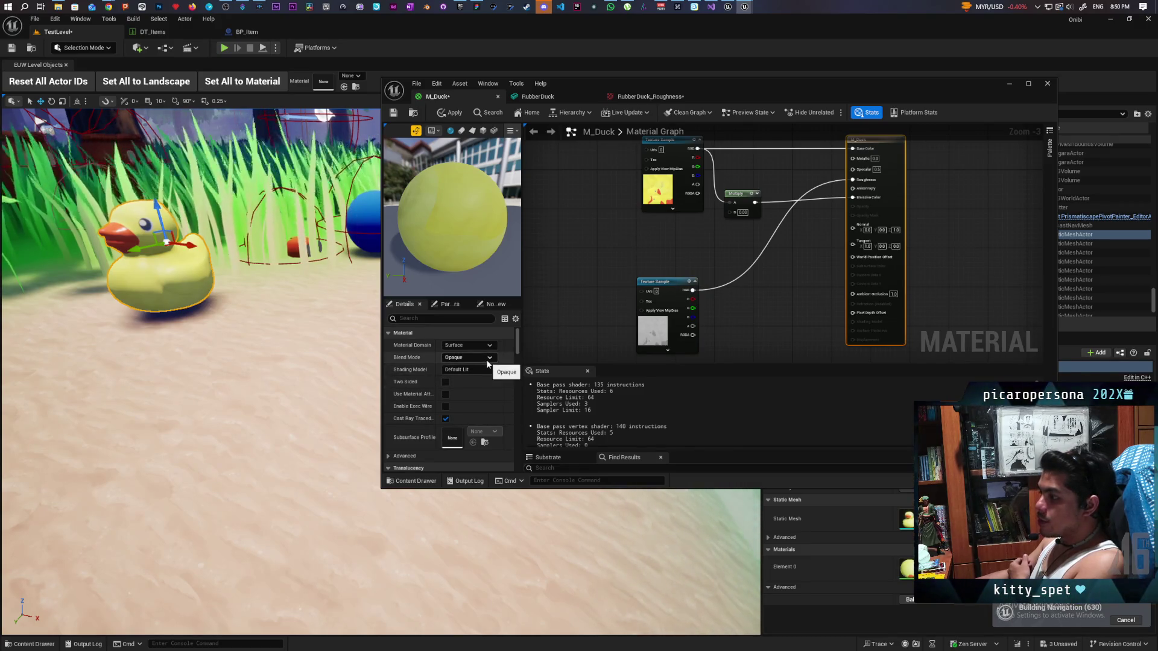
Set the M_Duck Shading Model to Two Sided Foliage.
left_click(489, 359)
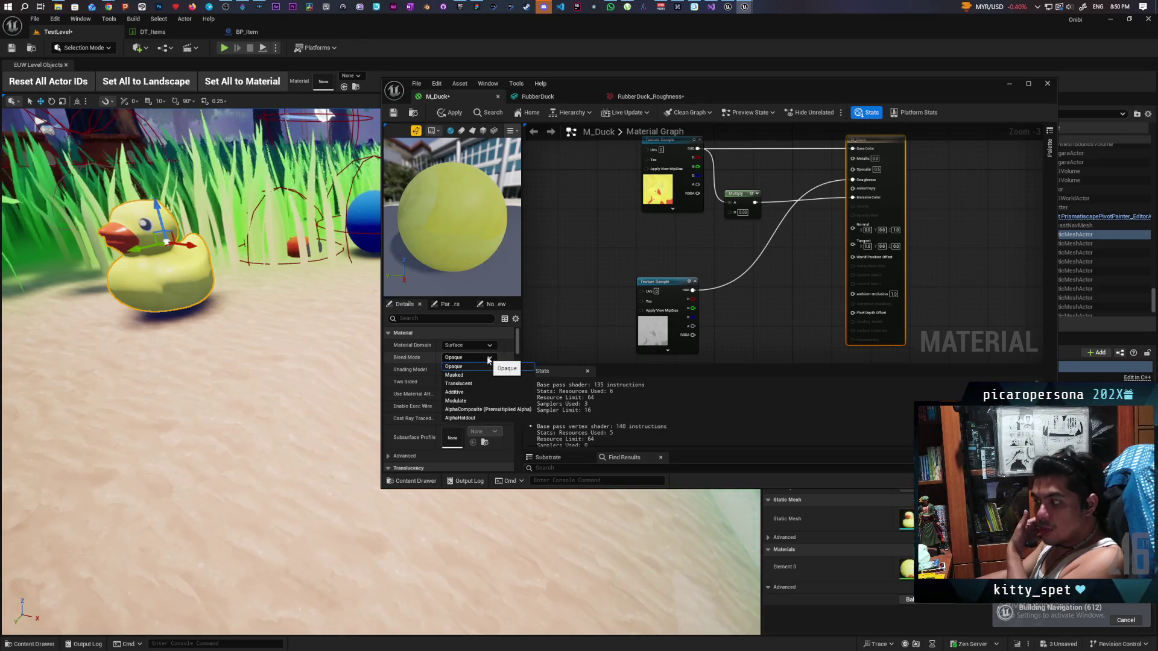
left_click(485, 346)
left_click(485, 345)
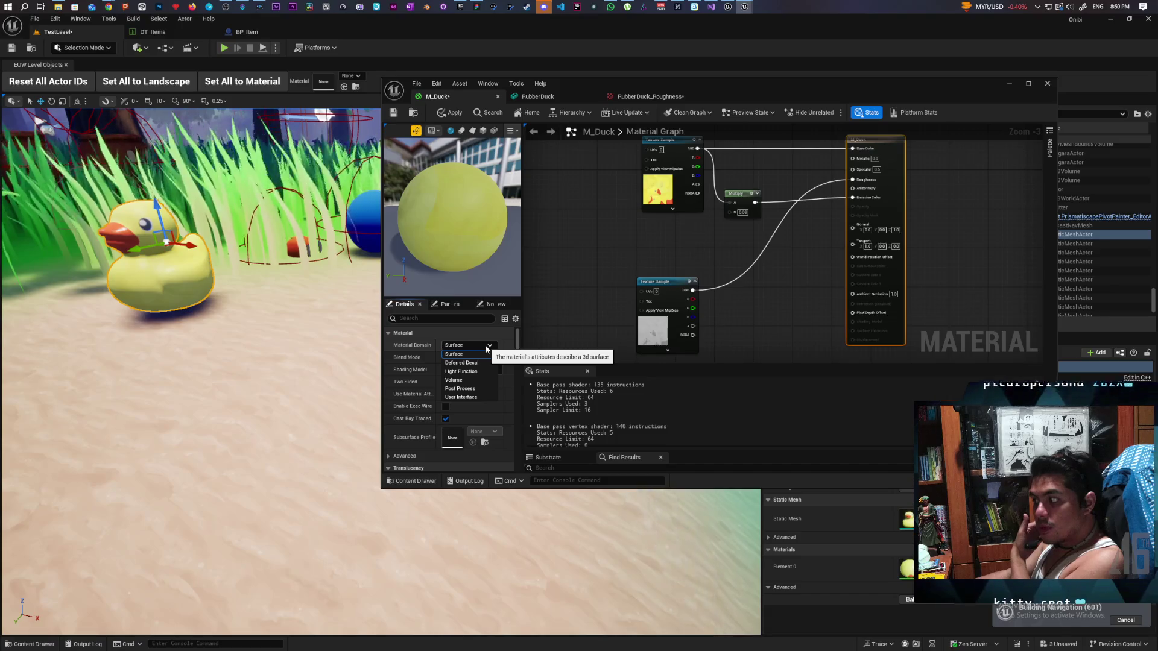
left_click(486, 349)
left_click(476, 370)
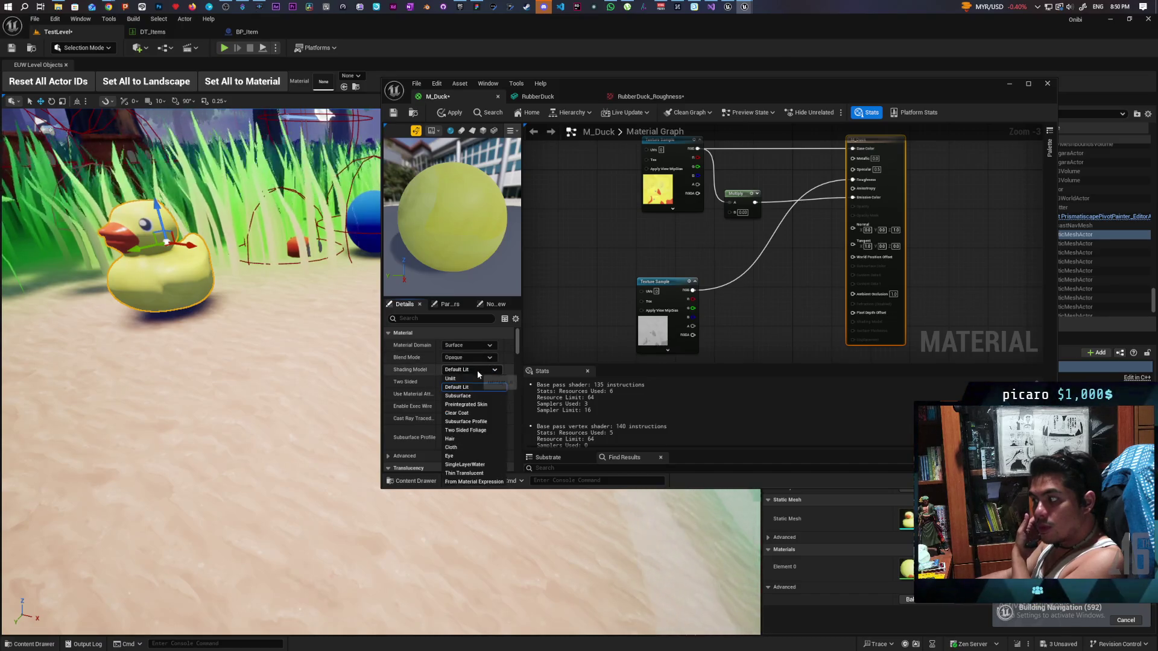
left_click(490, 431)
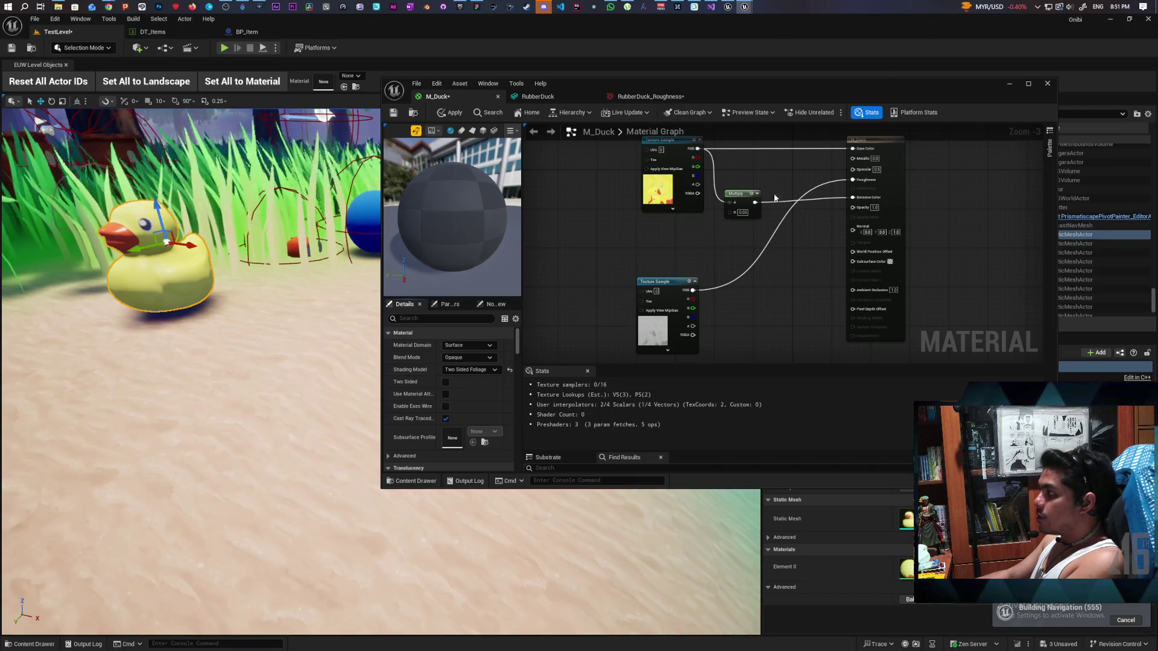
Set Opacity to 0.5, apply, and wire the texture colour into a new Multiply node.
mouse_move(698, 148)
left_mouse_down()
mouse_move(772, 251)
mouse_move(828, 271)
mouse_move(852, 262)
left_mouse_up()
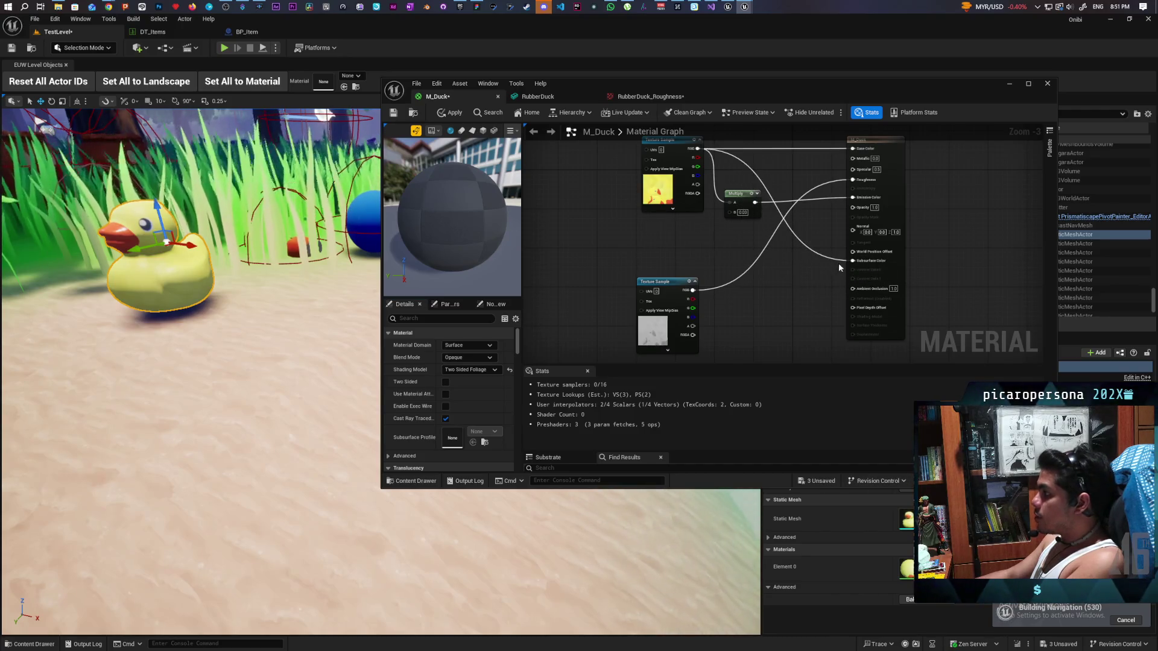
left_click(875, 207)
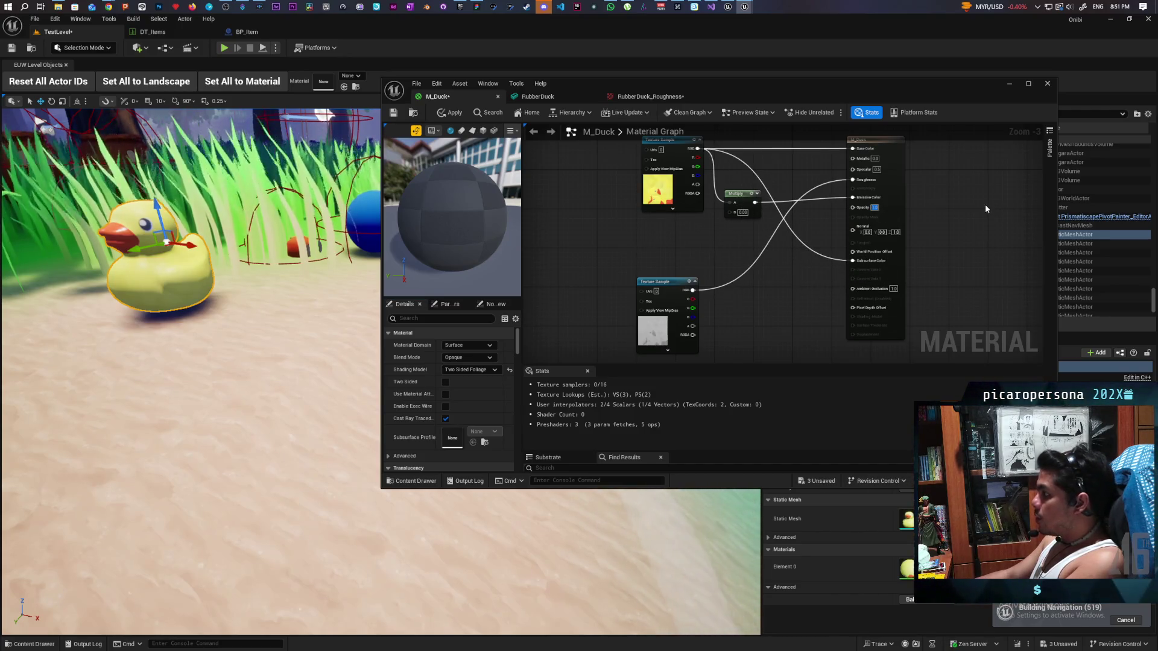
type("0.5")
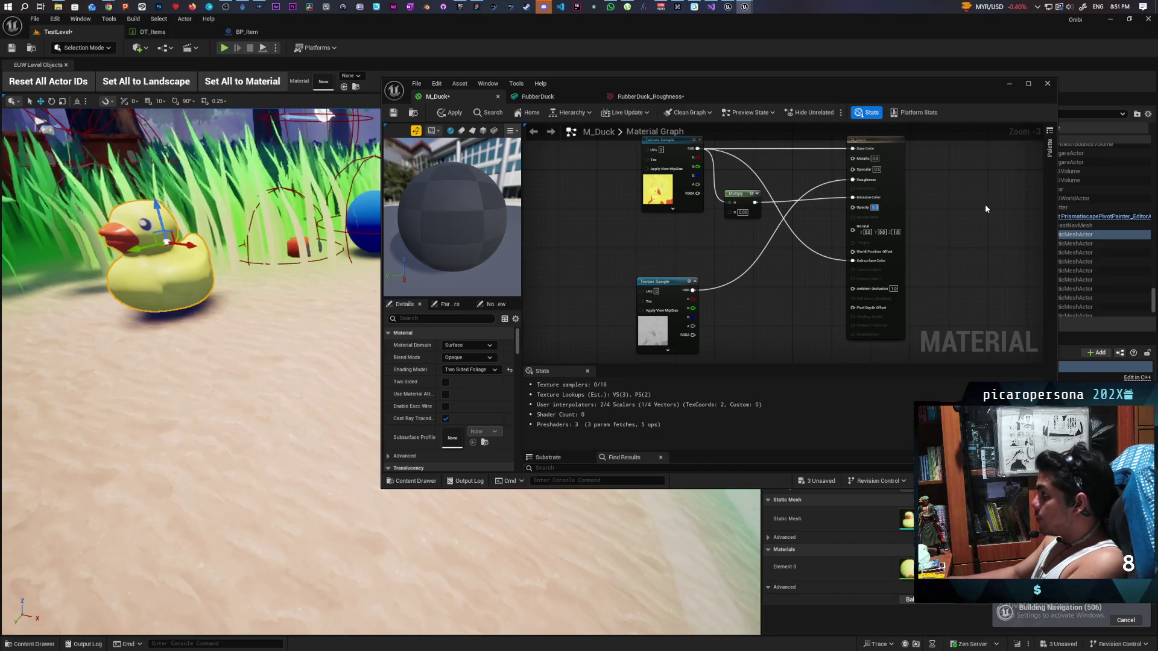
key("ctrl+s")
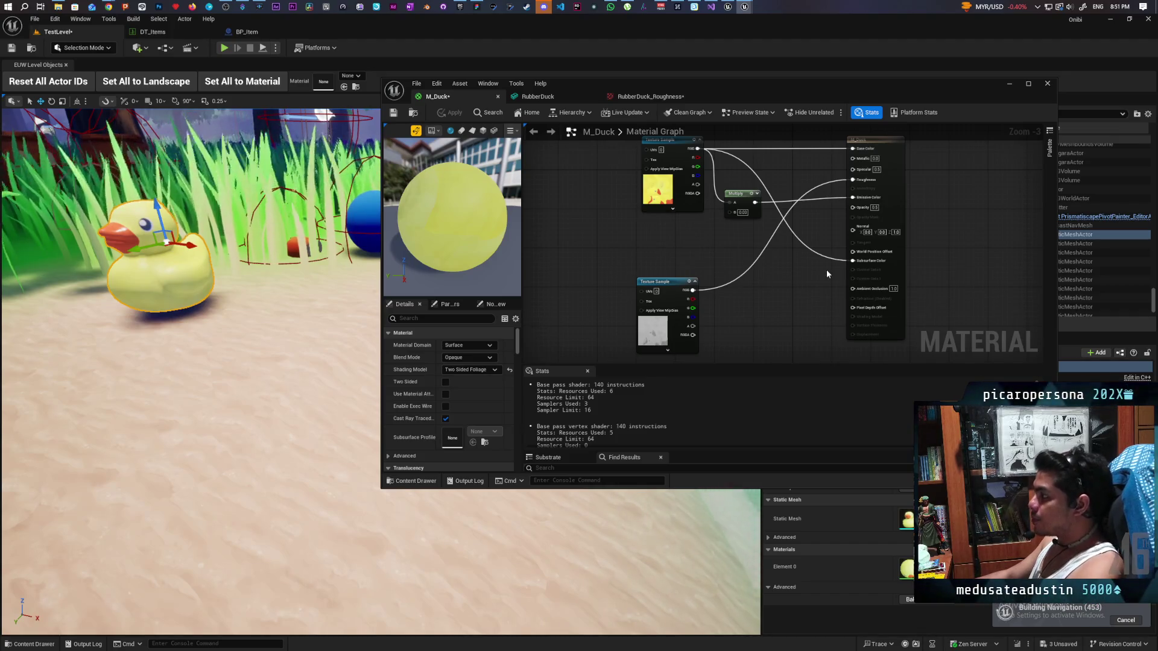
left_click(725, 238)
mouse_move(698, 149)
left_mouse_down()
mouse_move(731, 251)
mouse_move(859, 262)
left_mouse_up()
Multiply the texture by a yellow Constant3Vector into Subsurface Color and apply.
left_click_drag(739, 253, 787, 258)
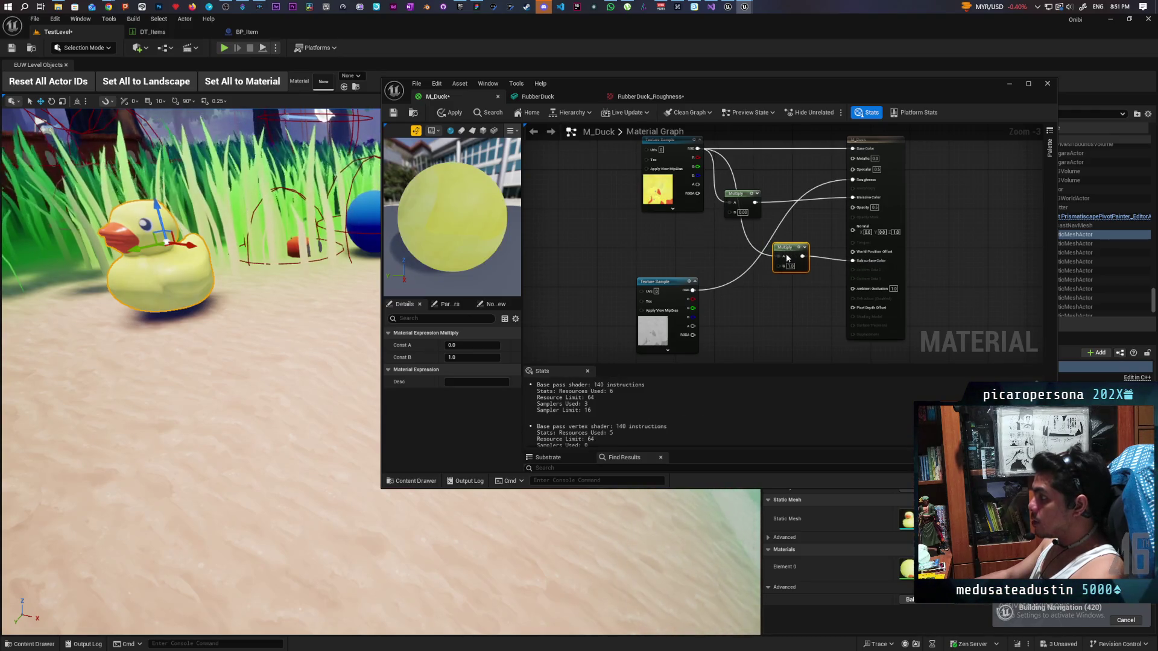
left_click(733, 299)
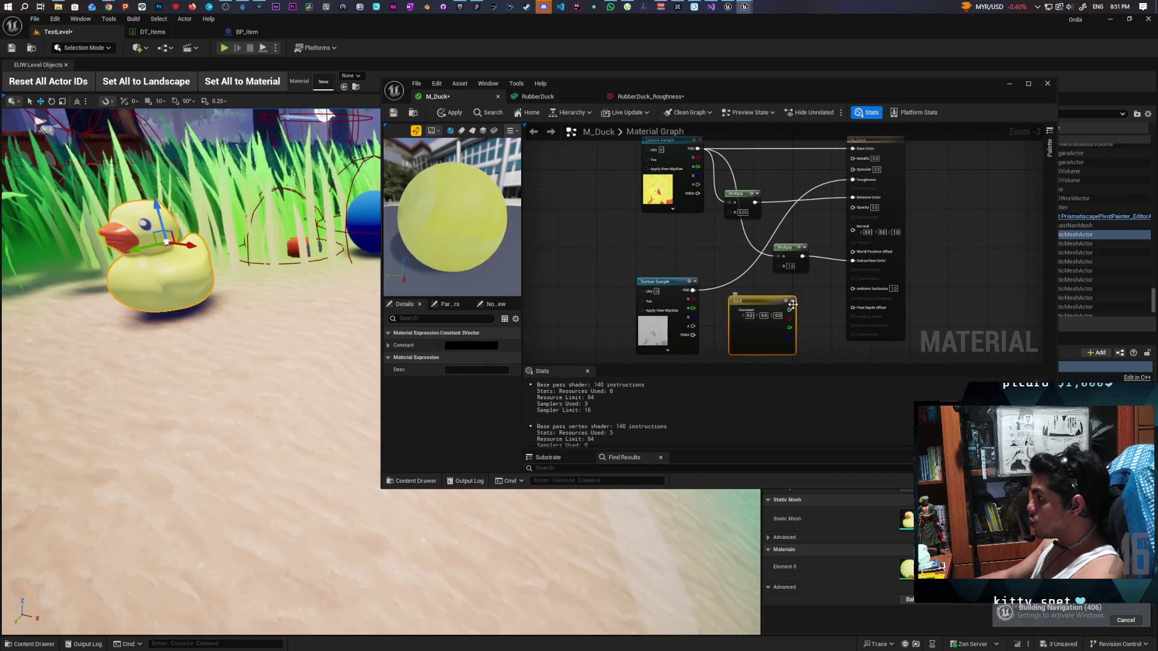
left_click_drag(789, 309, 780, 267)
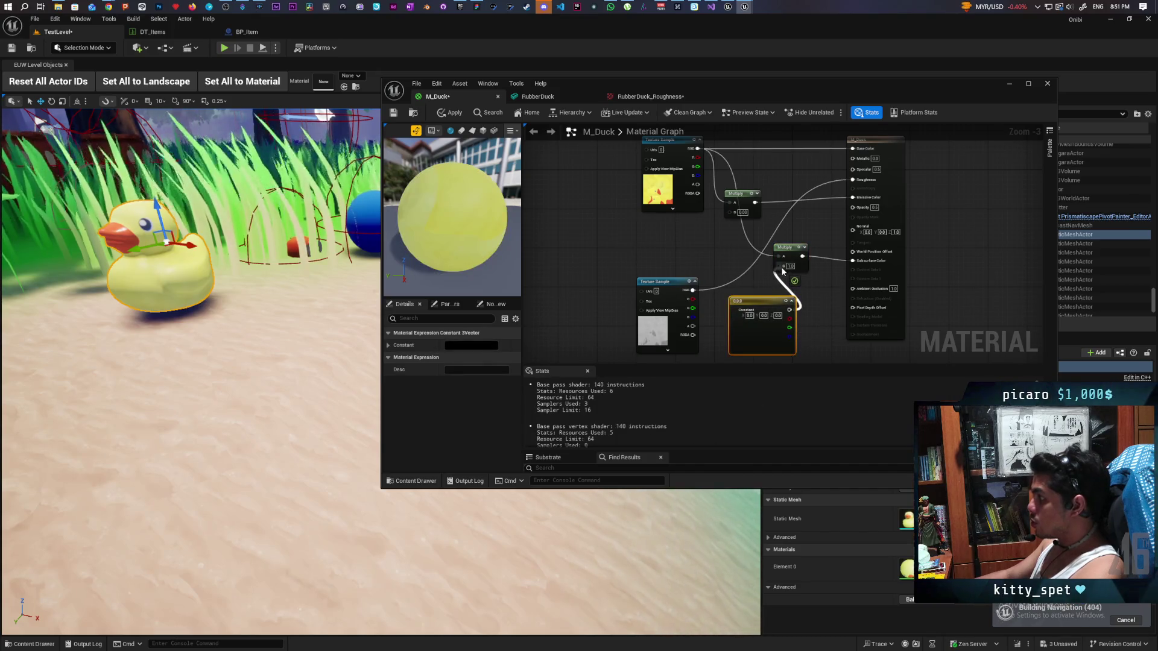
double_click(753, 338)
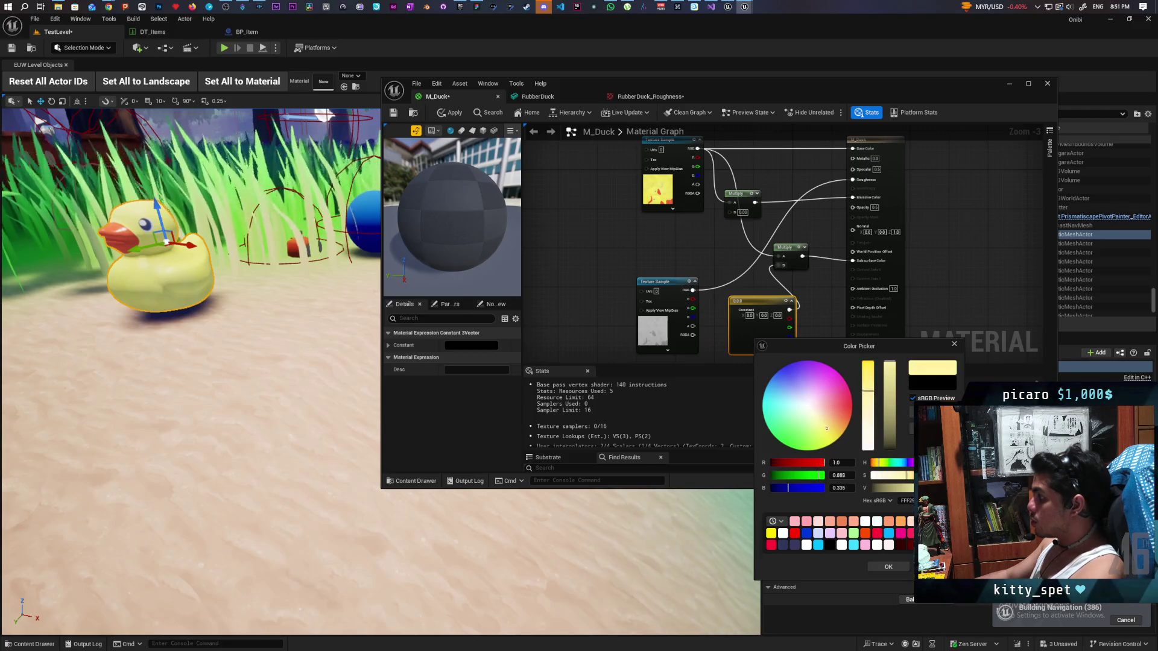
left_click_drag(831, 435, 838, 438)
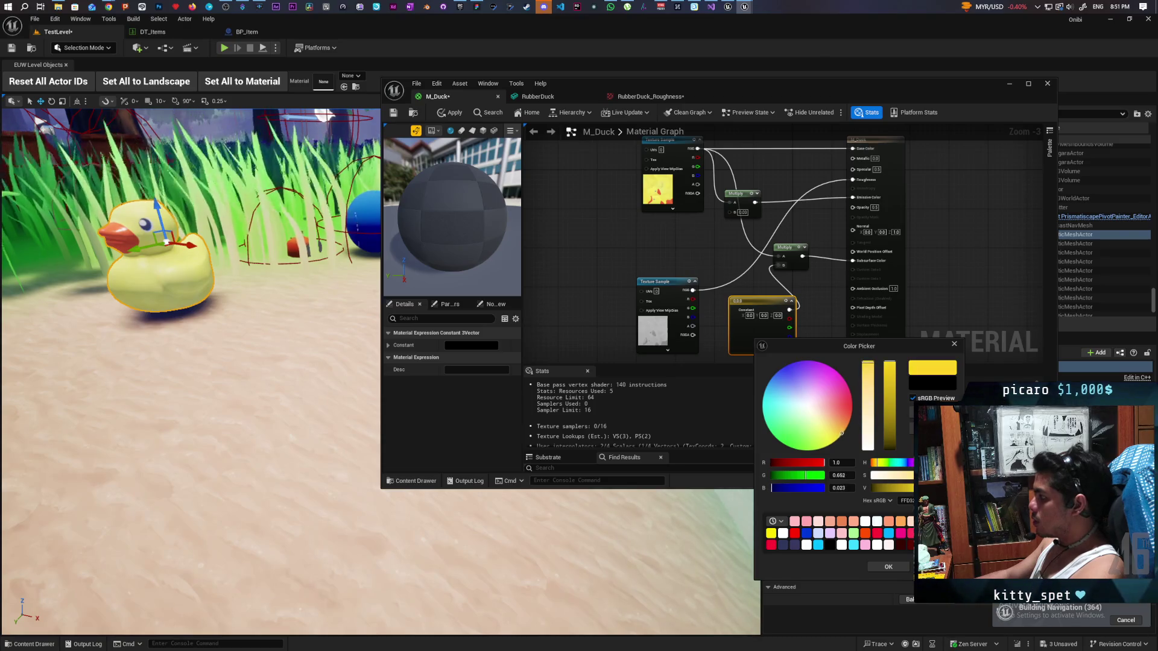
left_click_drag(844, 430, 845, 430)
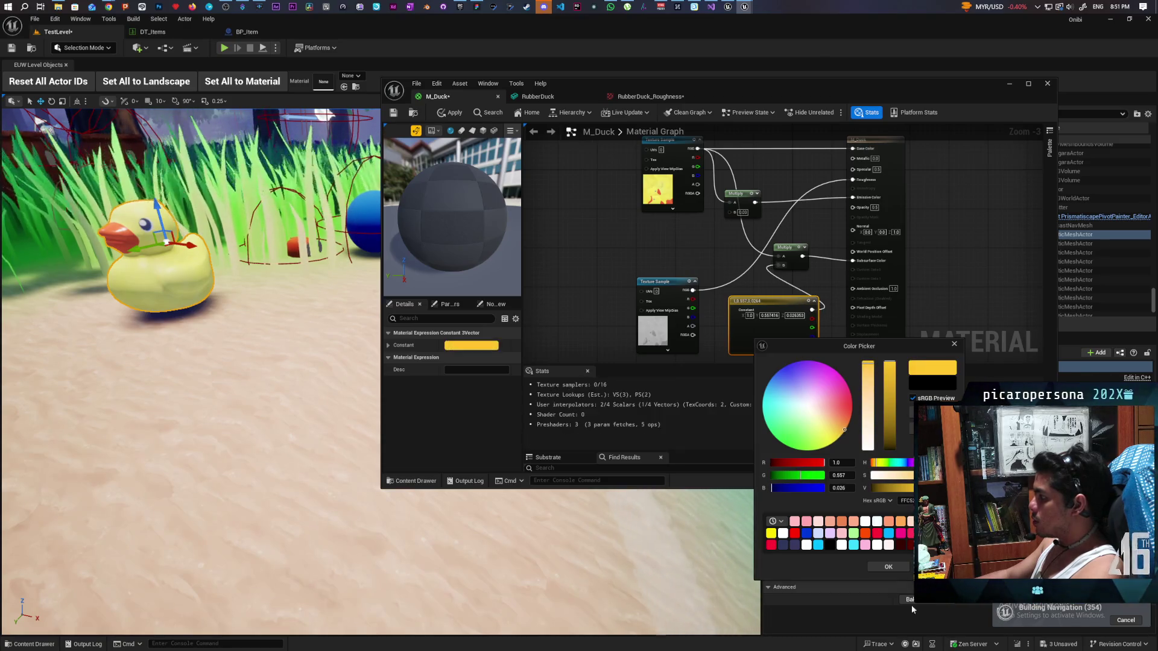
left_click(889, 567)
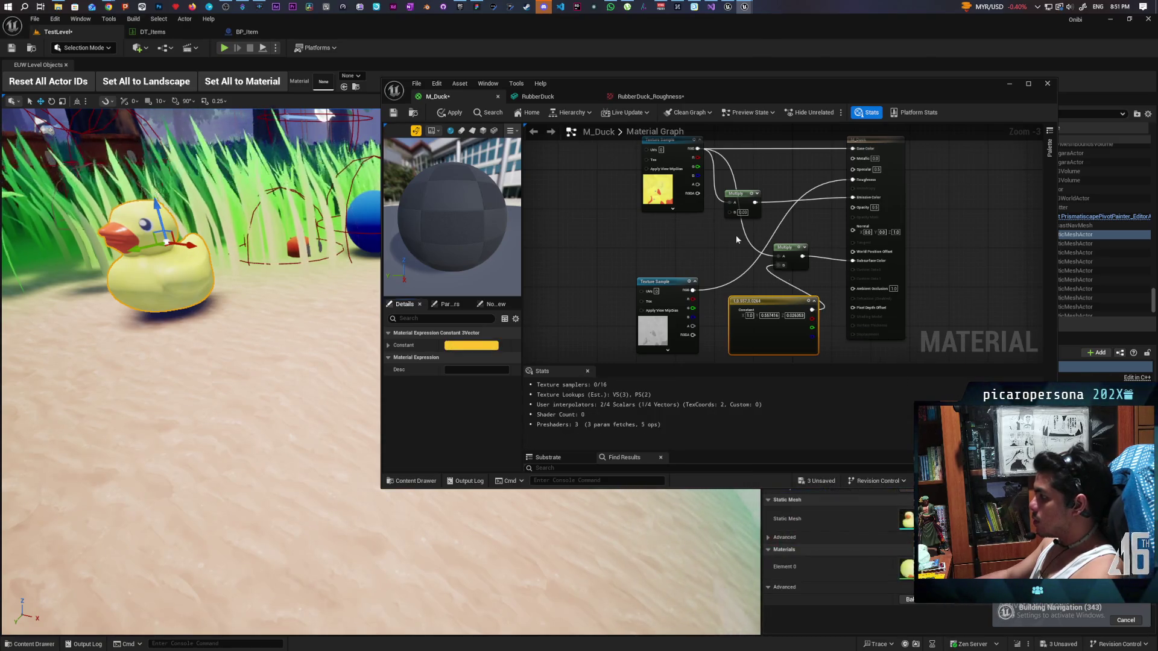
left_click(451, 113)
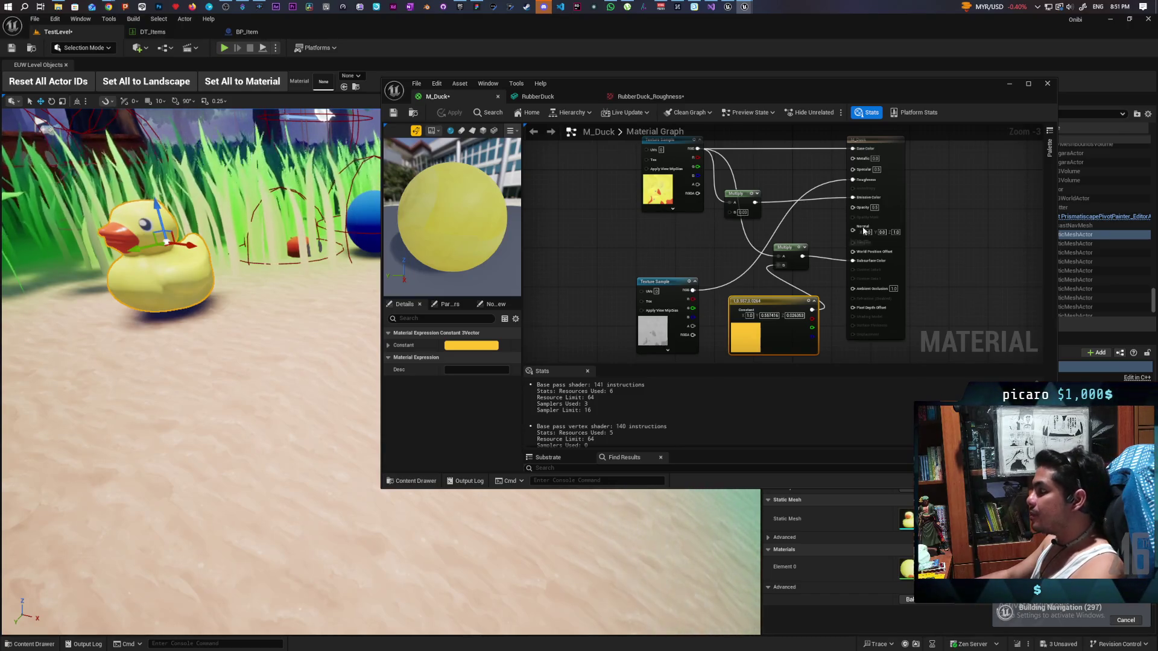
Try opacity 0.1, restore it to 0.5, and begin changing the tint to orange.
type("0.1")
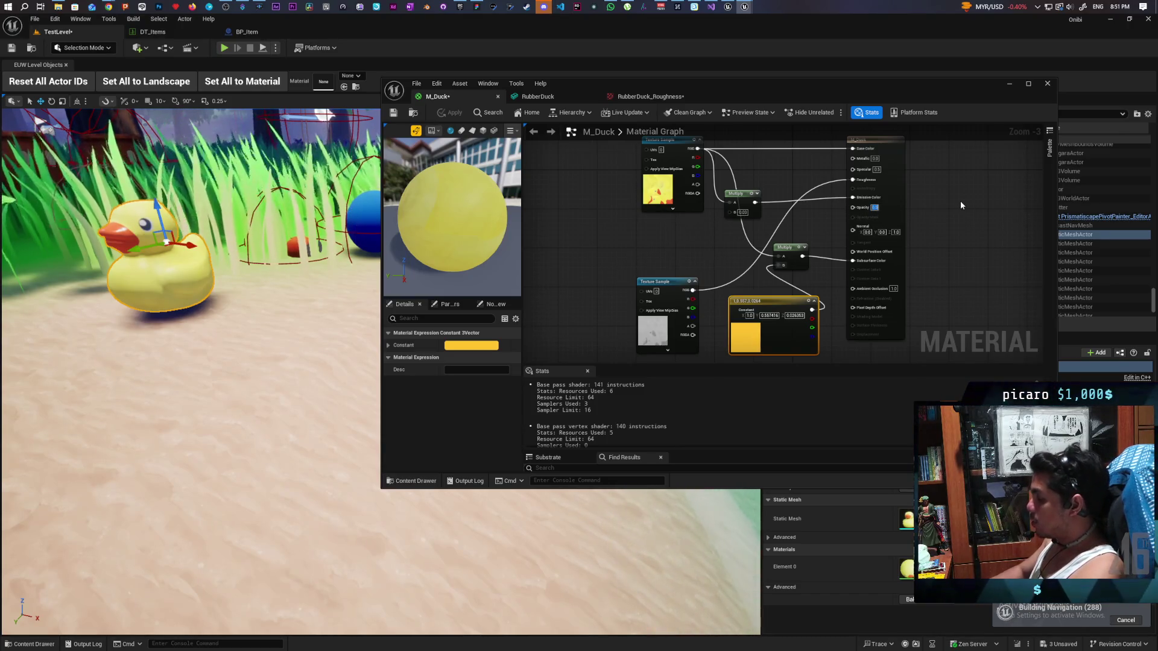
left_click(999, 200)
left_click(454, 113)
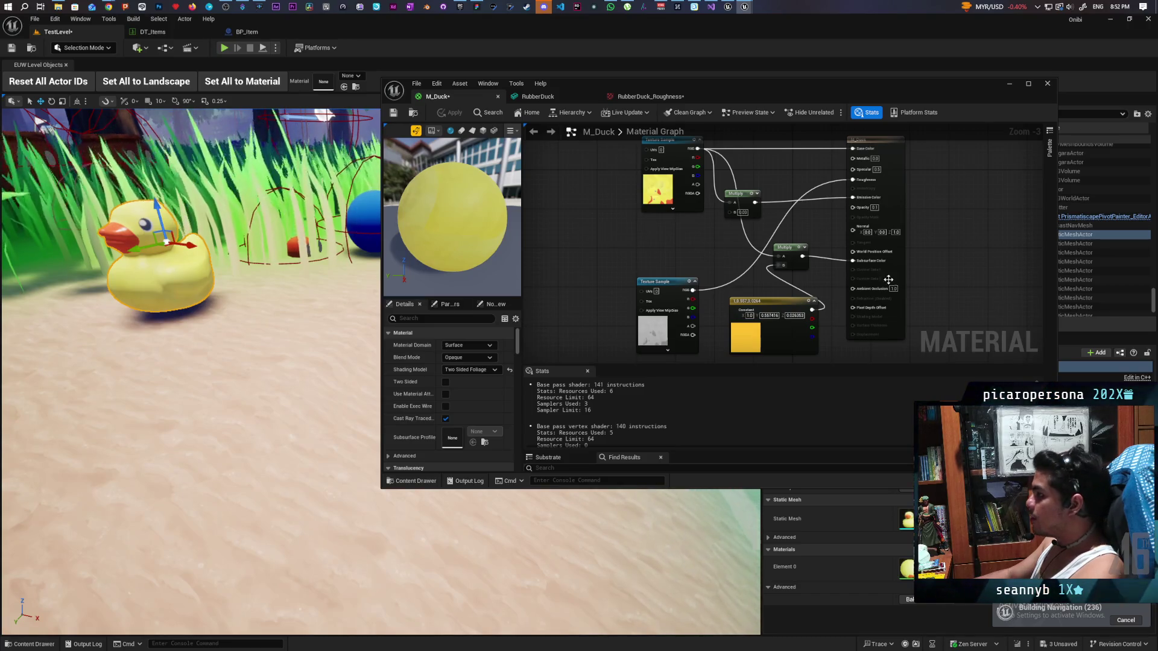
left_click(874, 207)
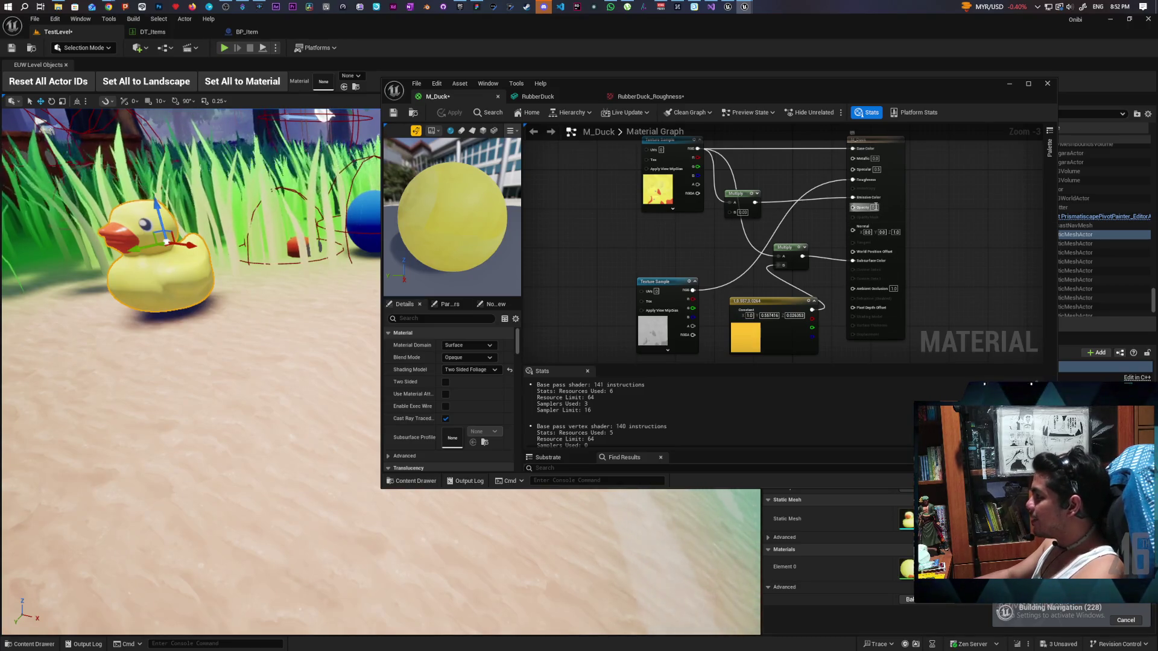
type("0.5")
key("Return")
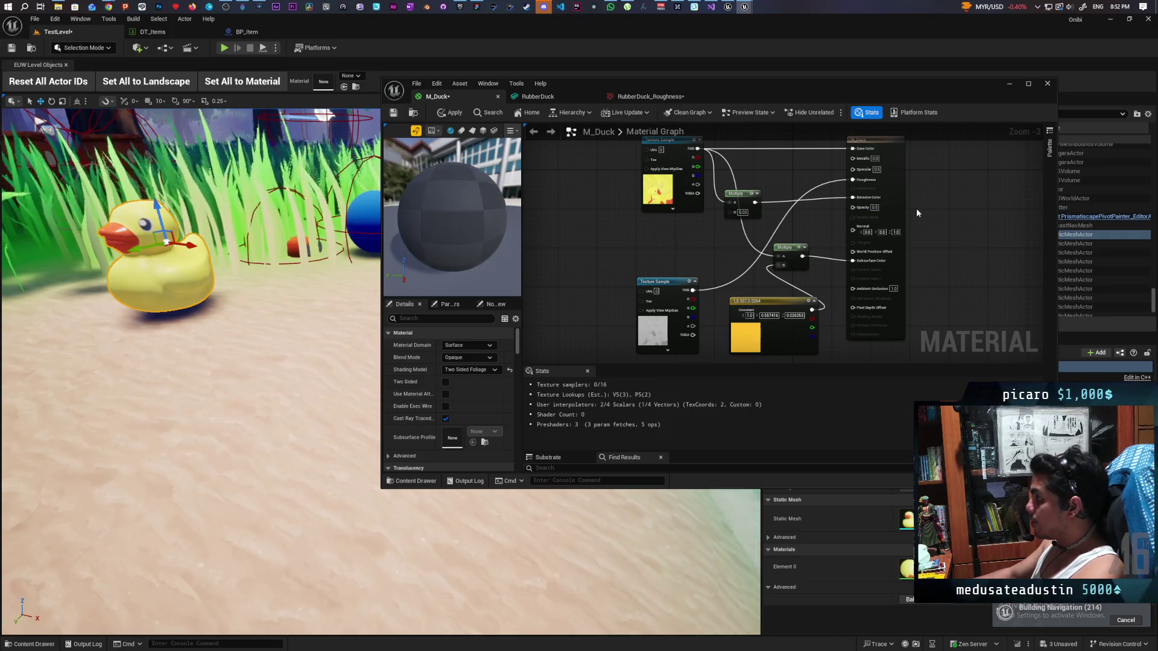
left_click(452, 113)
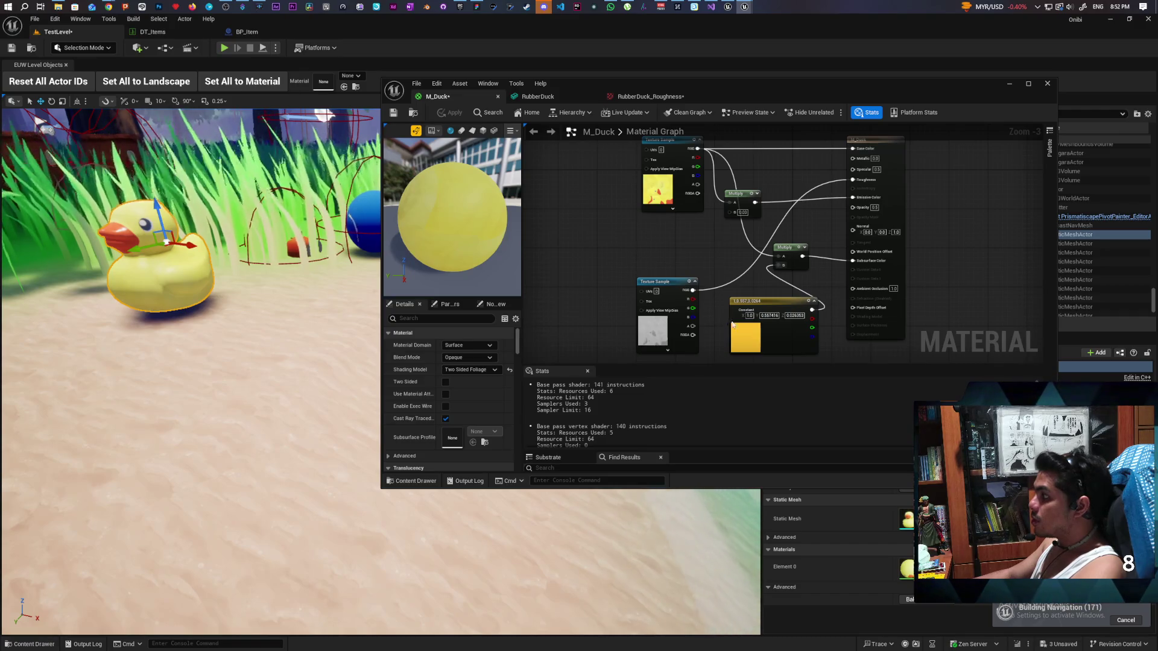
double_click(749, 339)
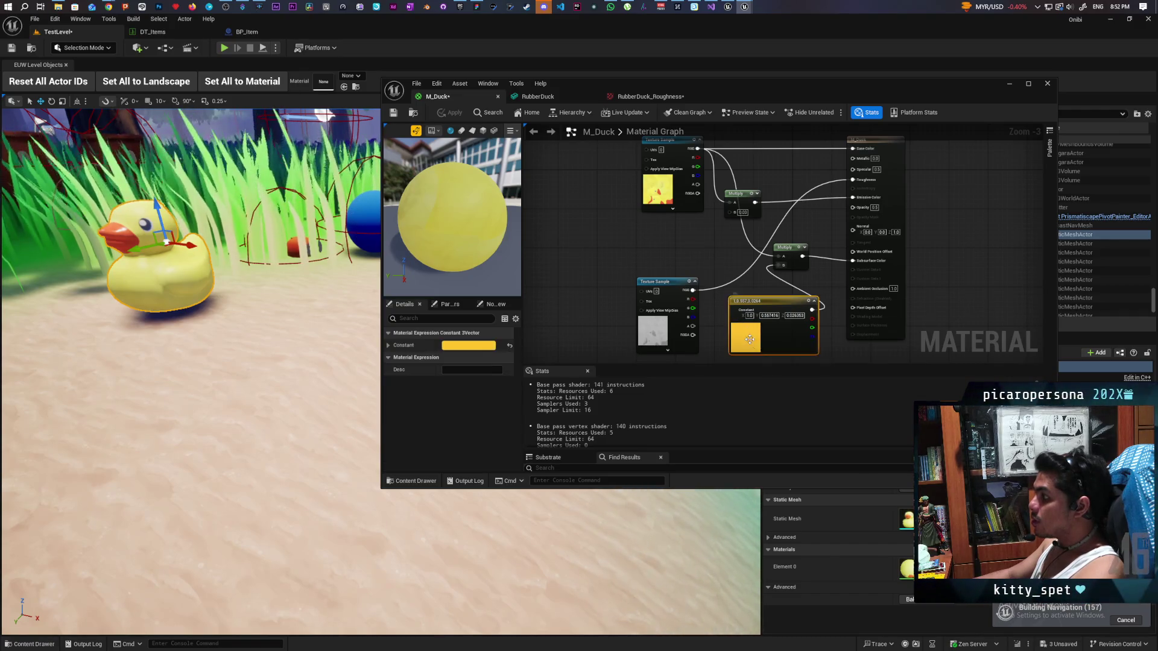
left_click(846, 423)
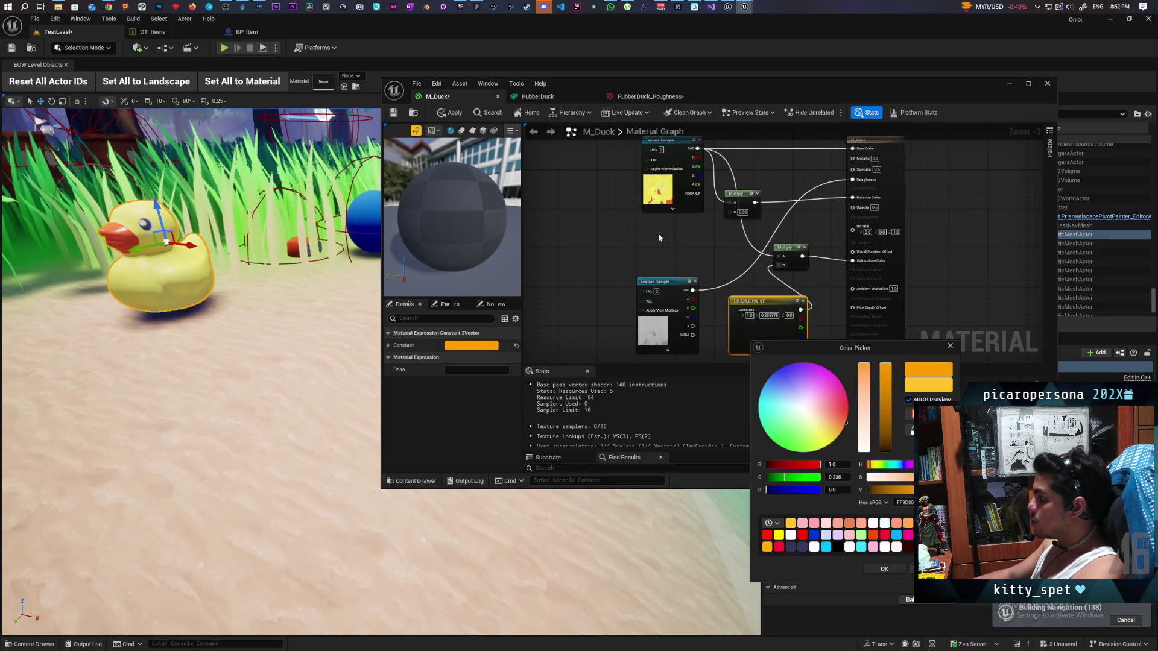
Confirm the orange tint (R 1.0, G 0.336, B 0.0) and apply the M_Duck material.
key("Return")
left_click(446, 113)
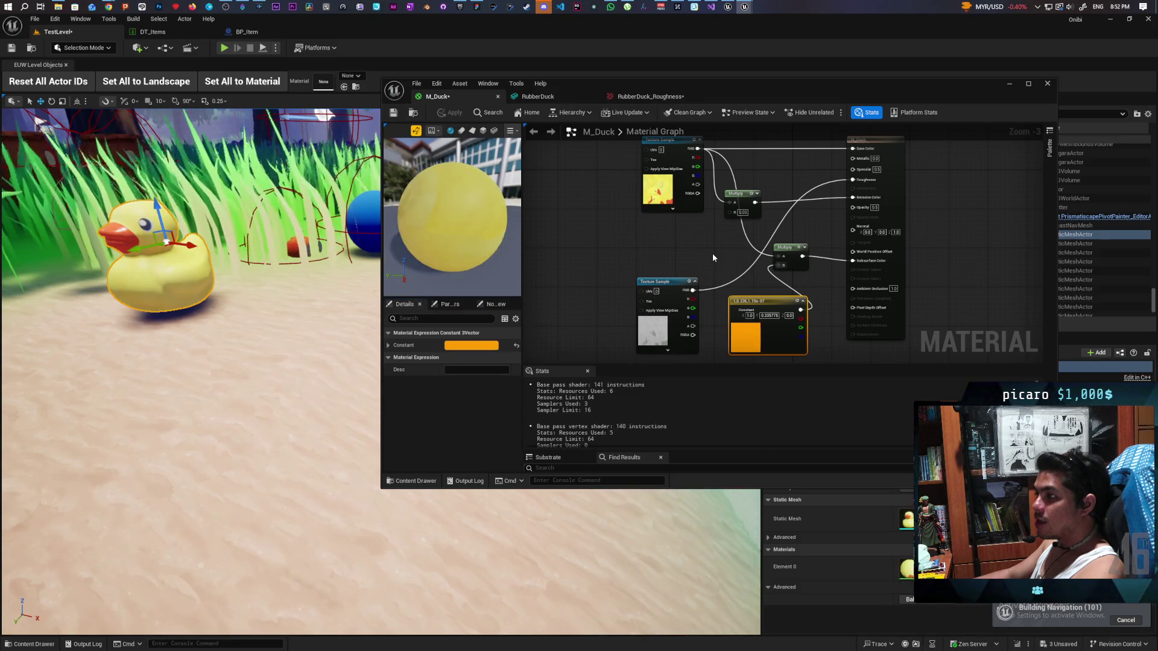
left_click_drag(675, 223, 738, 233)
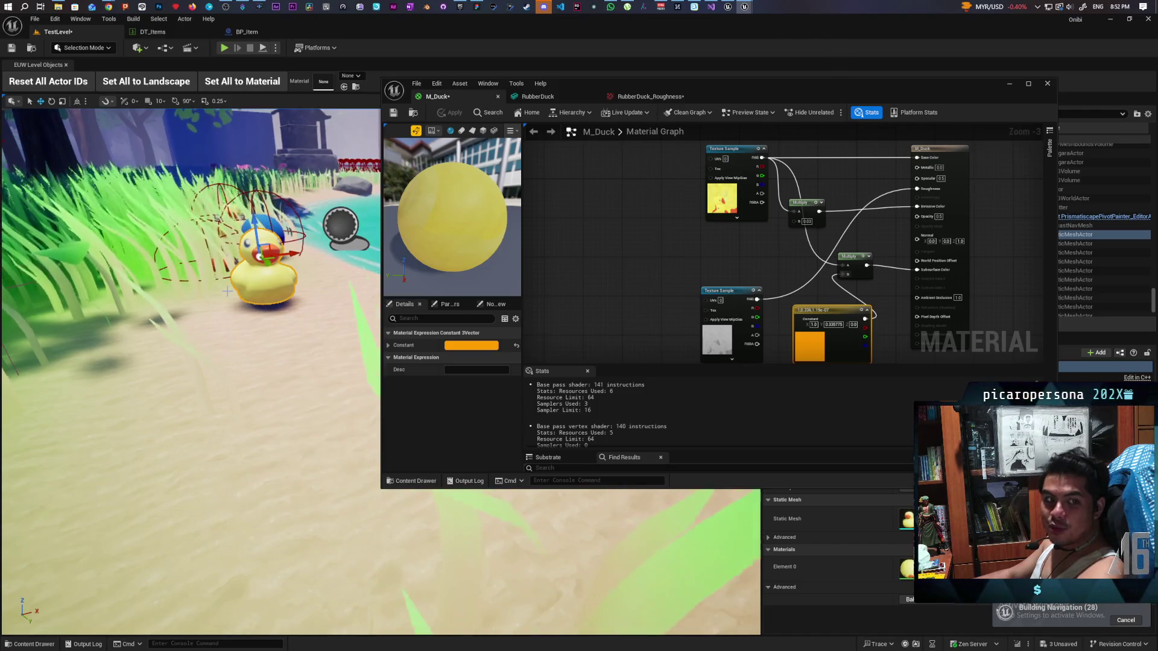
mouse_move(741, 166)
left_mouse_down()
mouse_move(746, 206)
mouse_move(659, 203)
mouse_move(715, 271)
left_mouse_up()
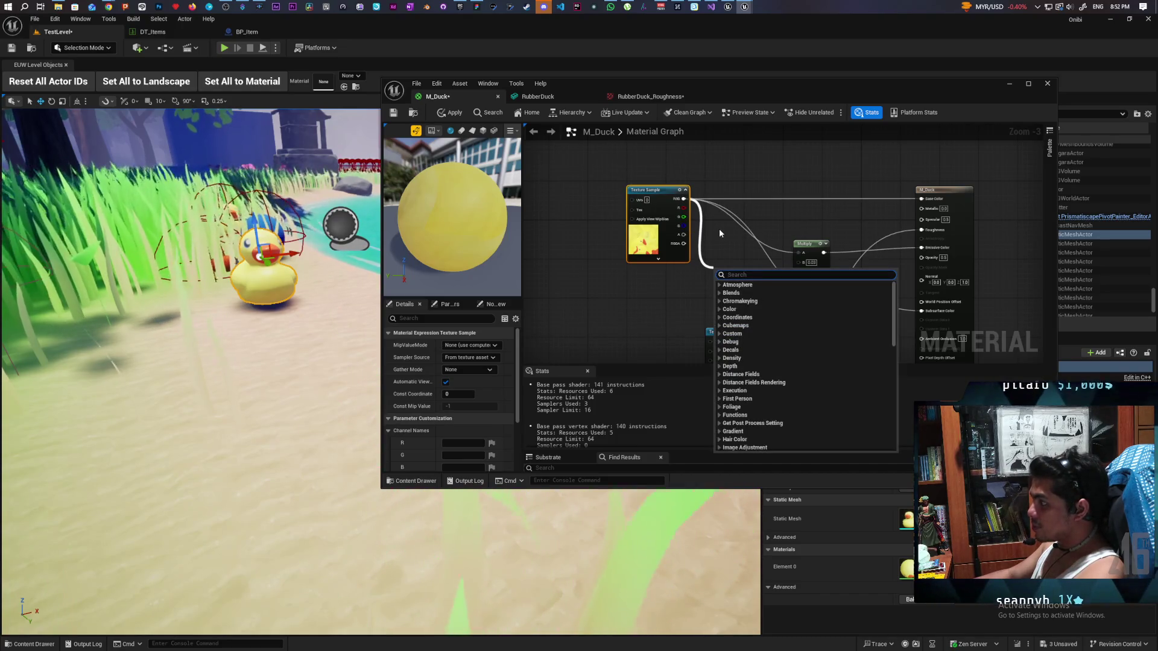
Route the duck texture's colour through a new Desaturation node driven by a constant, and apply.
type("saturat")
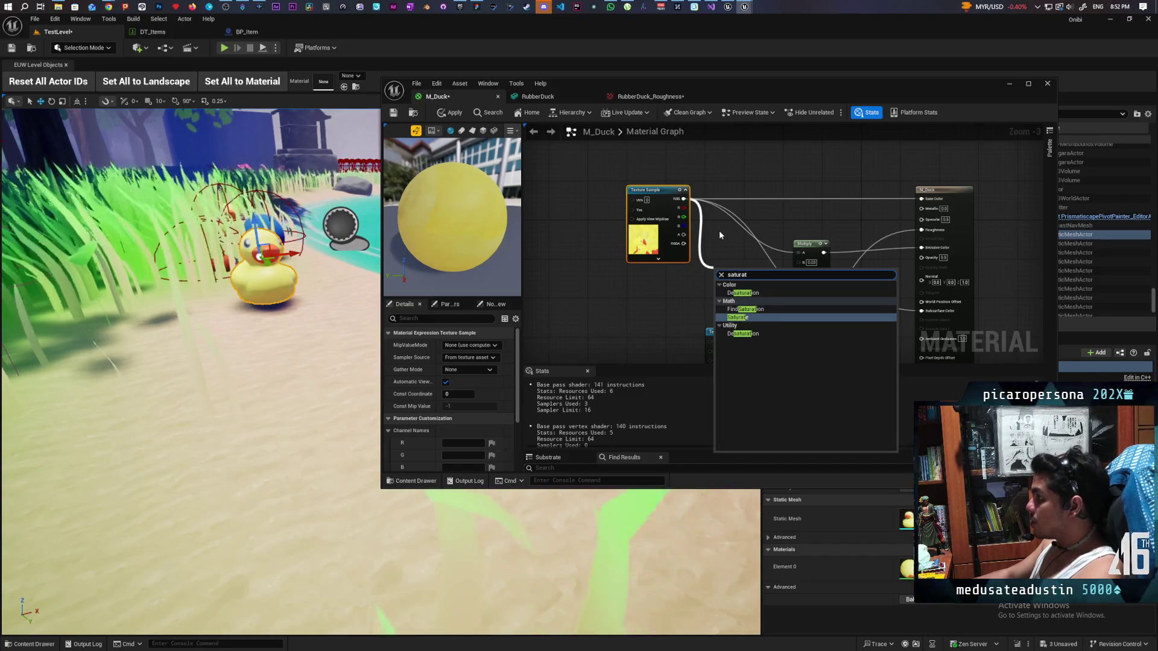
left_click(743, 294)
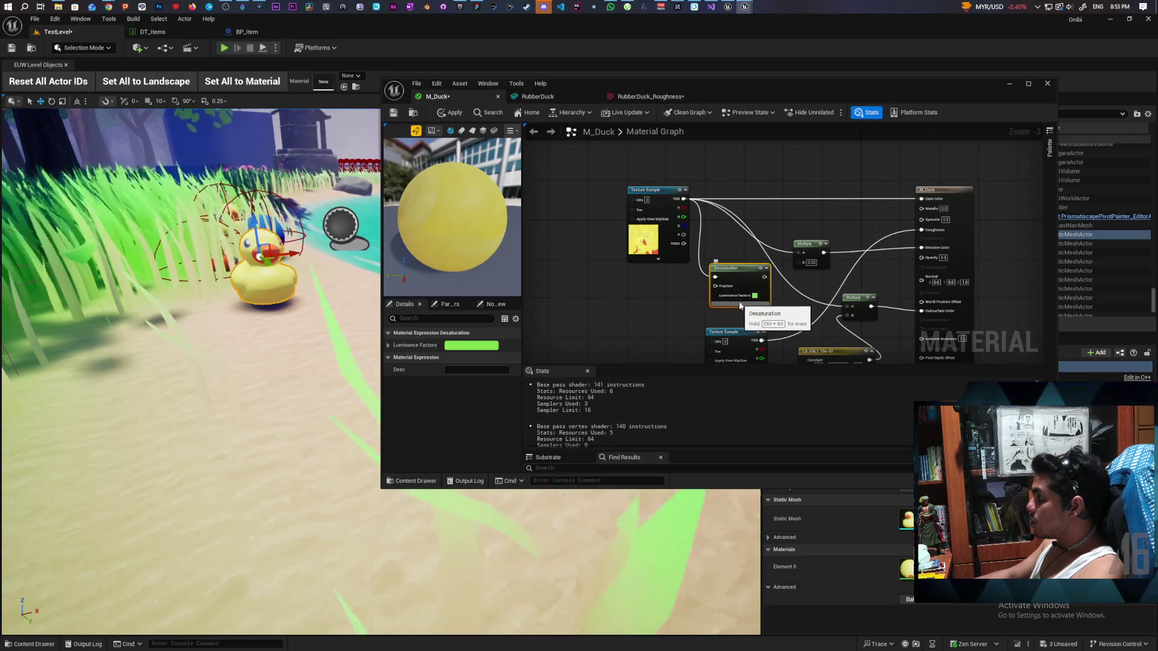
left_click(657, 296)
left_click_drag(692, 307, 715, 286)
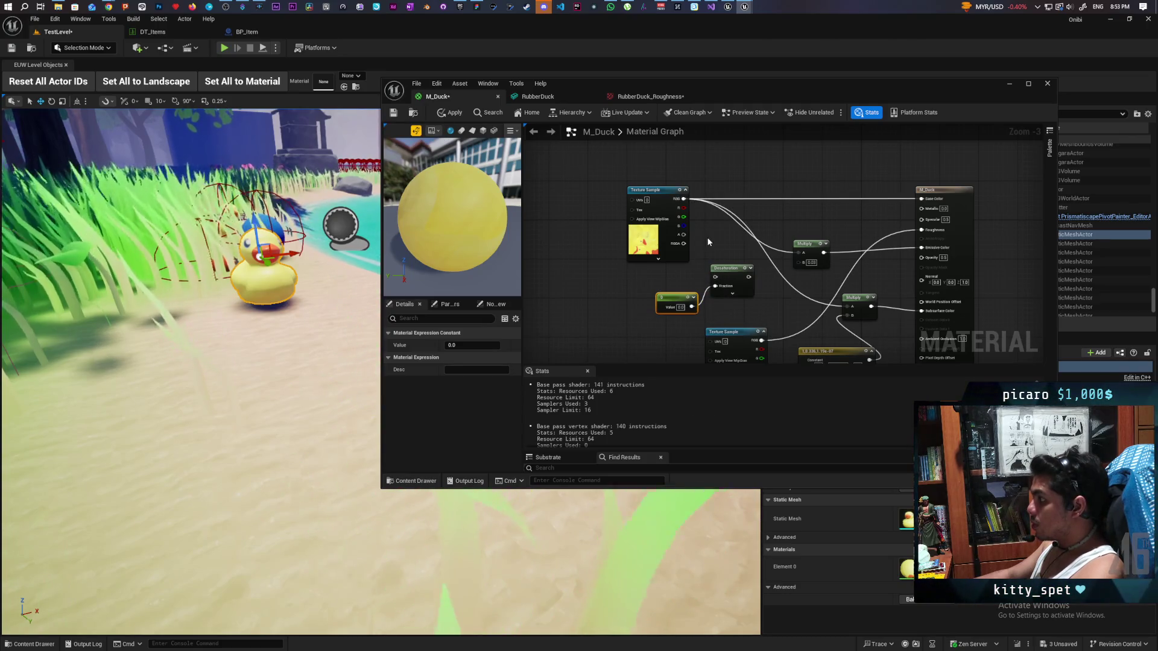
mouse_move(683, 199)
left_mouse_down()
mouse_move(751, 268)
mouse_move(737, 219)
left_mouse_up()
mouse_move(715, 213)
left_mouse_down()
mouse_move(683, 199)
mouse_move(725, 200)
left_mouse_up()
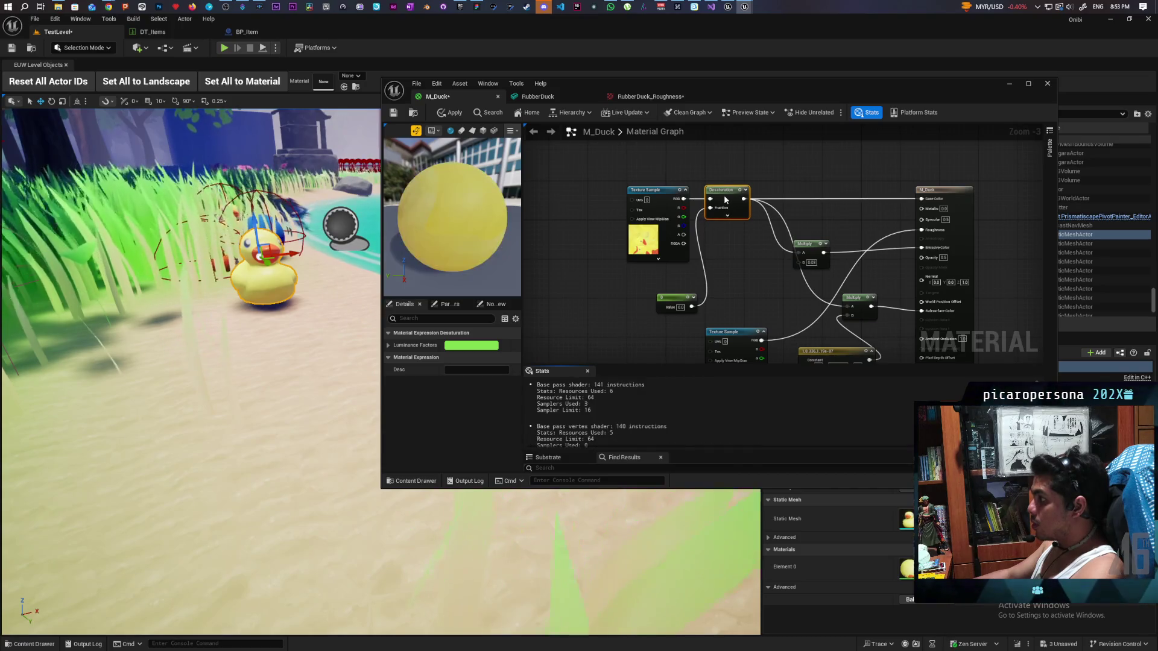
left_click(450, 112)
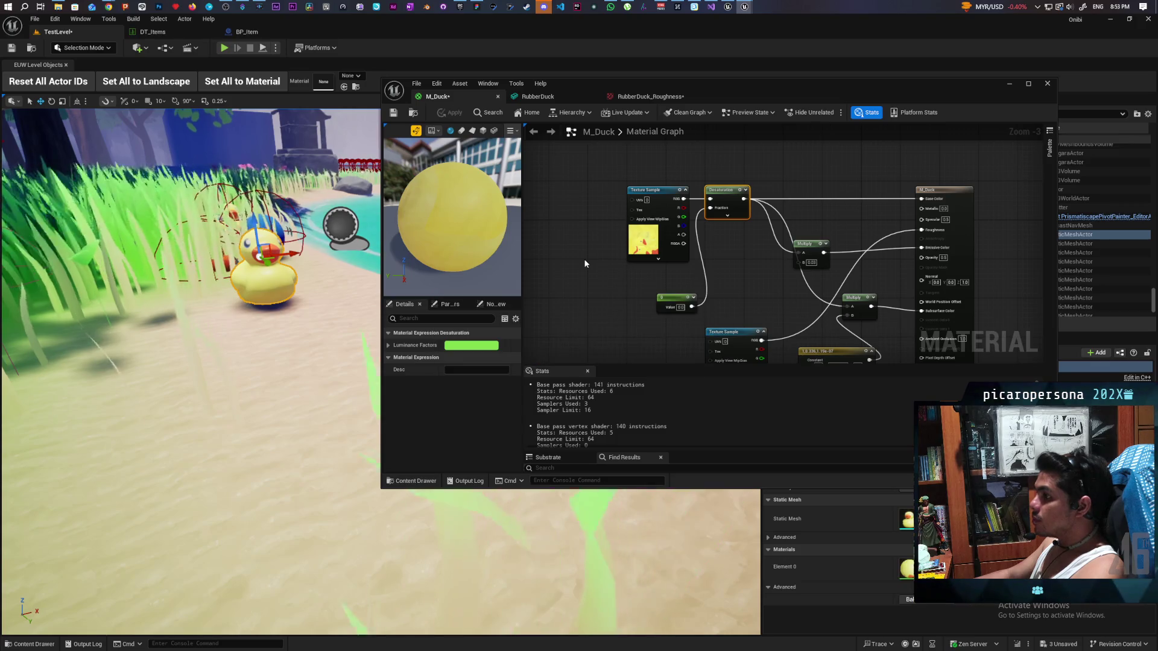
Set the Desaturation constant to -0.5 and apply M_Duck to the level.
left_click(680, 308)
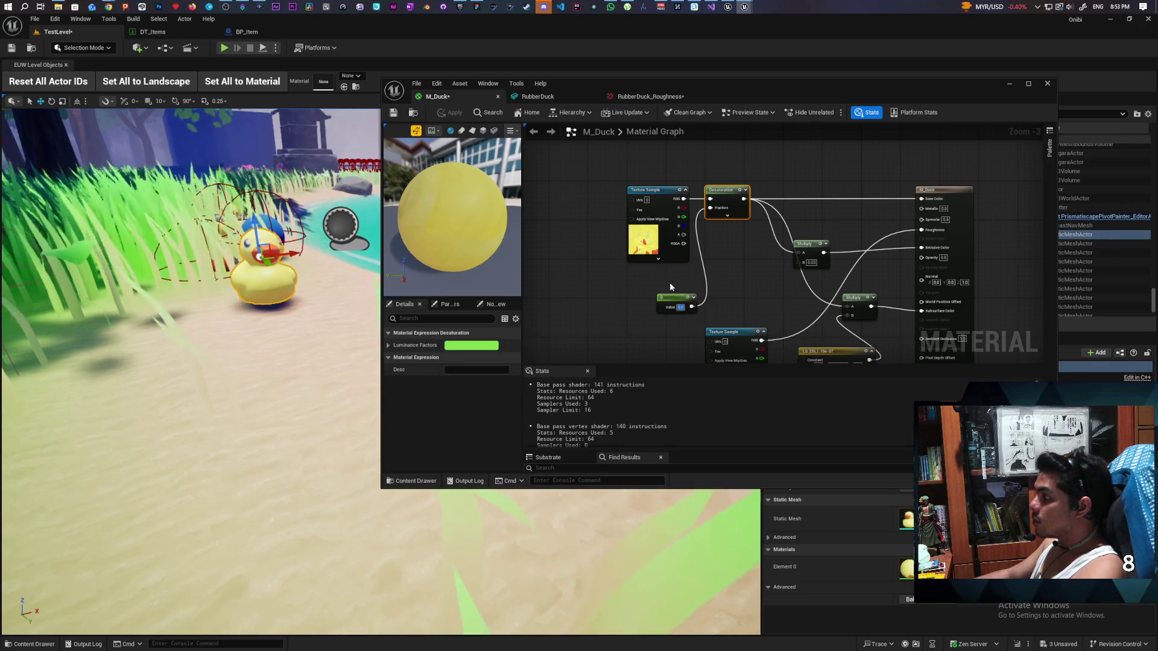
type("1")
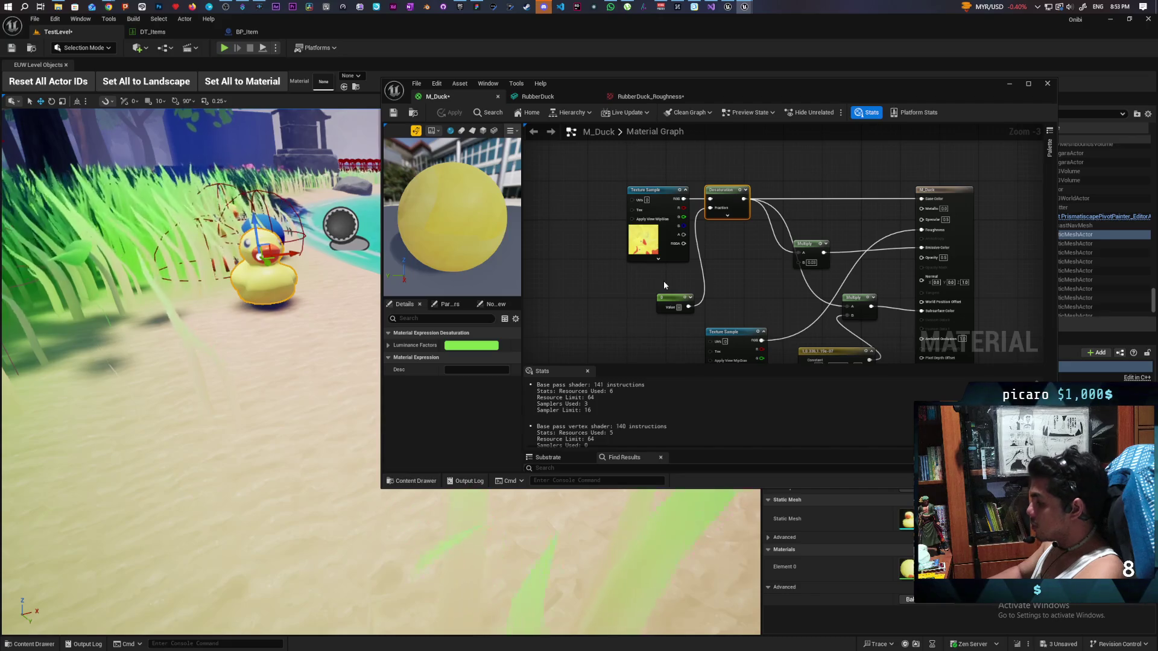
type("-0.1")
key("Return")
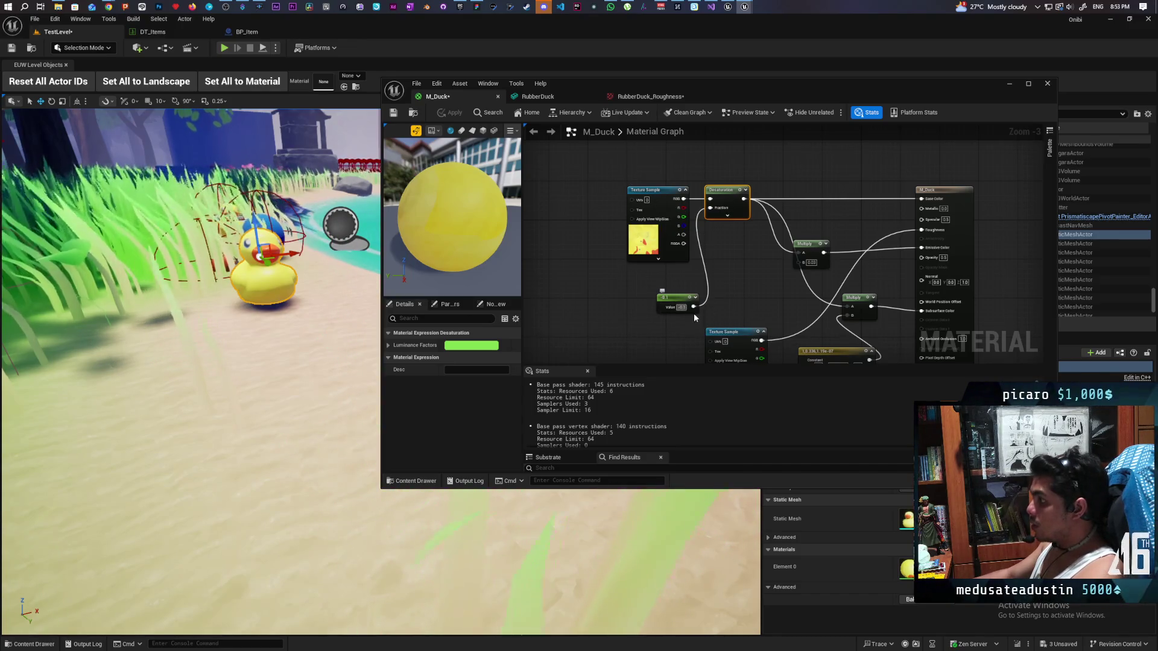
key("BackSpace")
key("BackSpace")
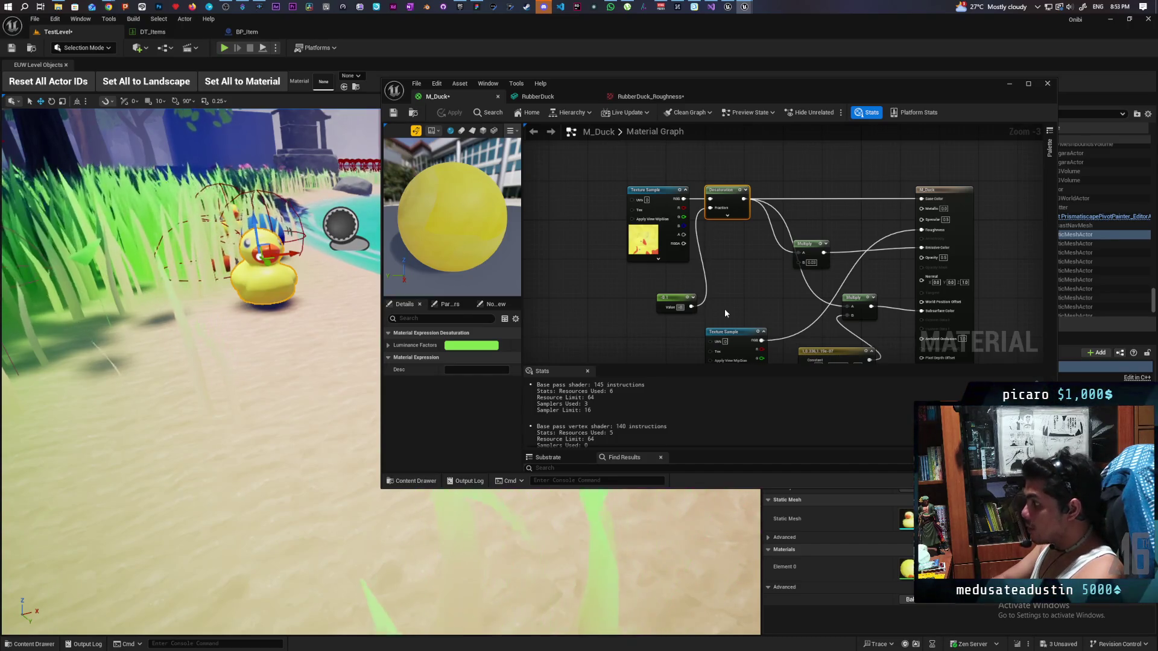
key("Return")
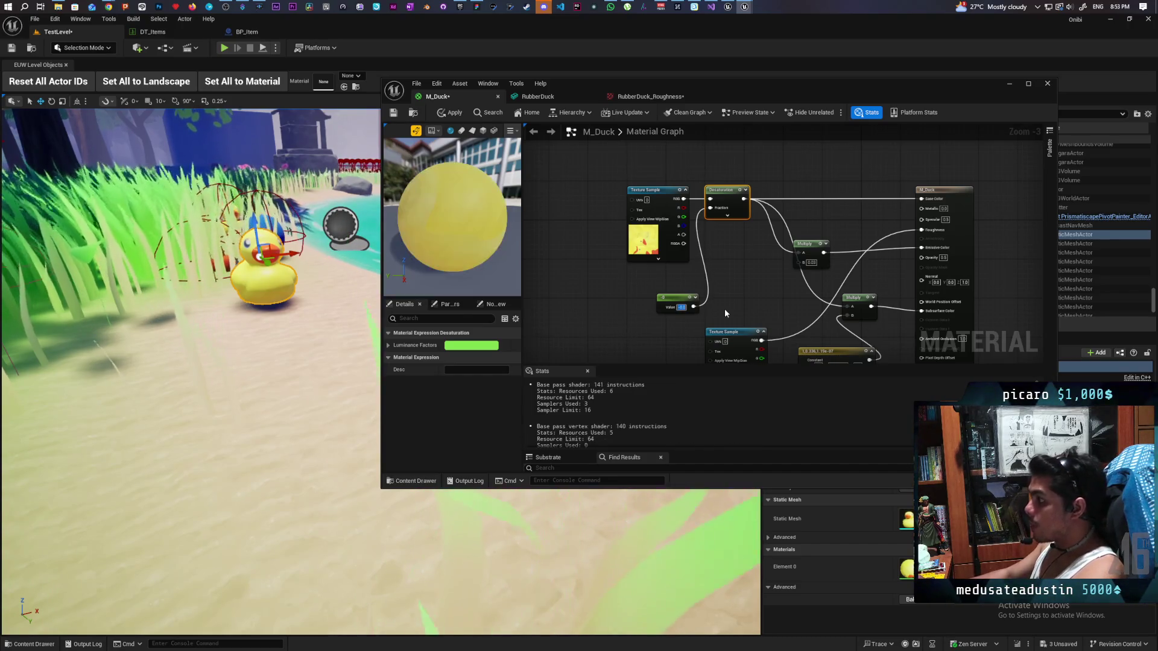
type("-0.5")
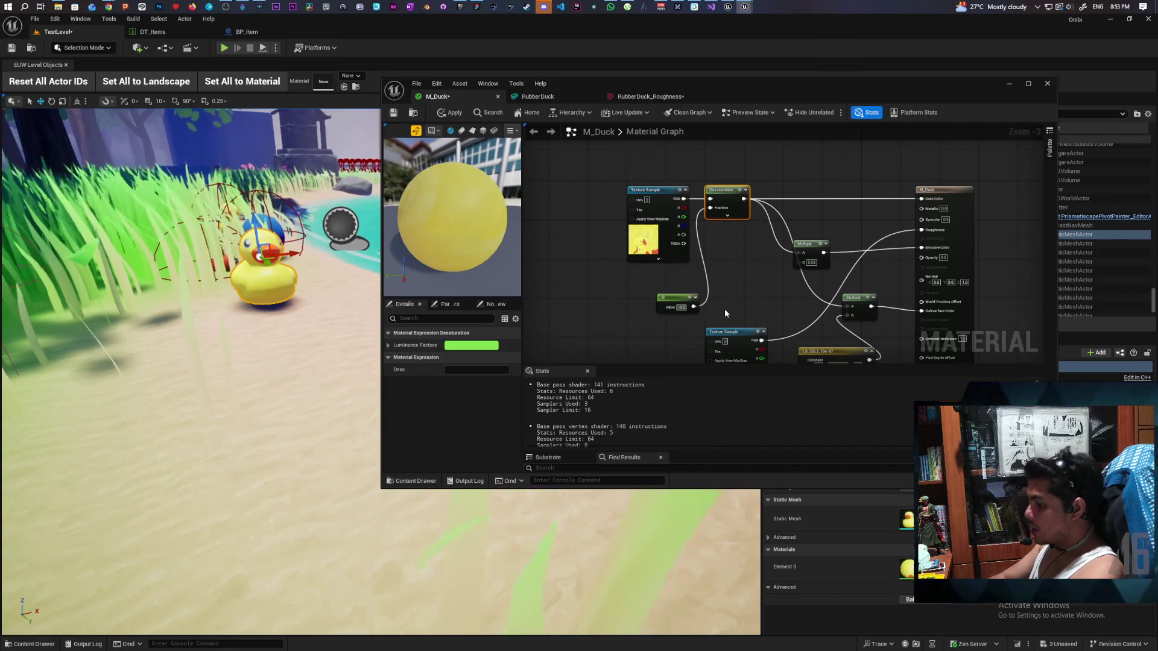
key("Return")
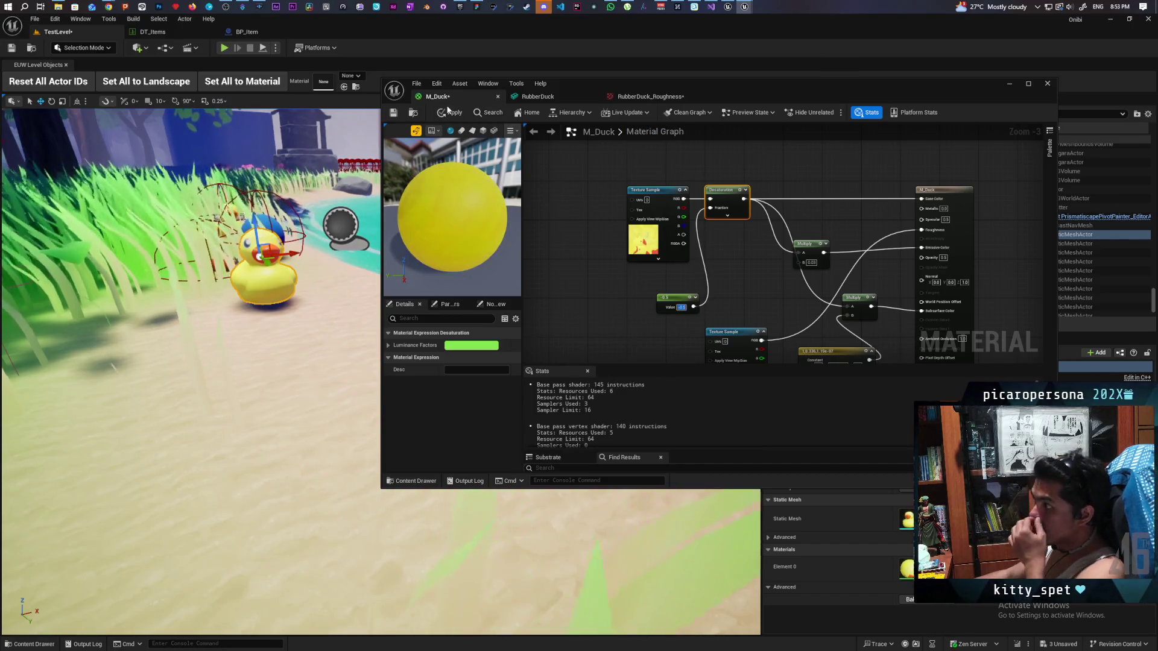
left_click(454, 115)
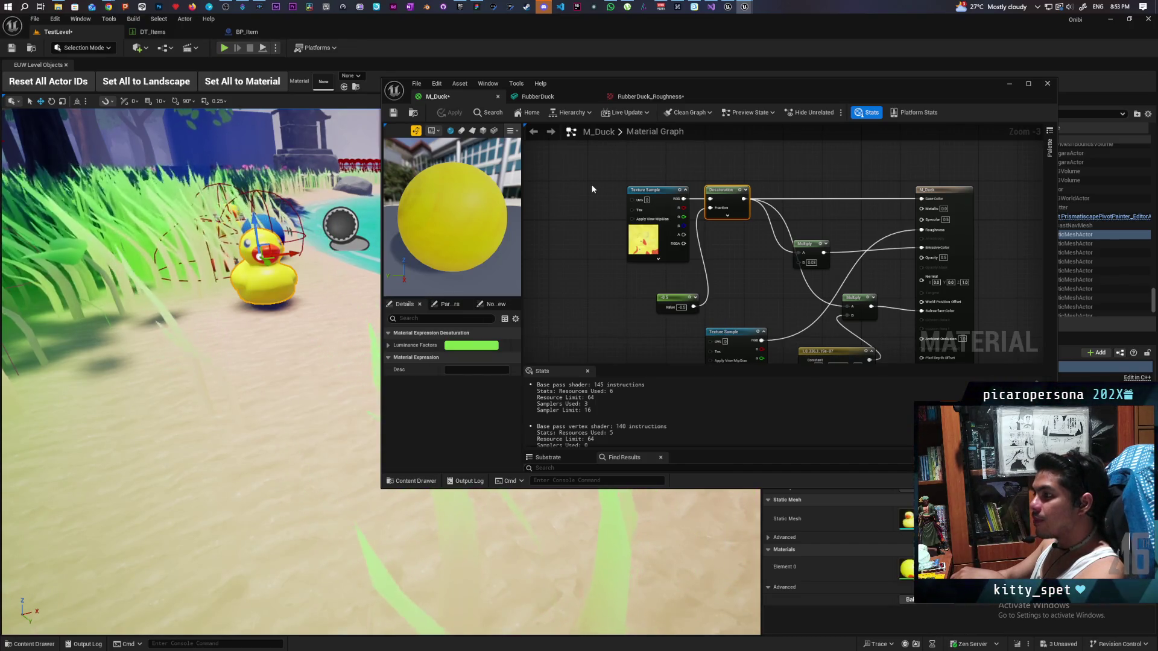
mouse_move(253, 362)
left_mouse_down()
mouse_move(224, 411)
mouse_move(220, 393)
mouse_move(217, 422)
mouse_move(196, 356)
left_mouse_up()
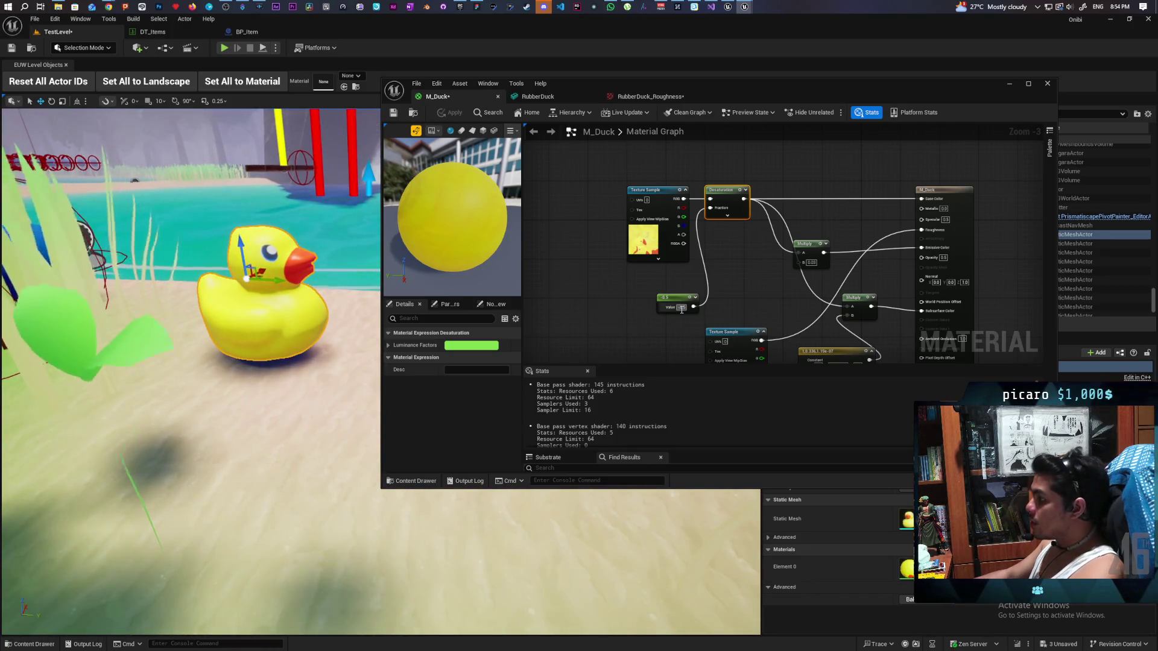
Change the desaturation constant to -0.3 and shift the Texture Sample node left.
type("-0.3")
key("Return")
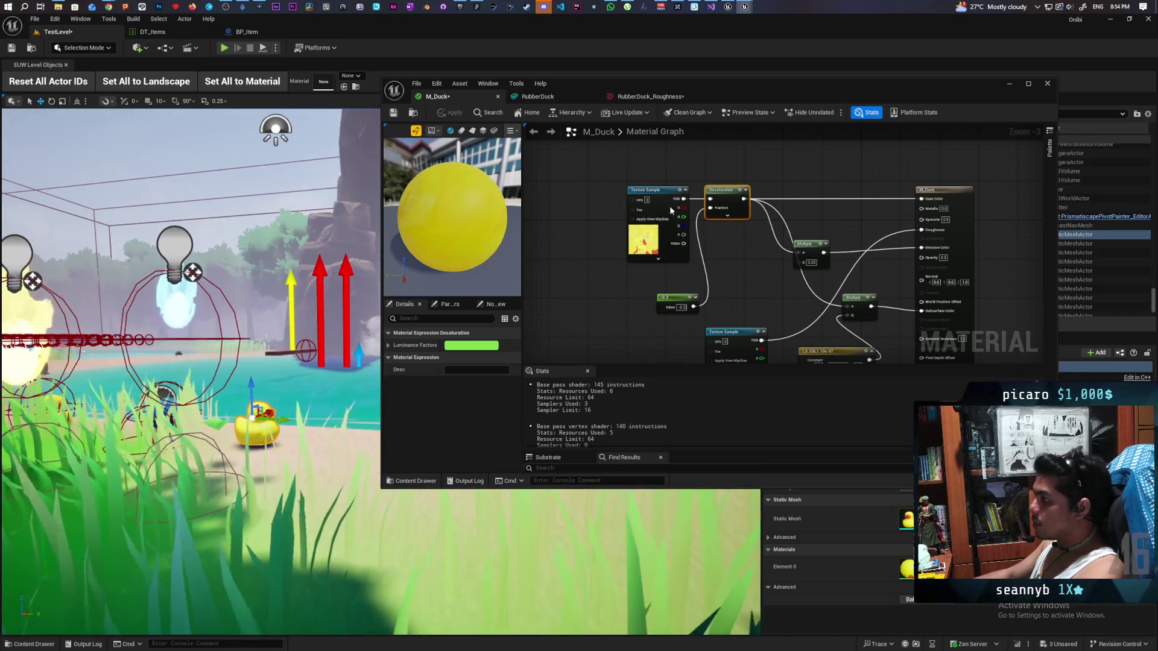
mouse_move(656, 200)
left_mouse_down()
mouse_move(549, 196)
mouse_move(627, 220)
mouse_move(602, 216)
left_mouse_up()
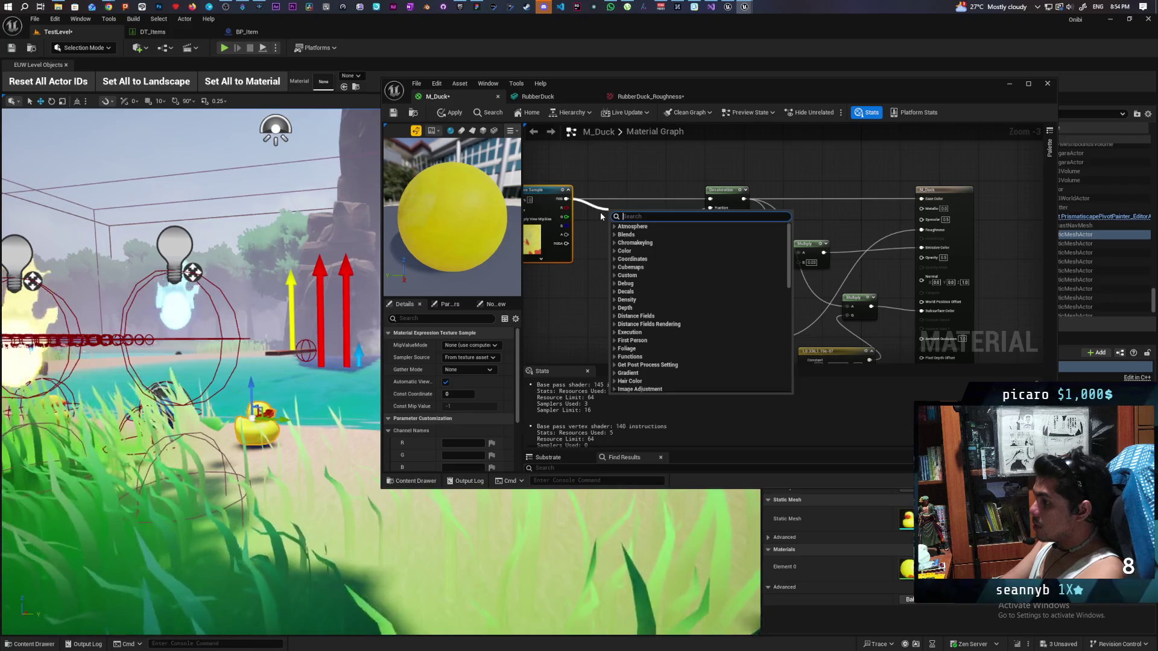
Insert an Add node between the duck Texture Sample and the Desaturation node.
type("darke")
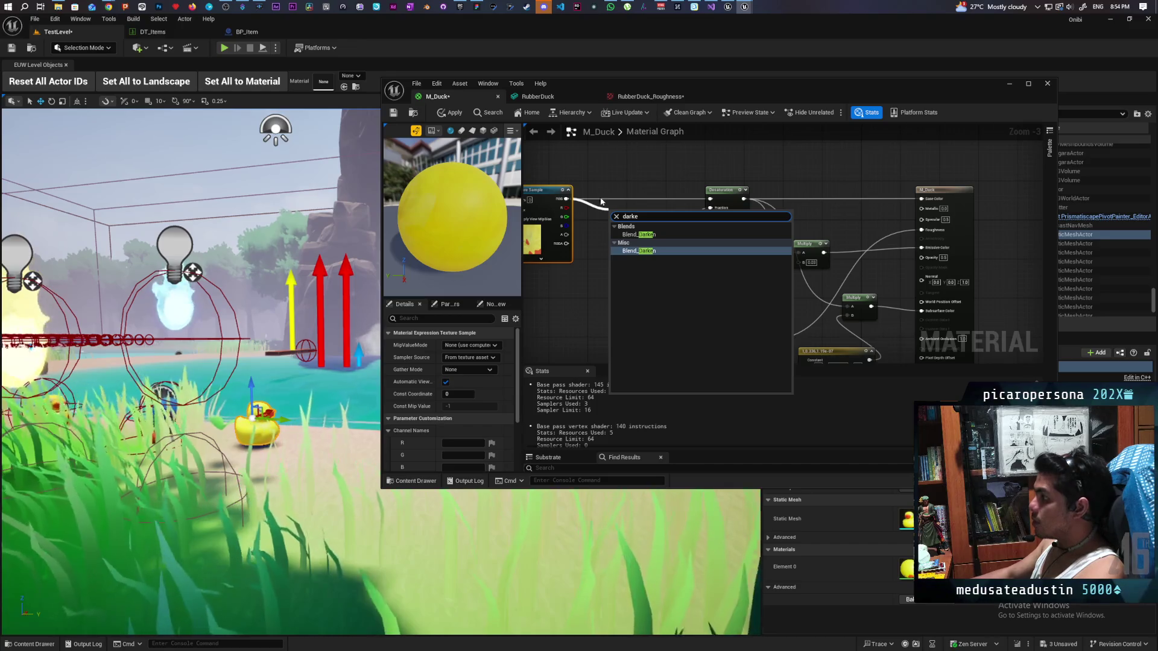
left_click(601, 201)
mouse_move(600, 201)
left_mouse_down()
mouse_move(680, 199)
mouse_move(674, 218)
left_mouse_up()
type("lighter")
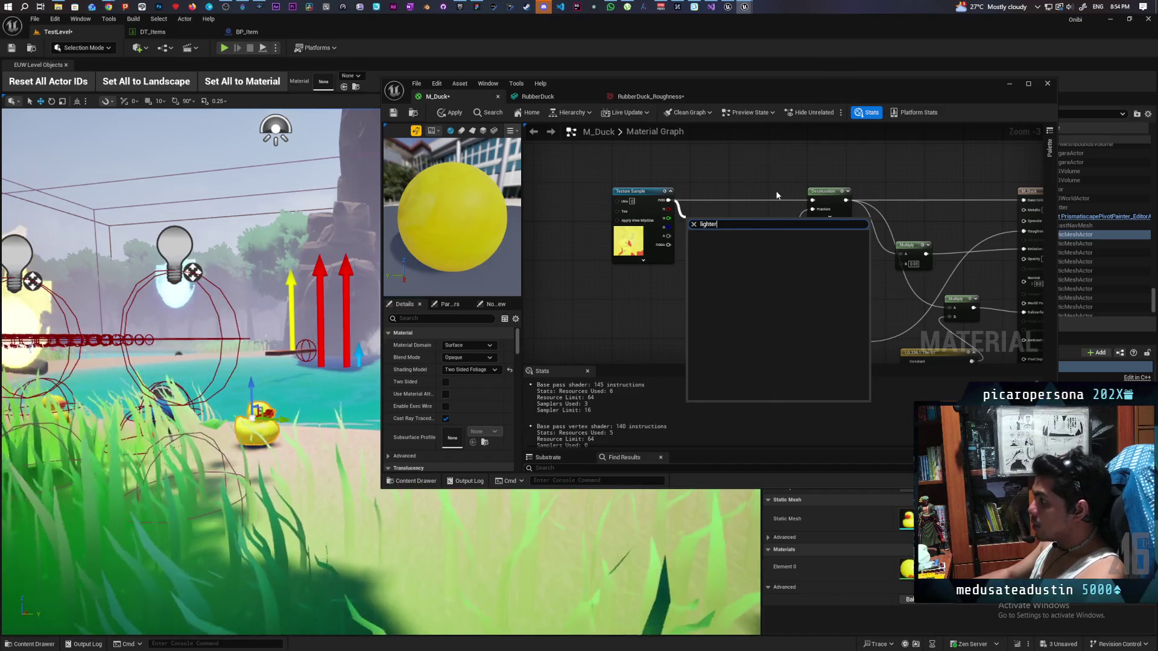
key("BackSpace")
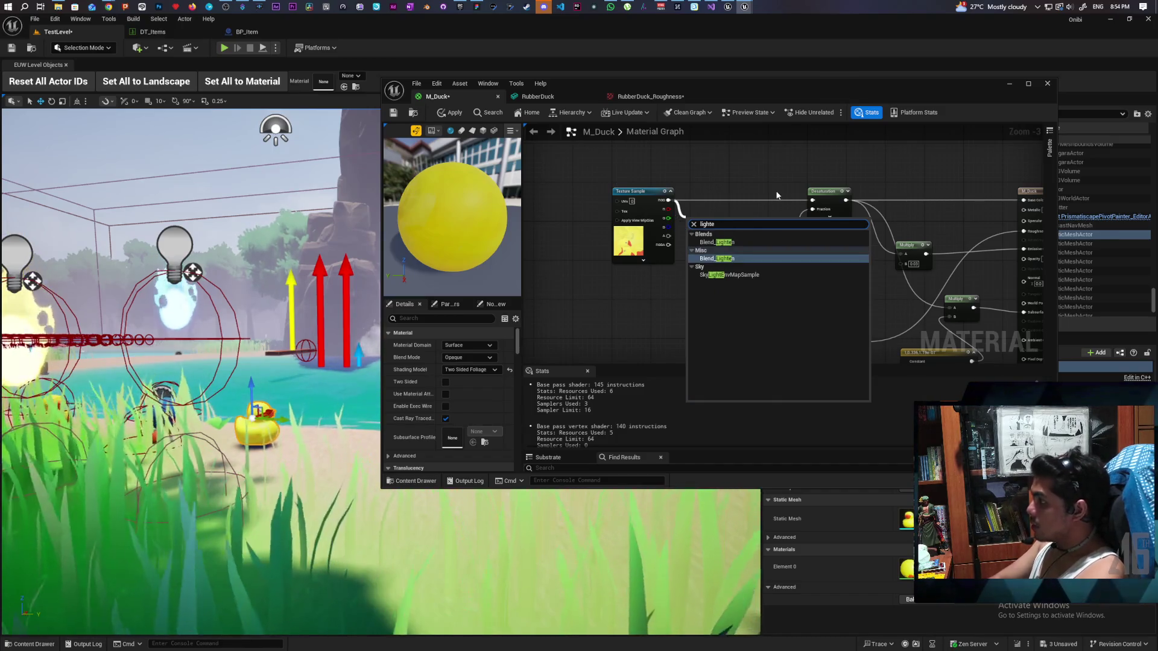
left_click(777, 195)
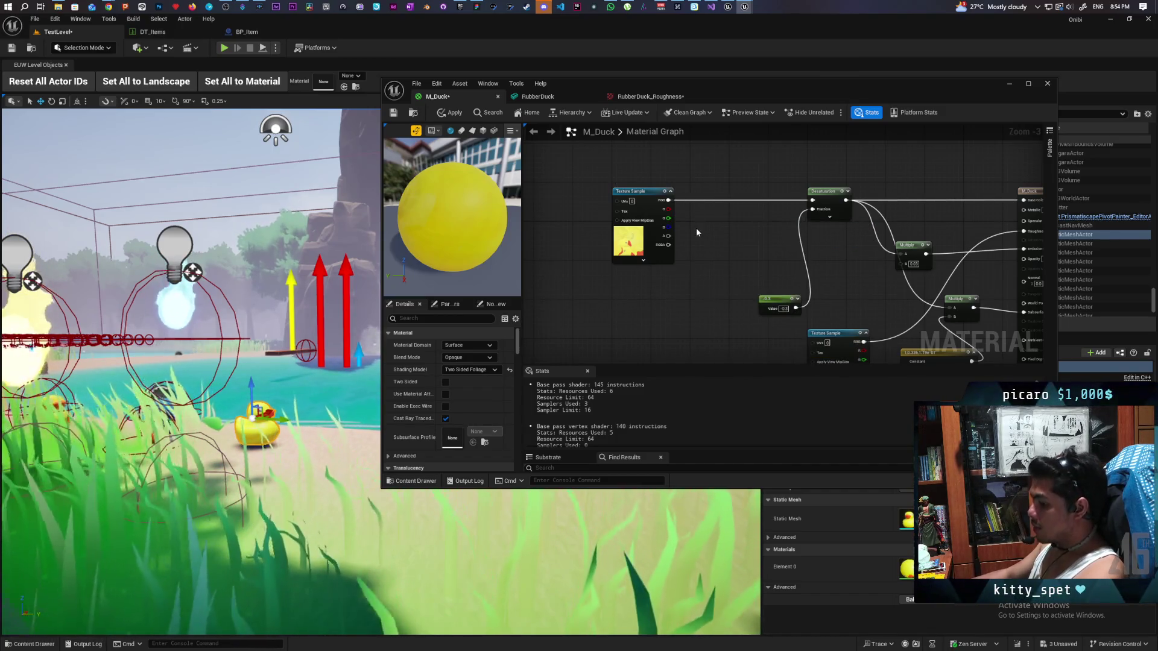
left_click(700, 212)
left_click_drag(668, 200, 707, 219)
mouse_move(729, 219)
left_mouse_down()
mouse_move(803, 214)
mouse_move(814, 201)
left_mouse_up()
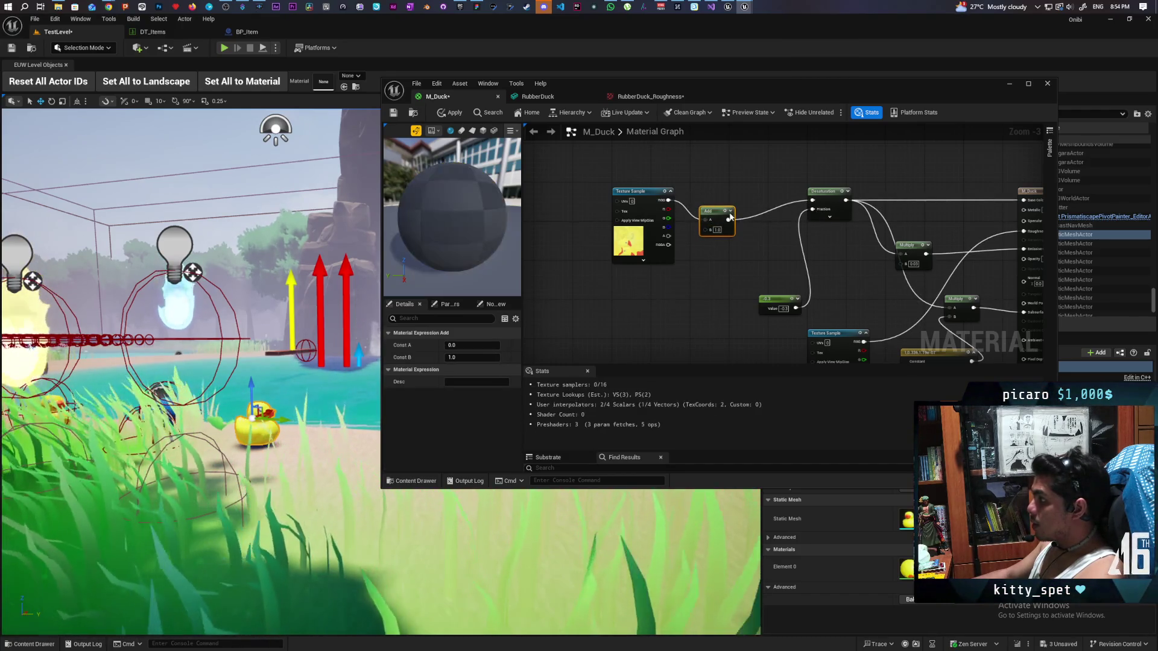
left_click_drag(720, 214, 759, 197)
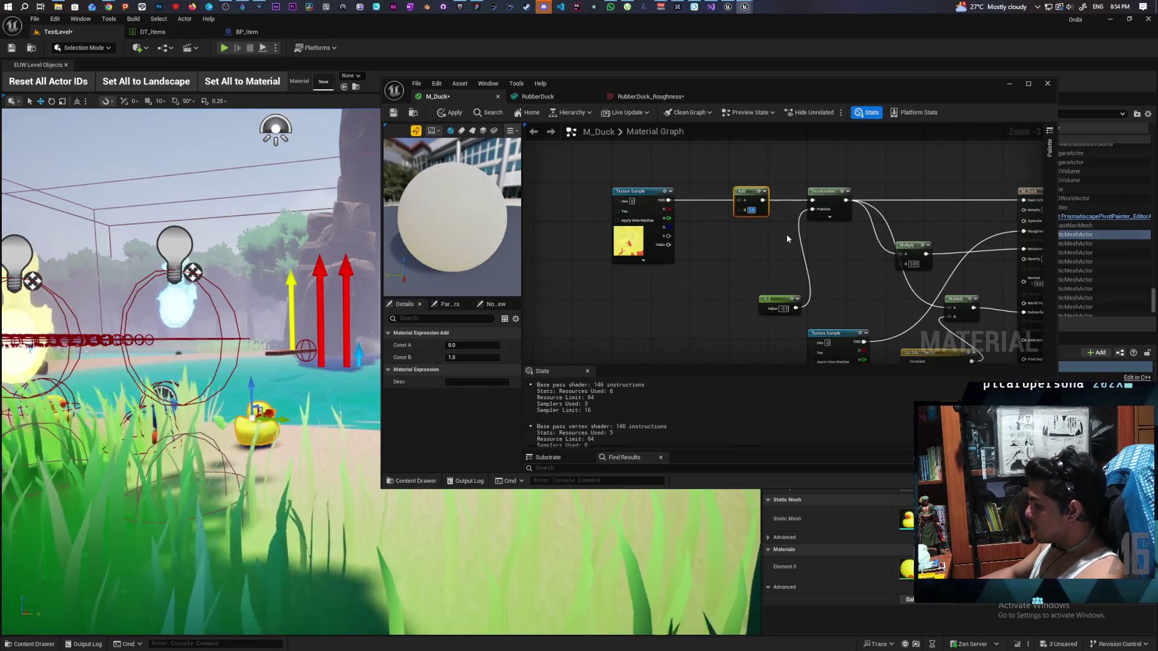
Set the Add node's B value to -0.1 and apply the material.
key("BackSpace")
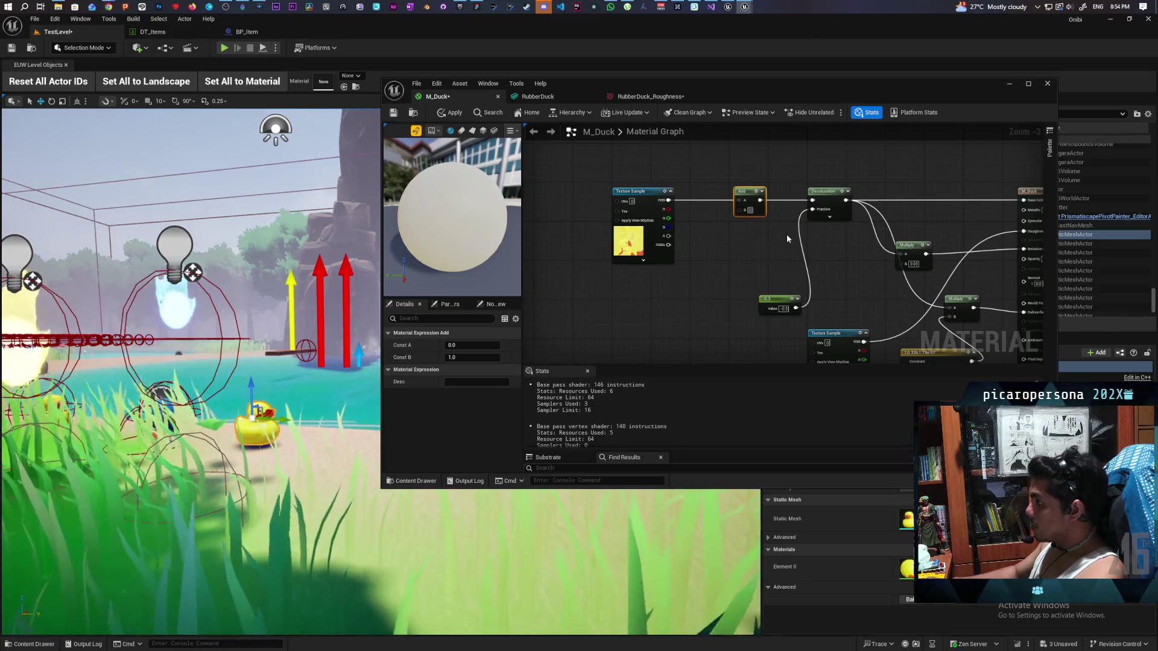
type("-0.1")
key("Return")
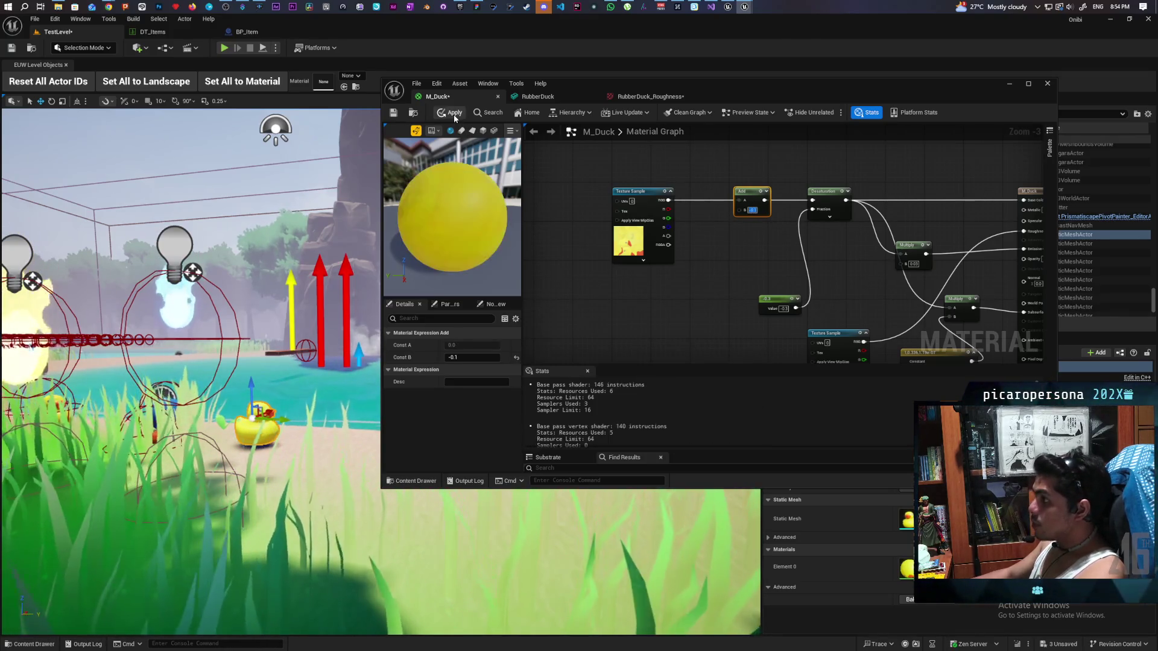
left_click(454, 113)
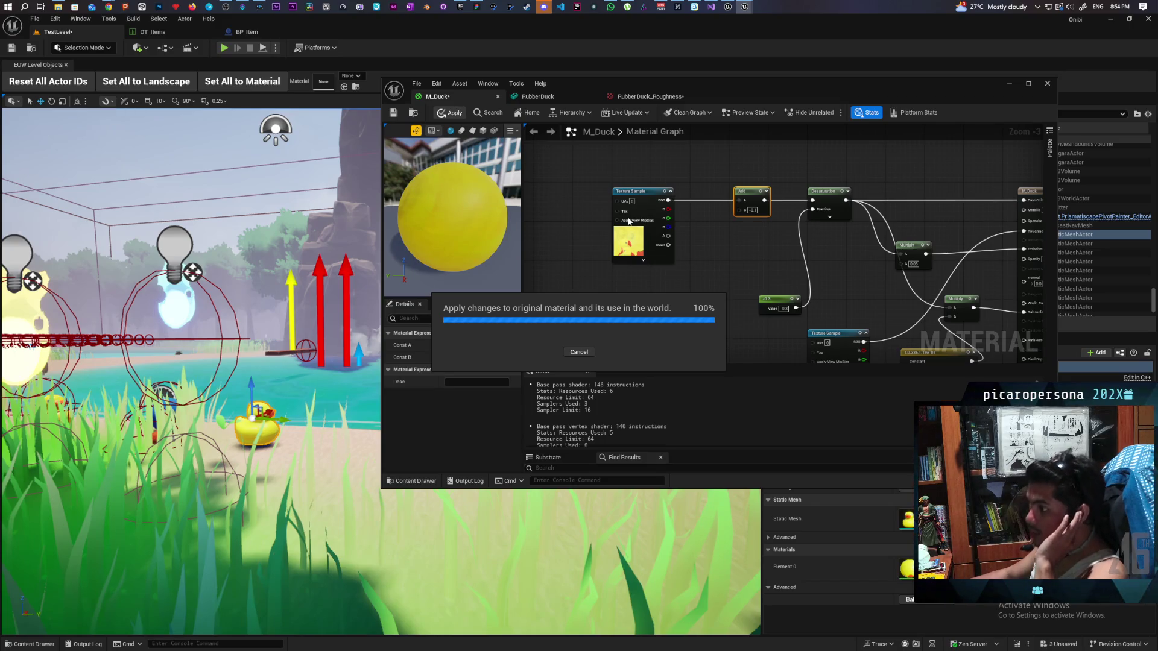
mouse_move(175, 253)
left_mouse_down()
mouse_move(171, 210)
mouse_move(282, 358)
mouse_move(296, 296)
mouse_move(295, 344)
mouse_move(284, 320)
mouse_move(302, 320)
left_mouse_up()
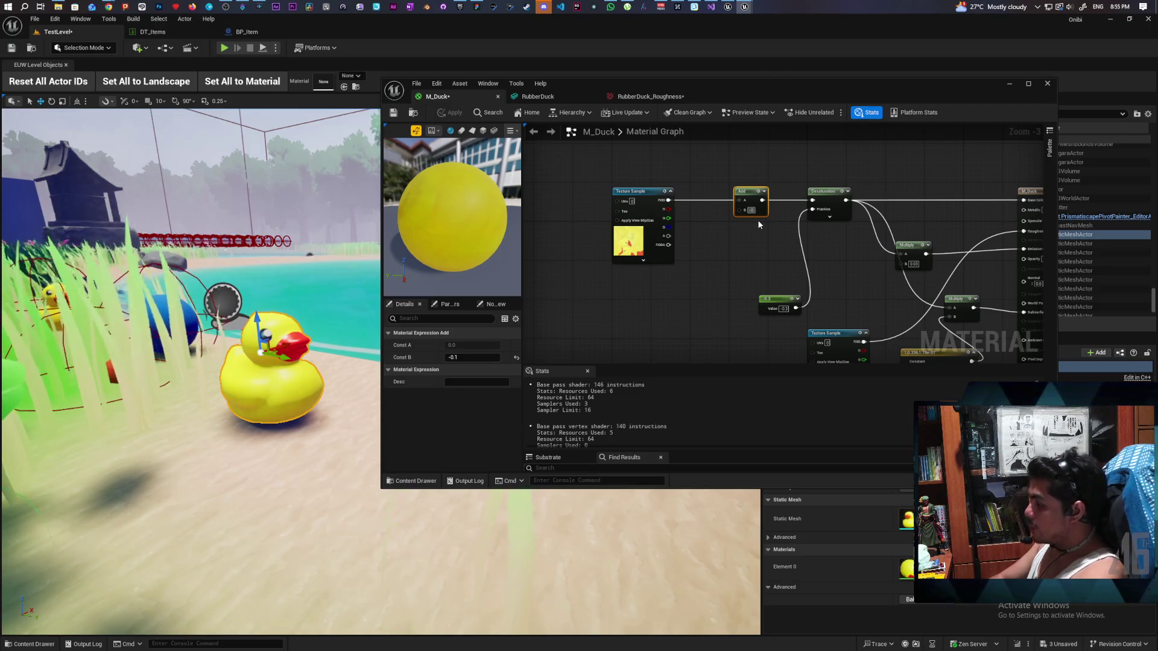
Adjust the Add node's B offset to -0.2, apply it to the ducks, and save M_Duck.
key("Return")
key("ctrl+s")
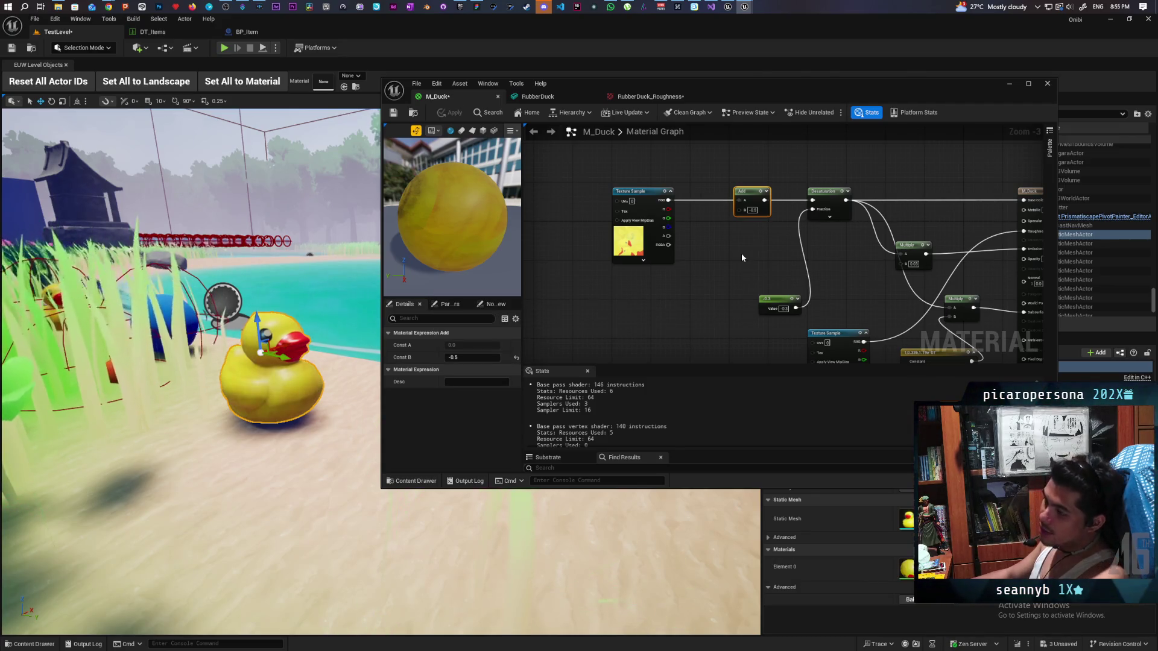
mouse_move(254, 321)
left_mouse_down()
mouse_move(329, 326)
mouse_move(294, 332)
mouse_move(303, 312)
left_mouse_up()
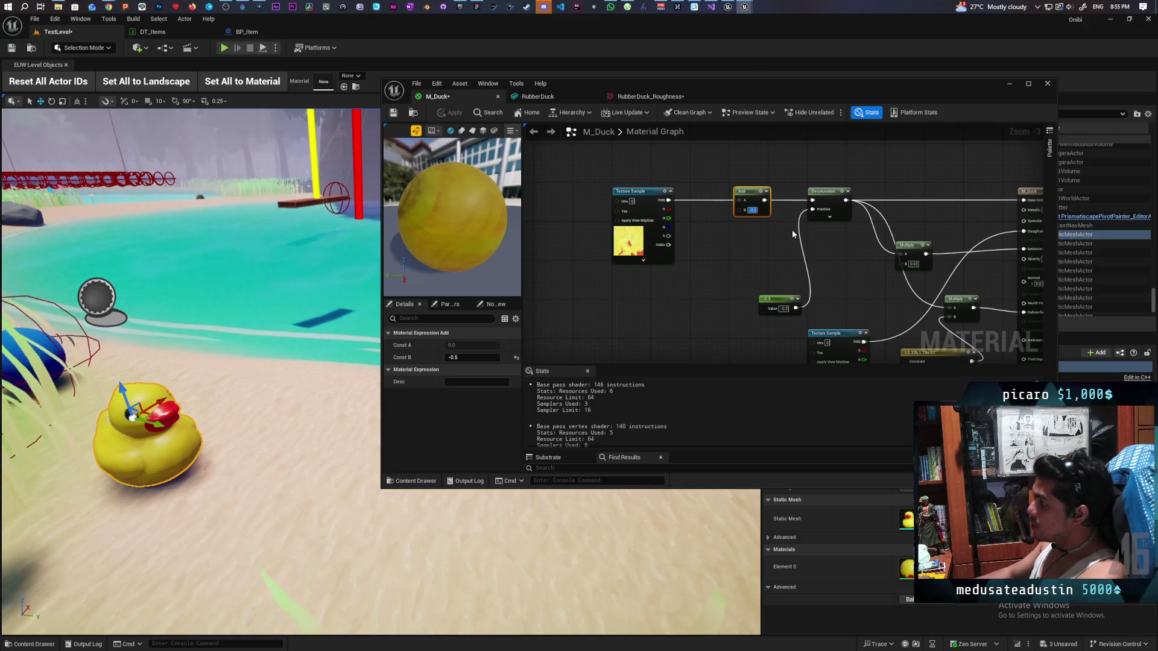
type("-0.2")
key("Return")
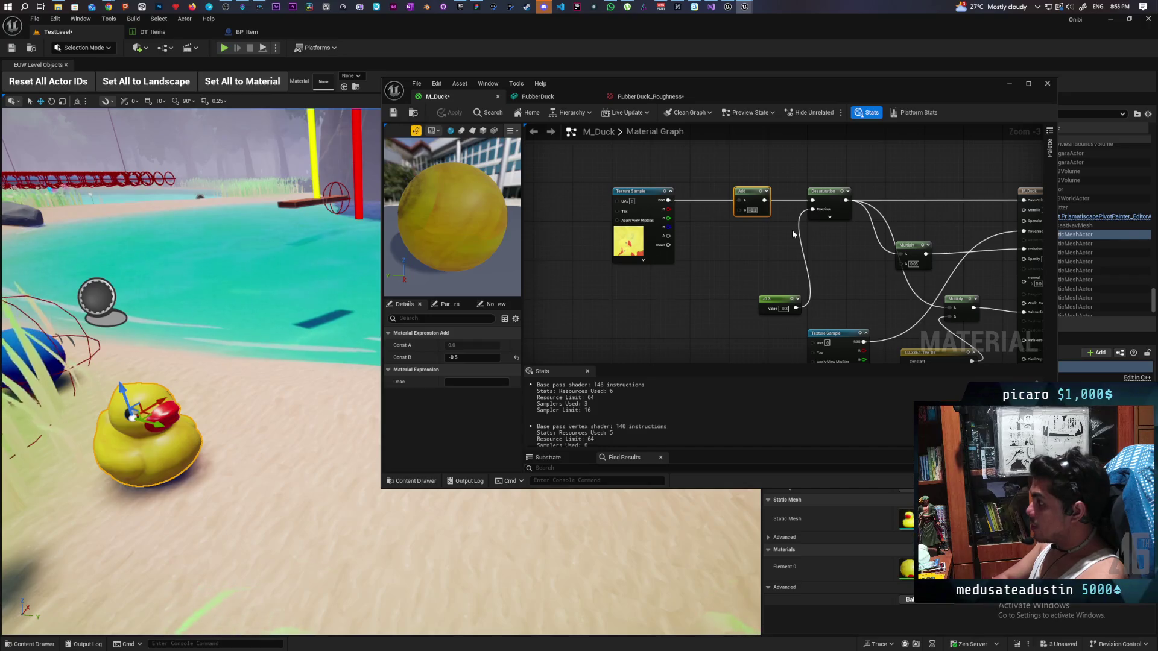
left_click(449, 113)
type("-0.3")
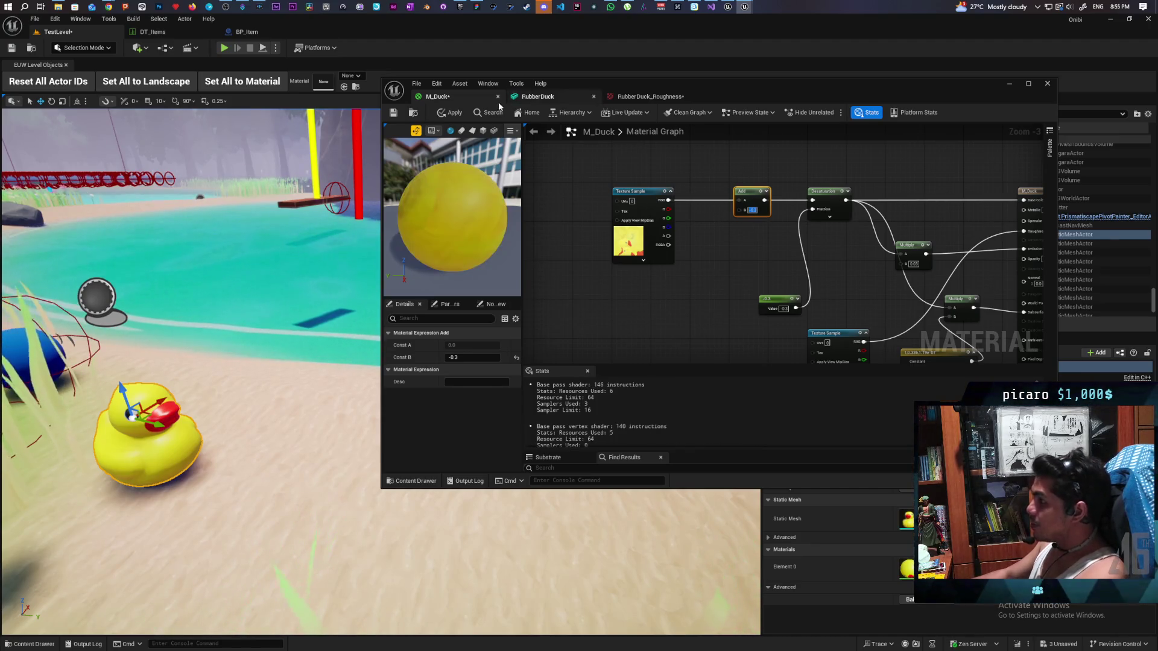
left_click(450, 114)
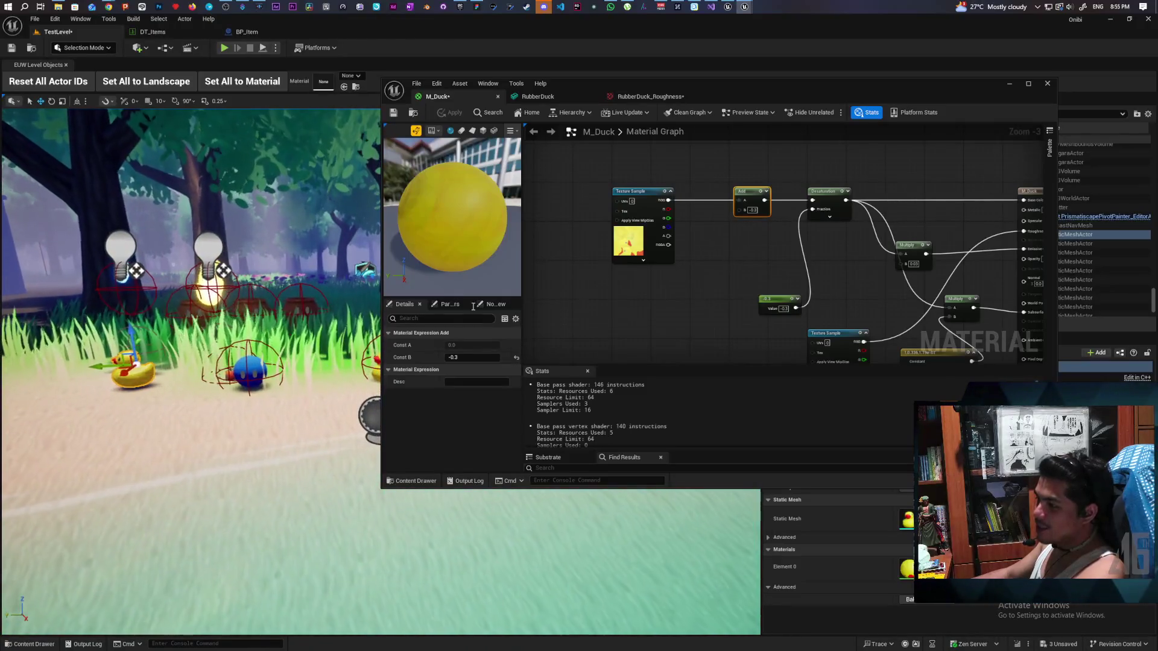
left_click(393, 113)
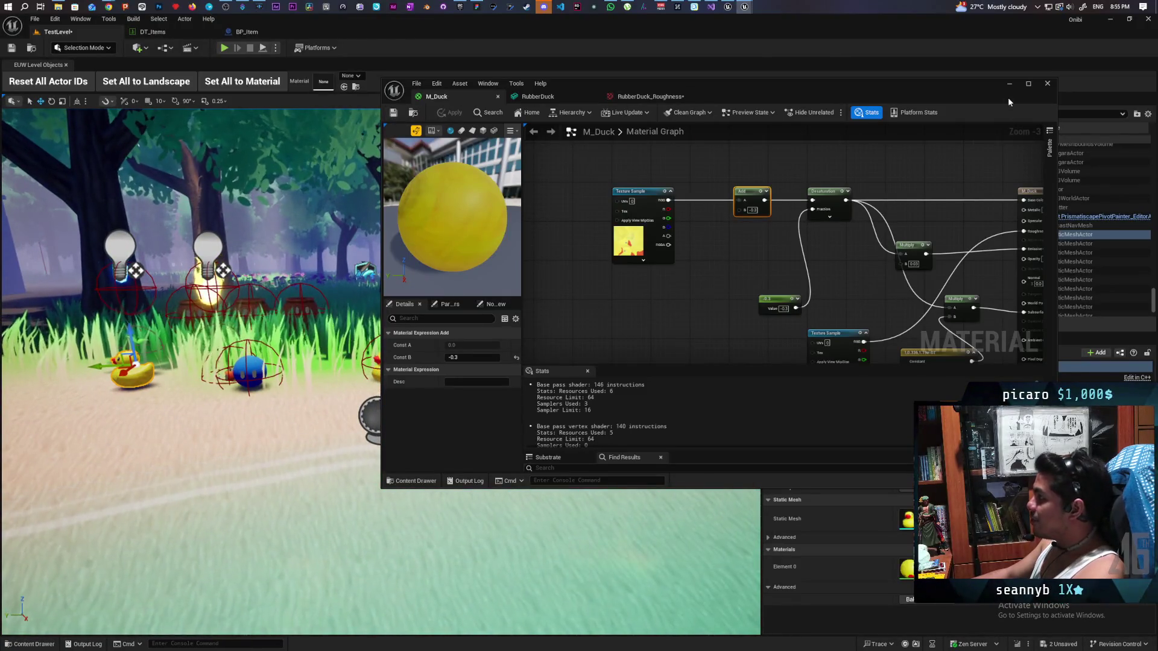
Close the M_Duck material editor and save all unsaved changes.
left_click(1009, 84)
key("ctrl+s")
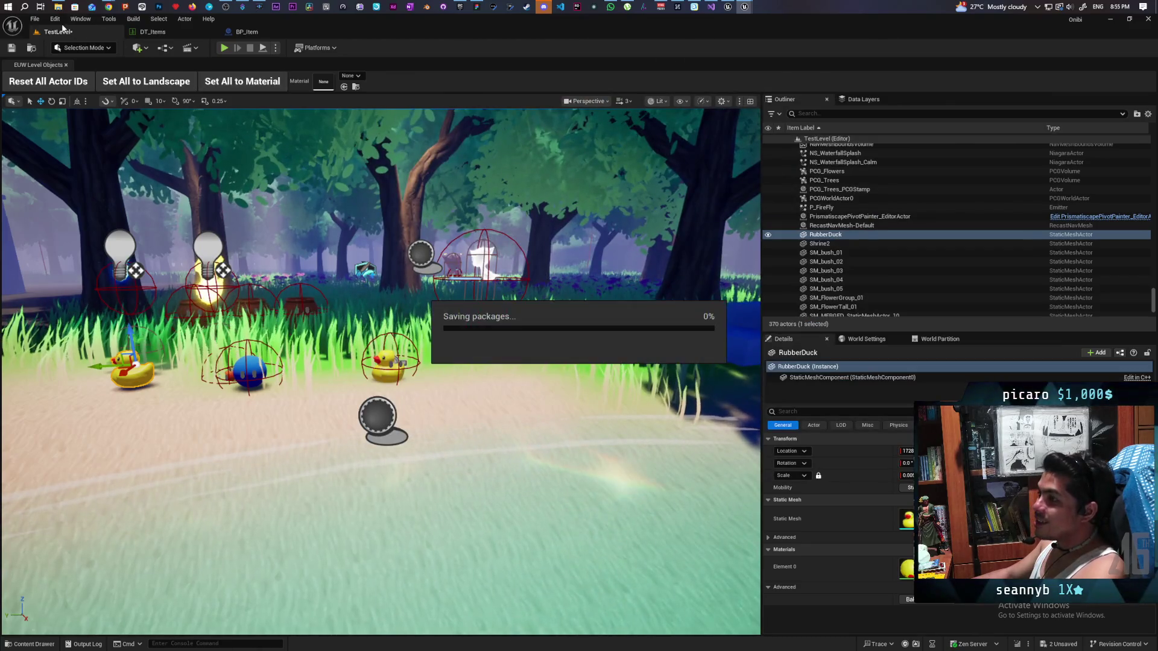
left_click(55, 19)
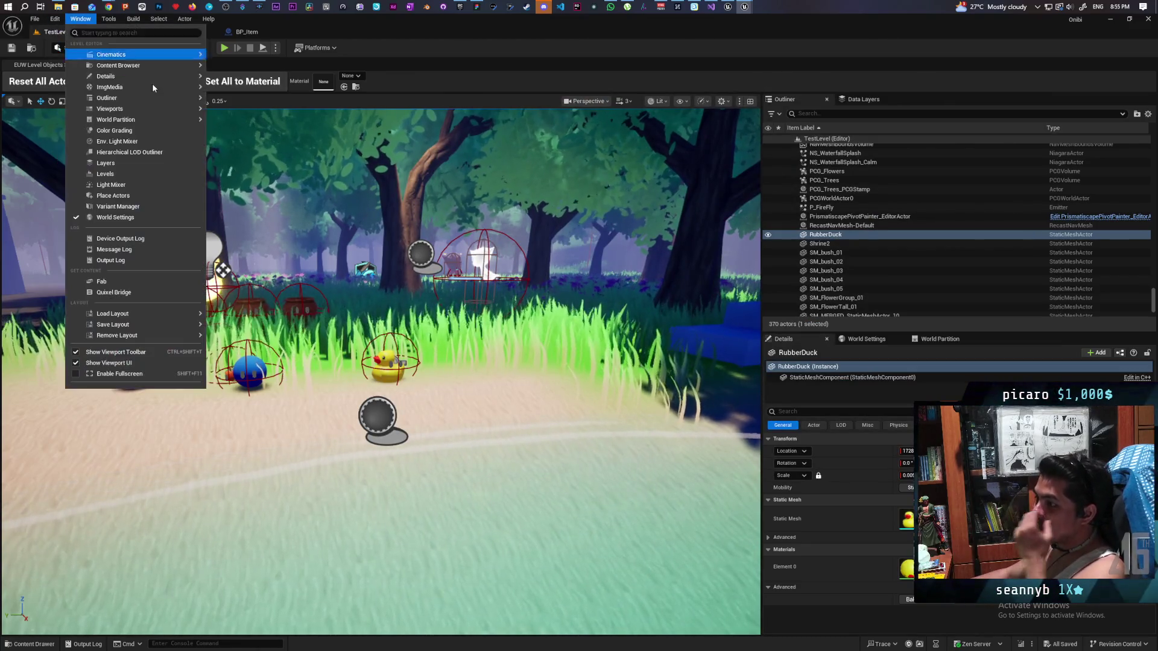
mouse_move(159, 19)
left_click(421, 41)
Switch to Modeling Mode, frame the RubberDuck, and show the XForm tools.
left_click(83, 48)
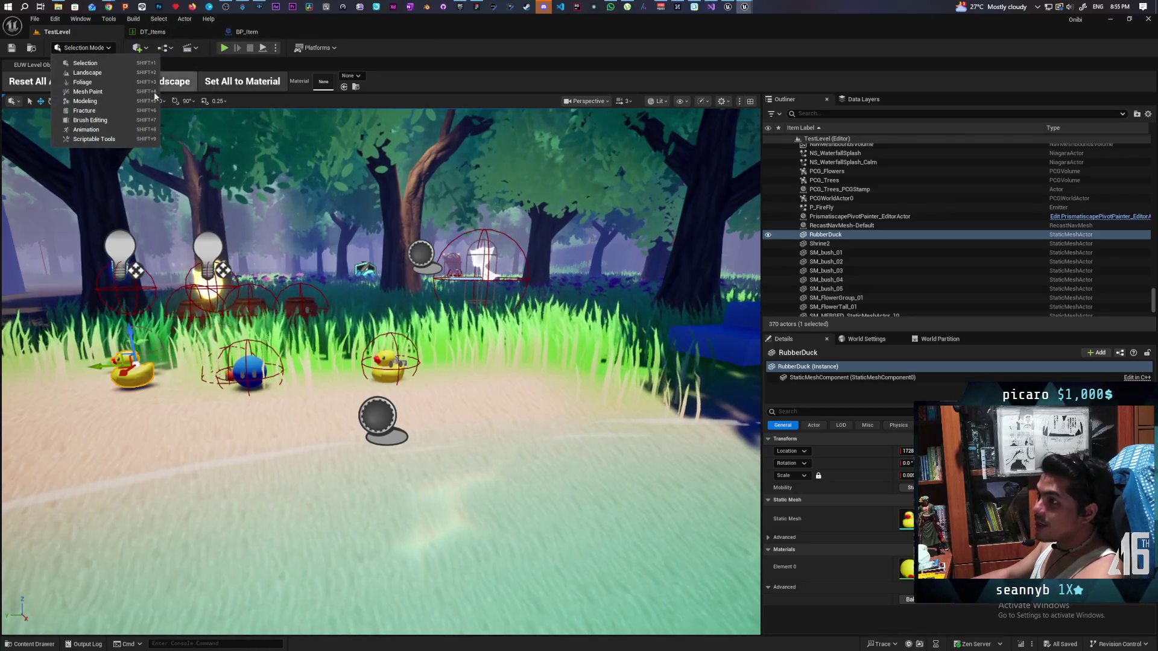
left_click(118, 100)
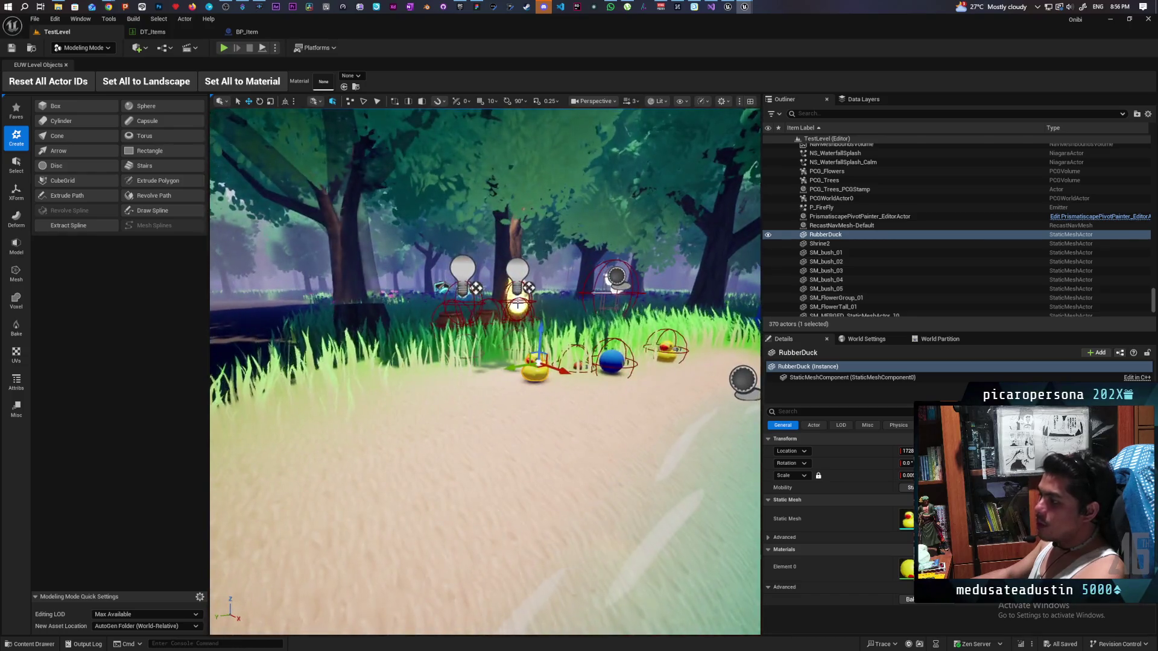
key("f")
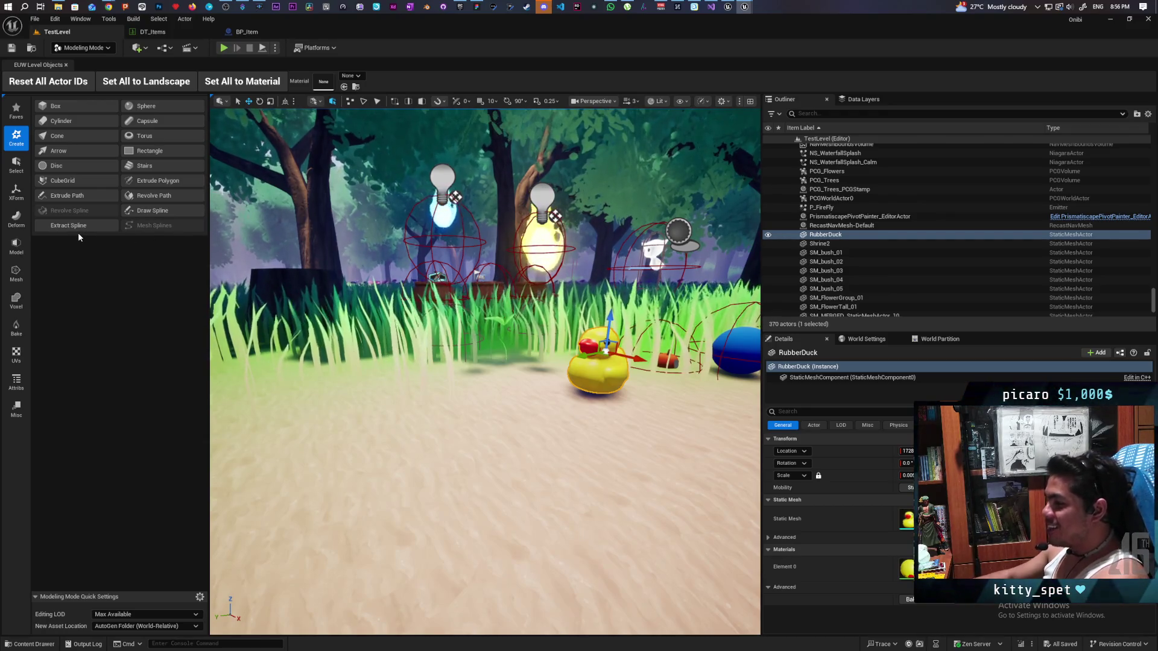
left_click(16, 192)
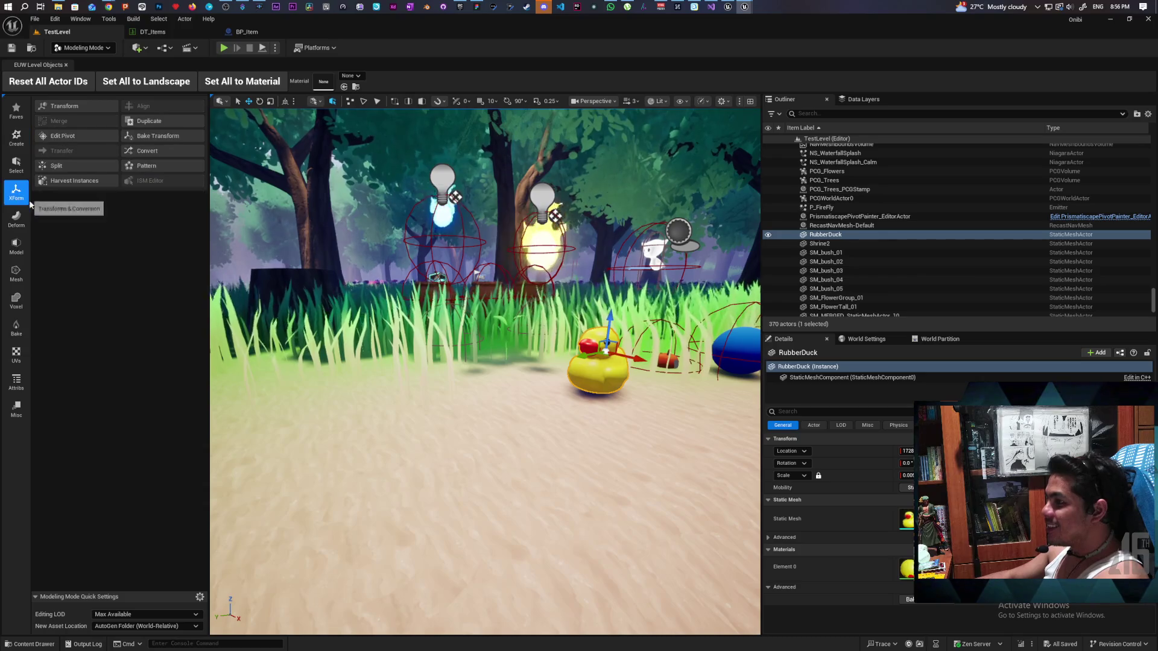
Bake the RubberDuck's transform into its mesh and move its pivot down toward the base.
left_click(172, 137)
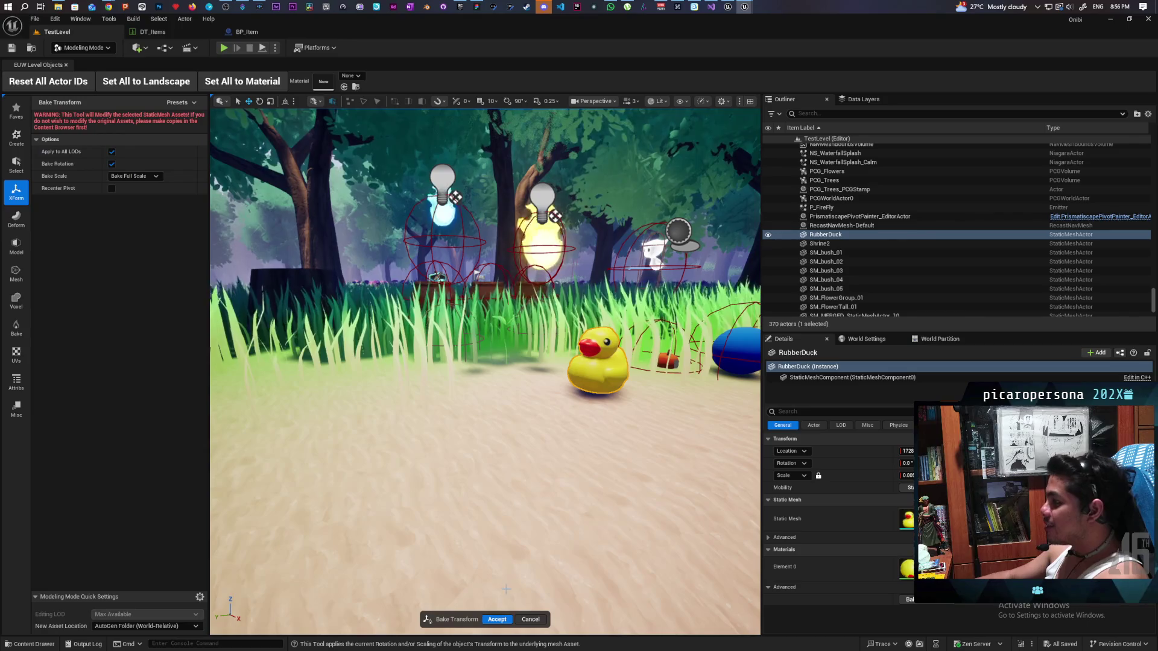
left_click(496, 616)
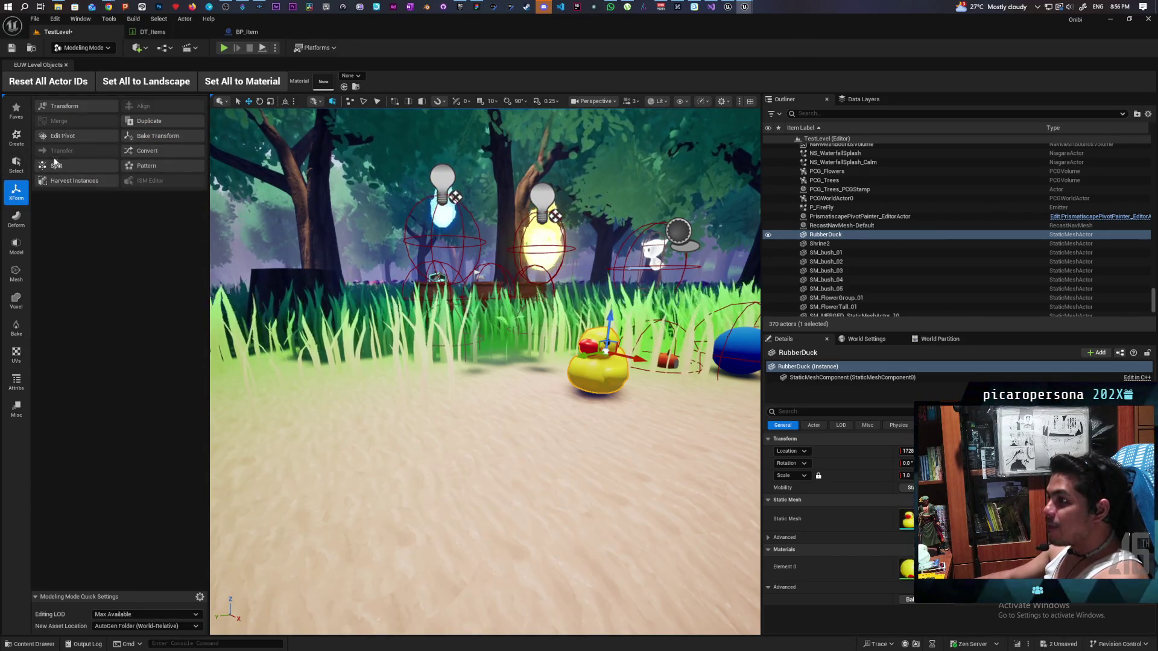
left_click(71, 137)
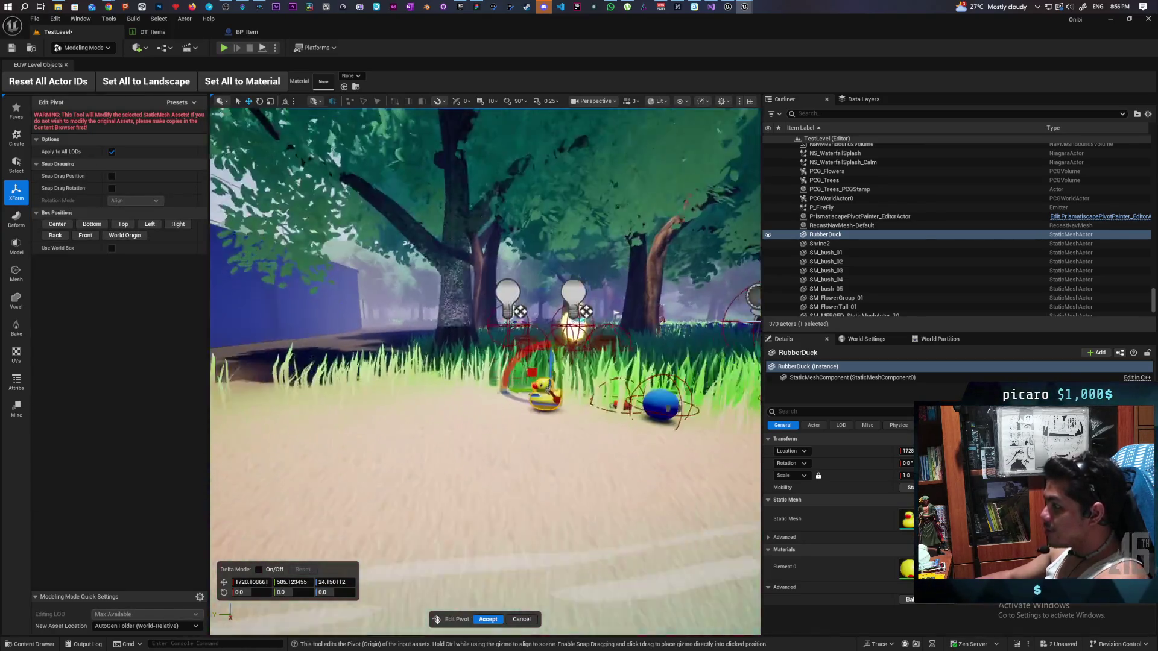
left_click_drag(481, 330, 488, 345)
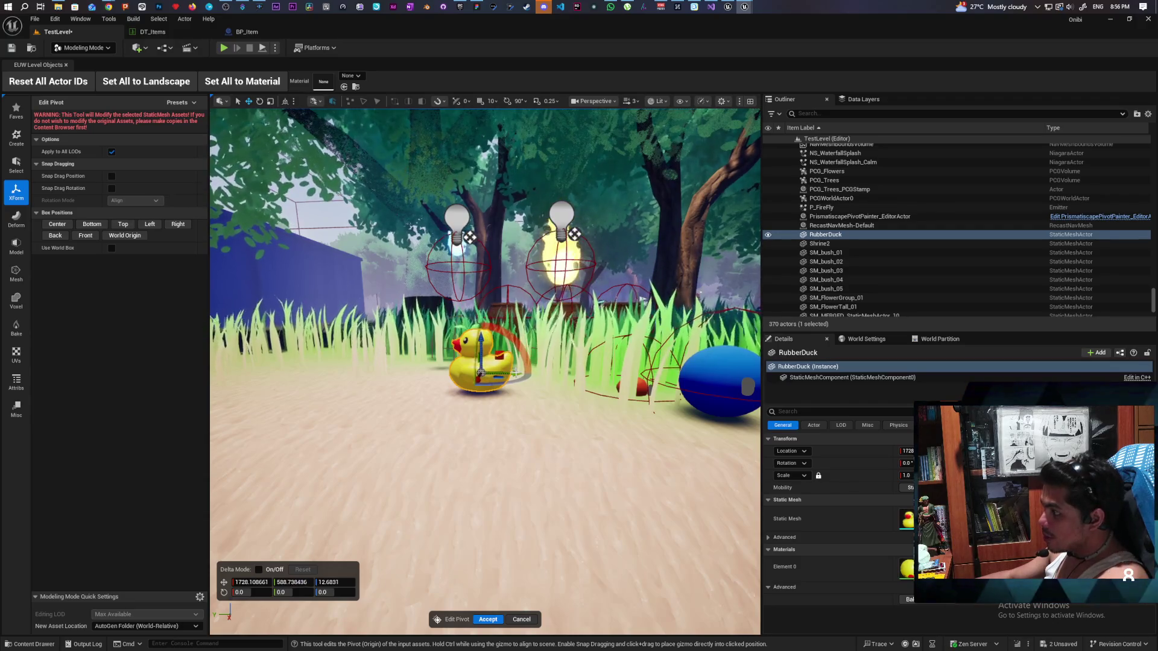
mouse_move(487, 345)
left_mouse_down()
mouse_move(596, 374)
mouse_move(651, 373)
left_mouse_up()
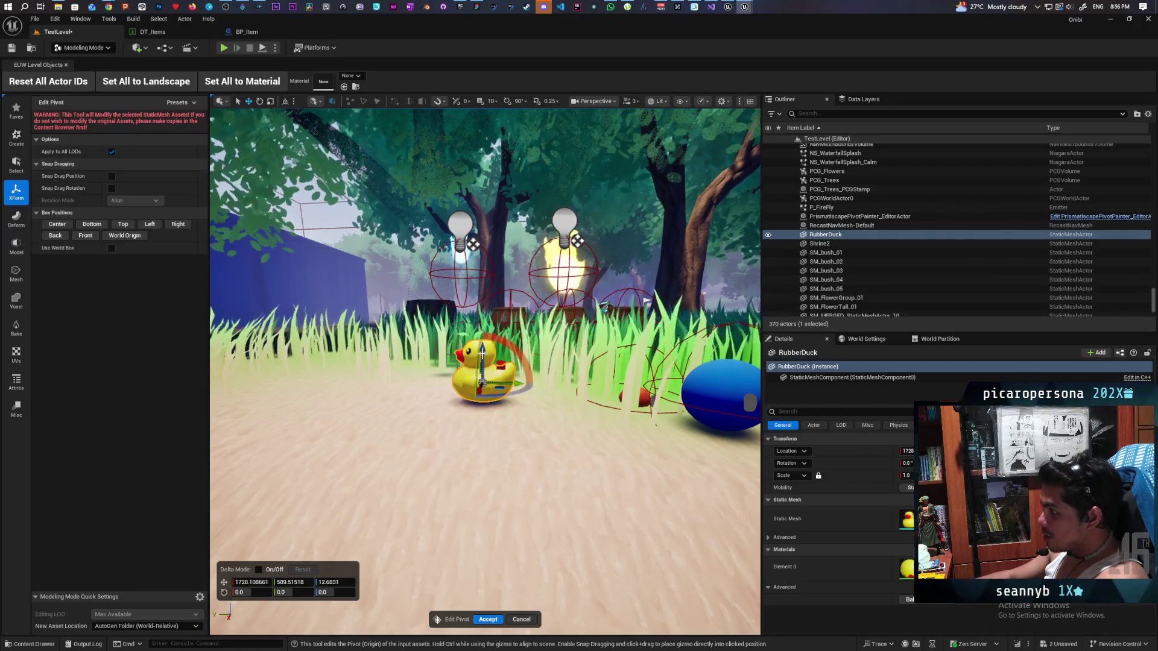
left_click(488, 619)
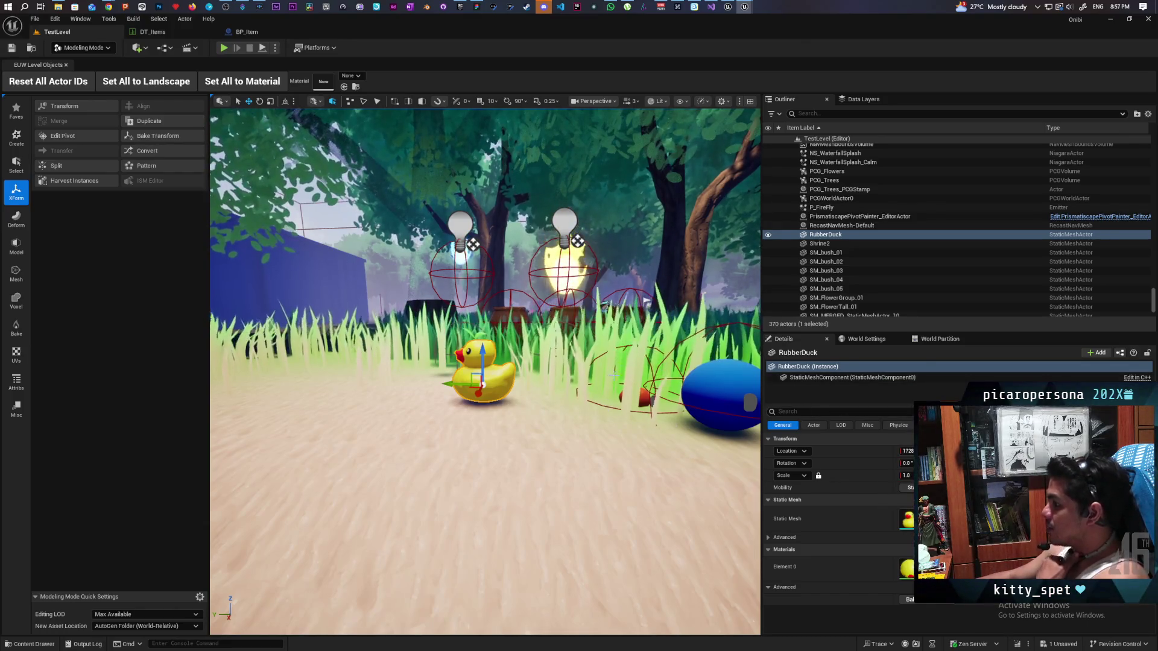
In DT_Items, give the RubberDuck row a Scale of 1 on X, Y and Z.
scroll(485, 371, "down", 10)
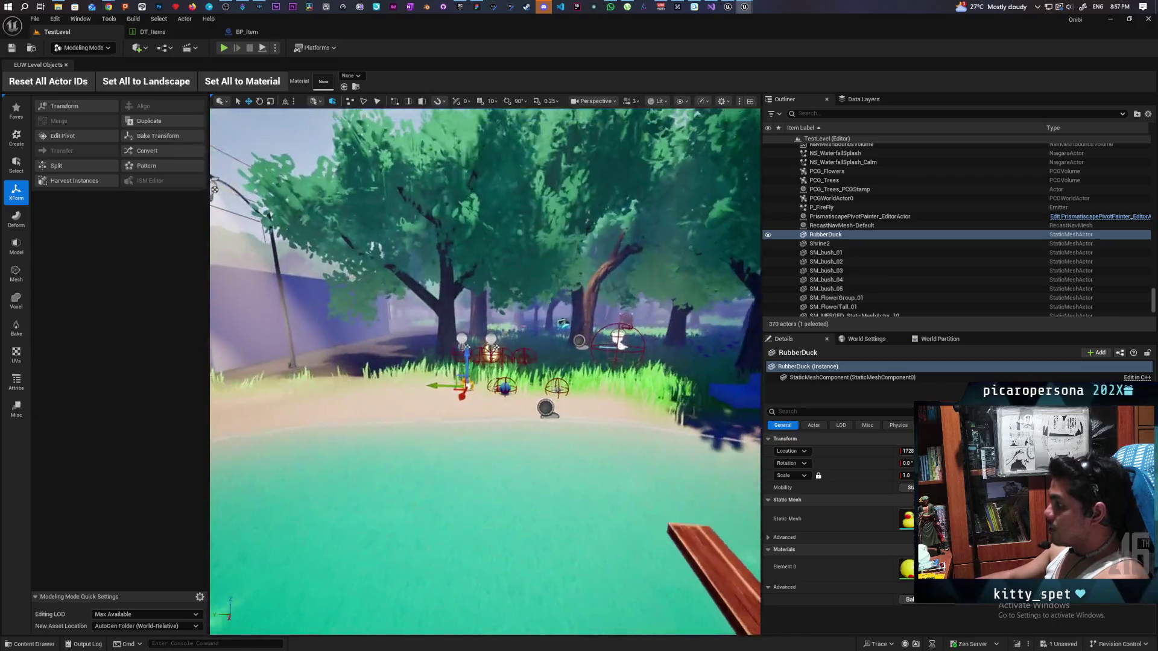
scroll(486, 371, "up", 10)
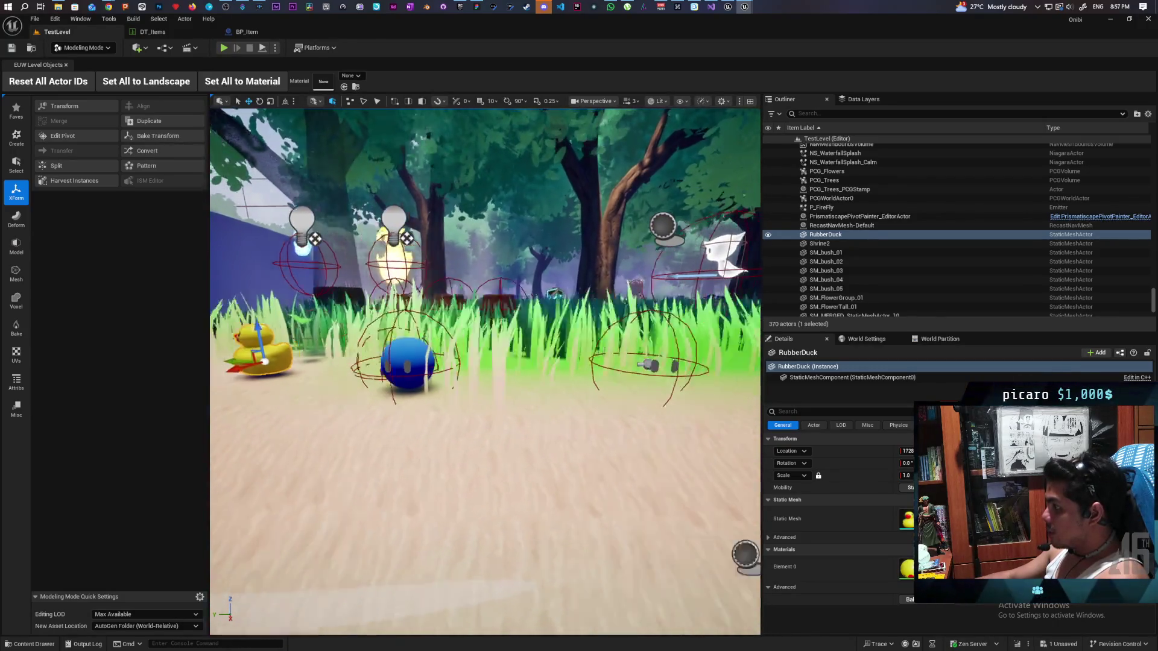
left_click_drag(386, 130, 338, 130)
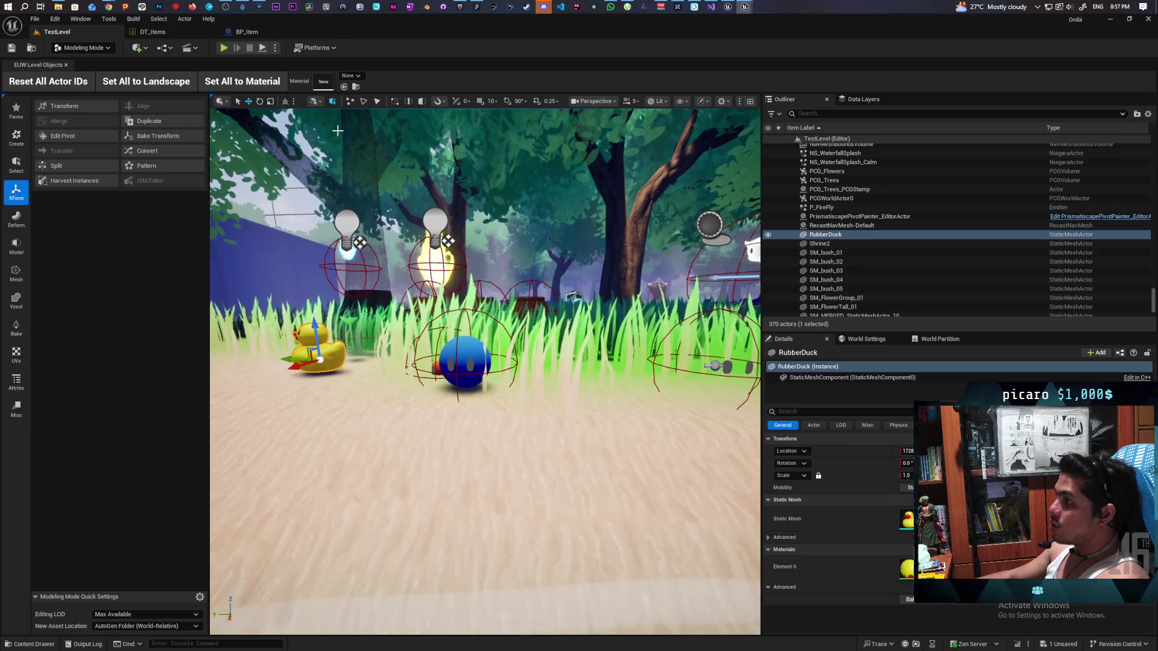
left_click(179, 30)
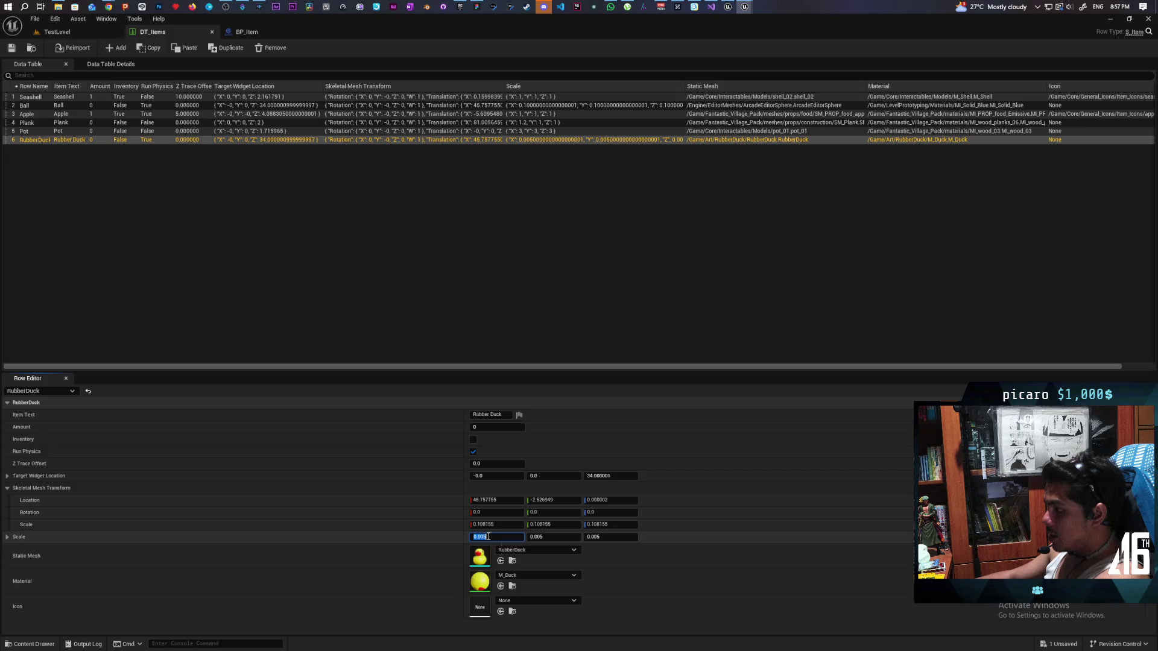
type("108")
type("1")
key("Return")
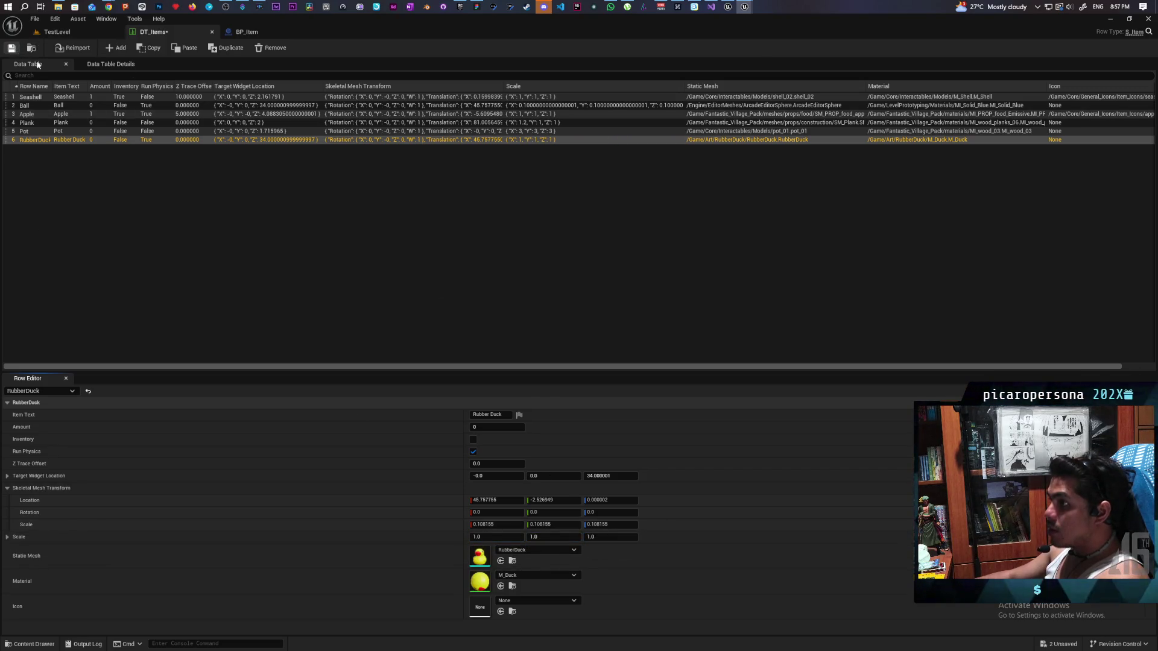
Back in TestLevel, select duck item BP_Item259 and switch its row to Apple.
left_click(75, 29)
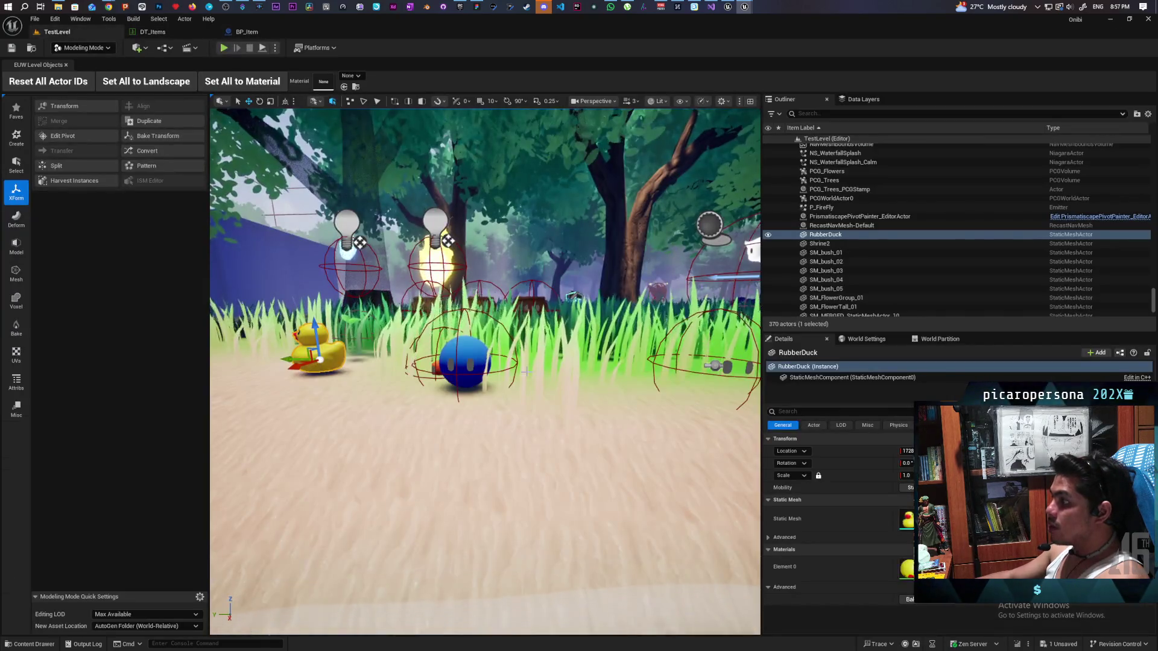
key("w")
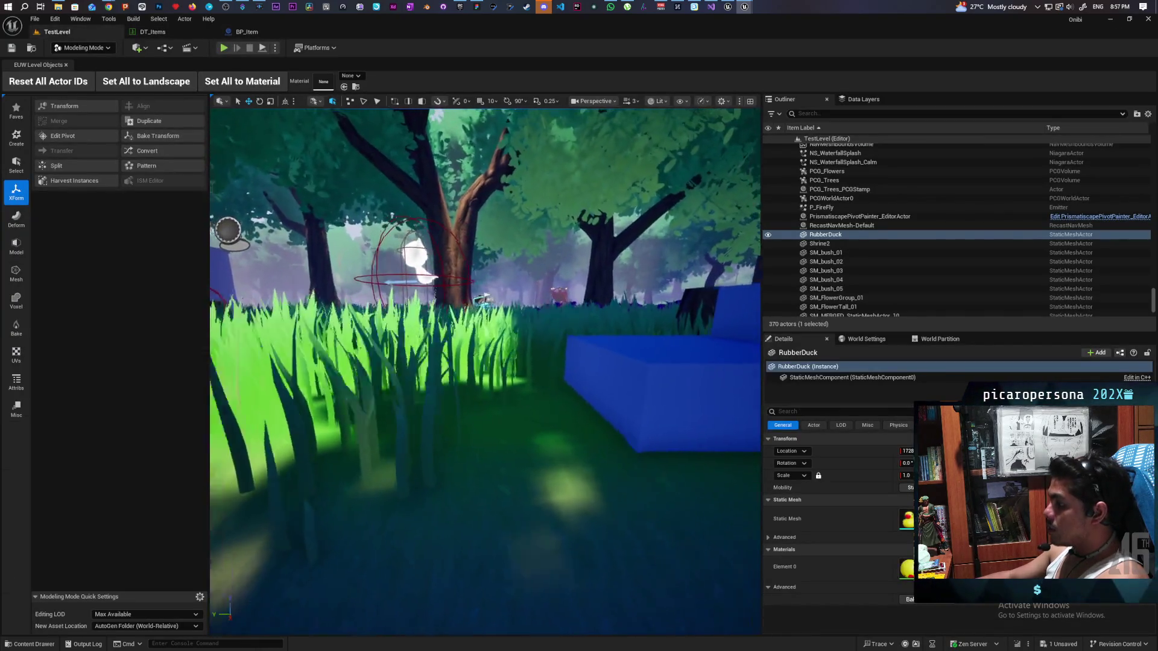
key("w")
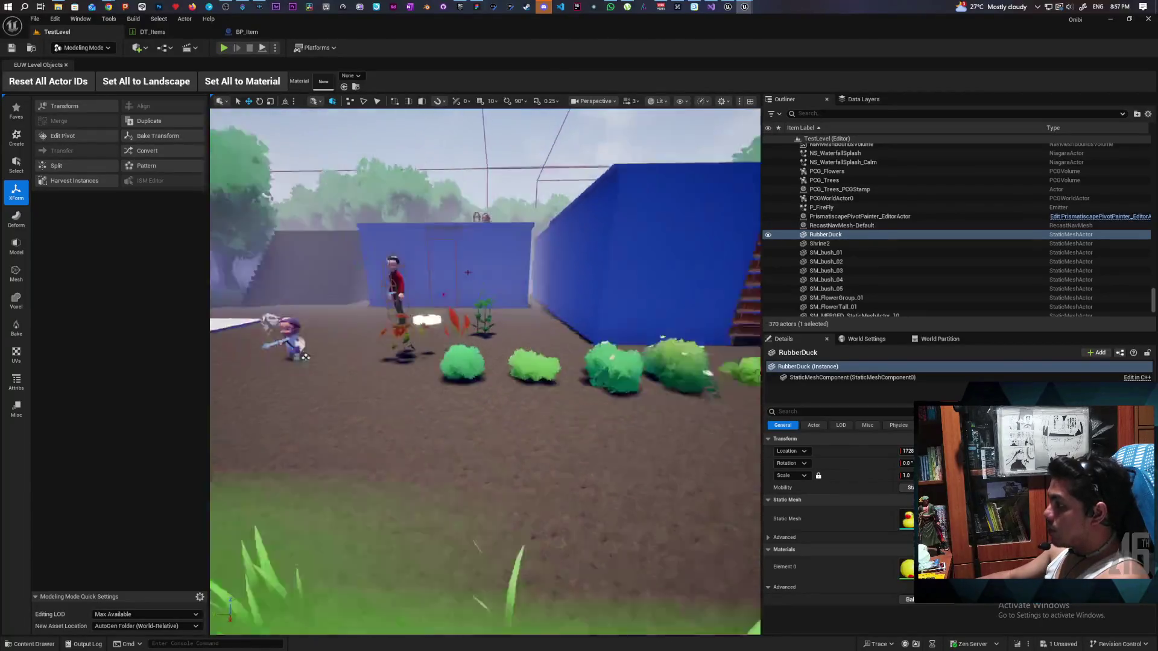
key("w")
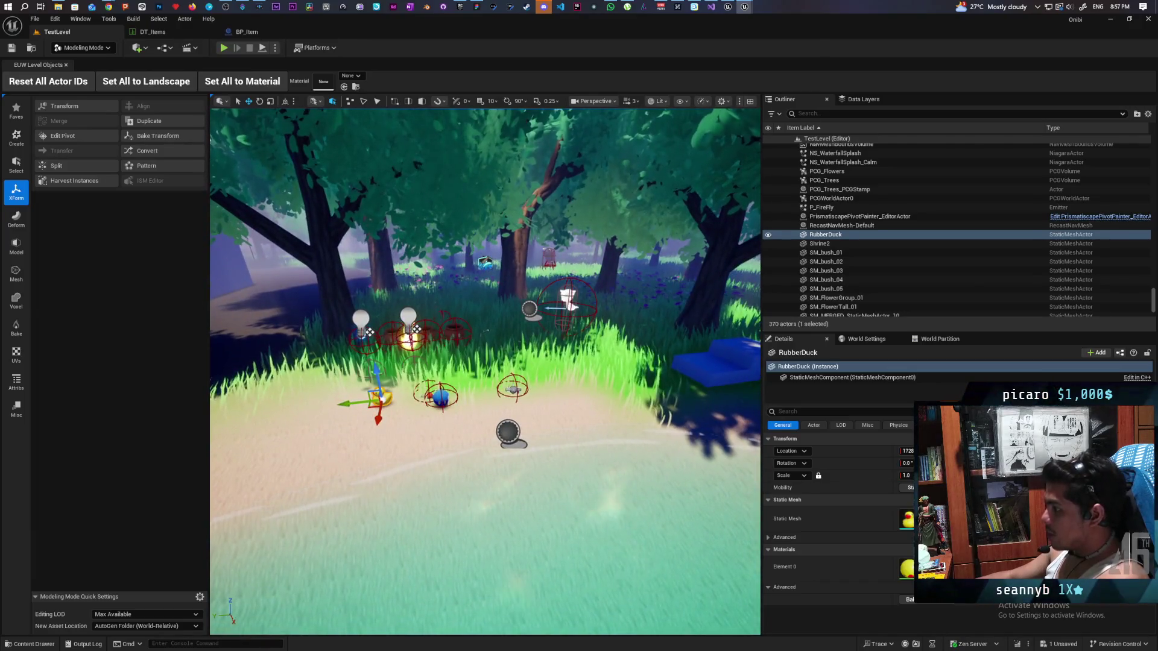
left_click(512, 389)
left_click(929, 611)
left_click(930, 598)
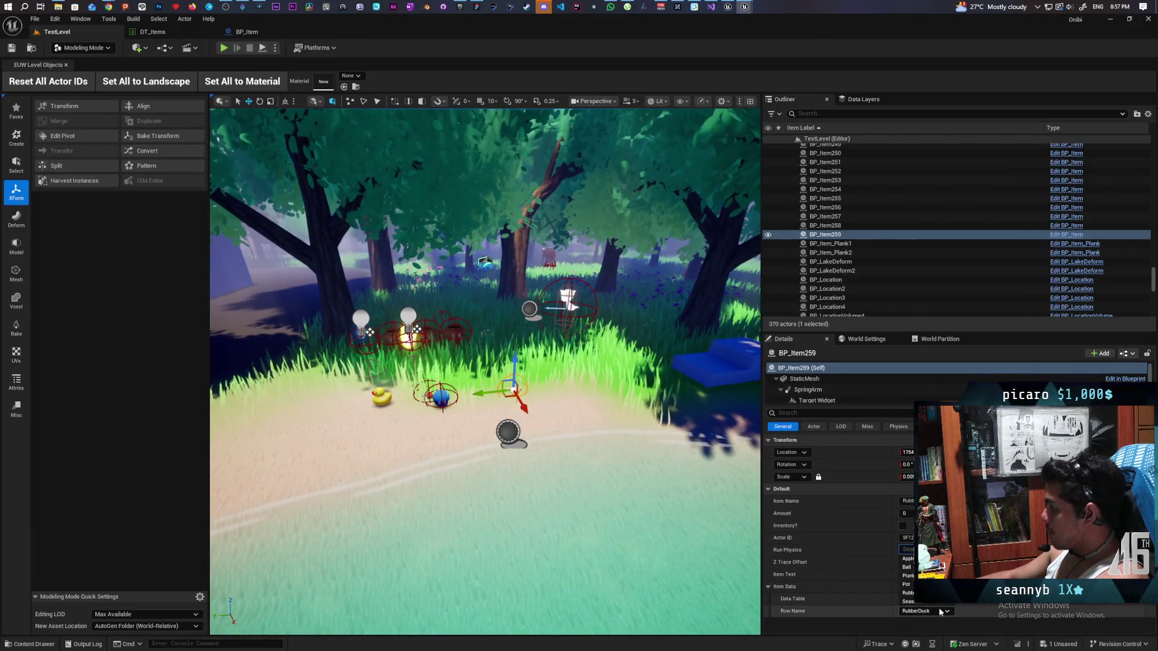
Set BP_Item259's Row Name to RubberDuck and frame it in the viewport.
left_click(932, 611)
left_click(929, 592)
key("f")
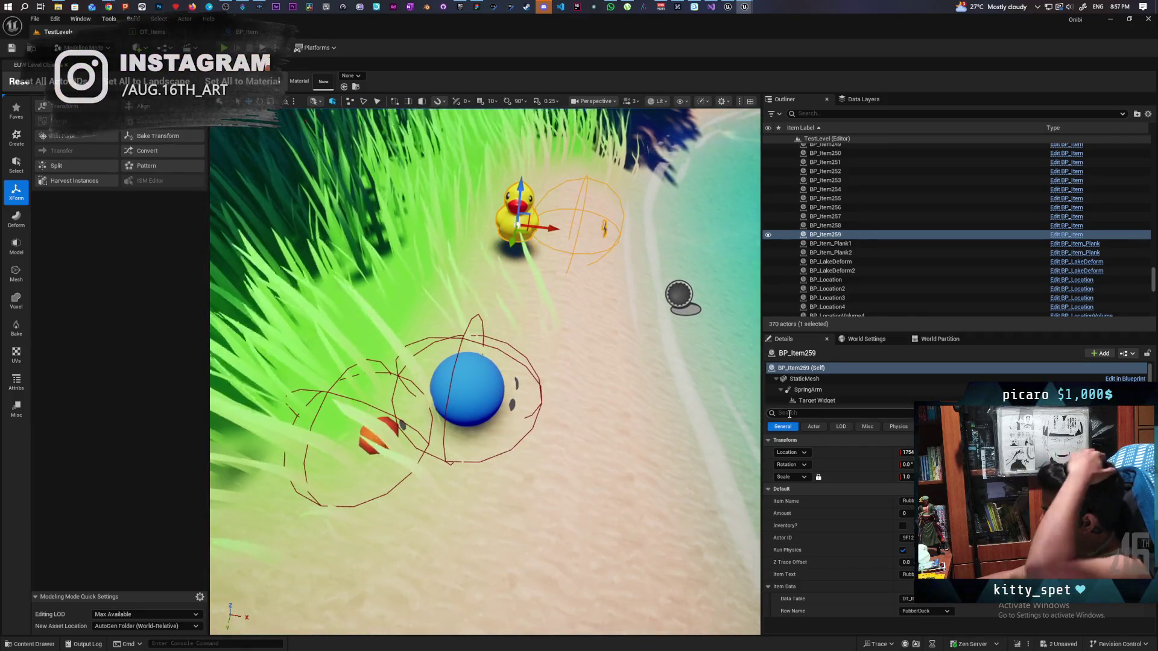
Select BP_Item259's SkeletalMesh component, edit its location, and focus the view on the duck.
left_click(806, 379)
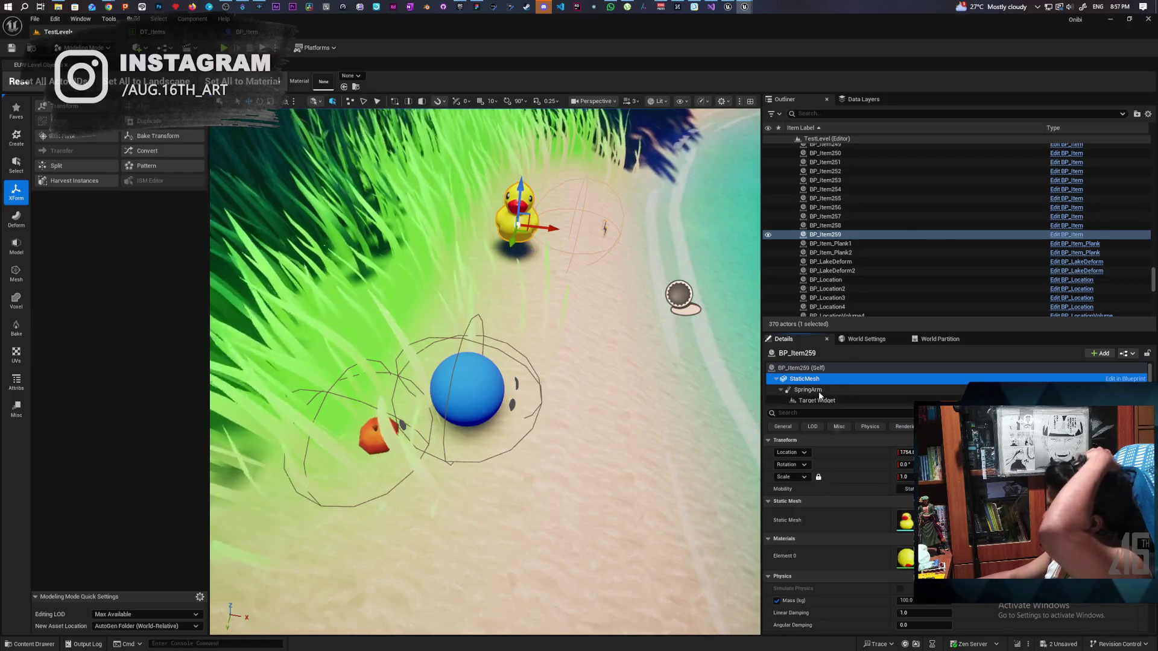
scroll(820, 392, "down", 1)
left_click(824, 398)
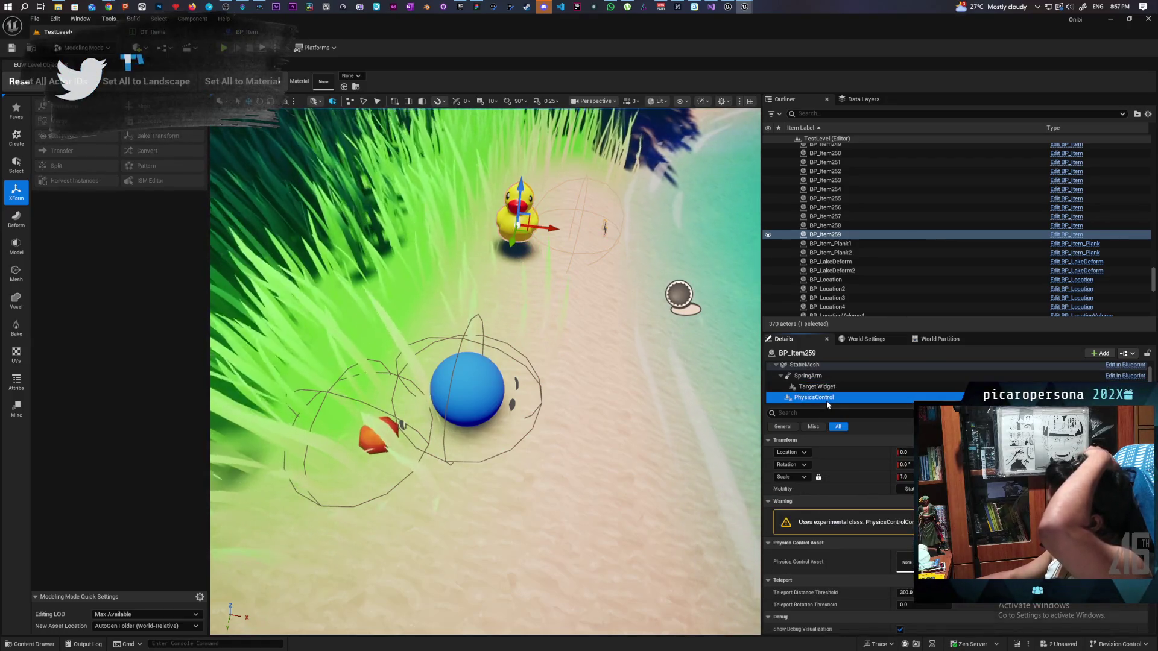
scroll(881, 397, "down", 1)
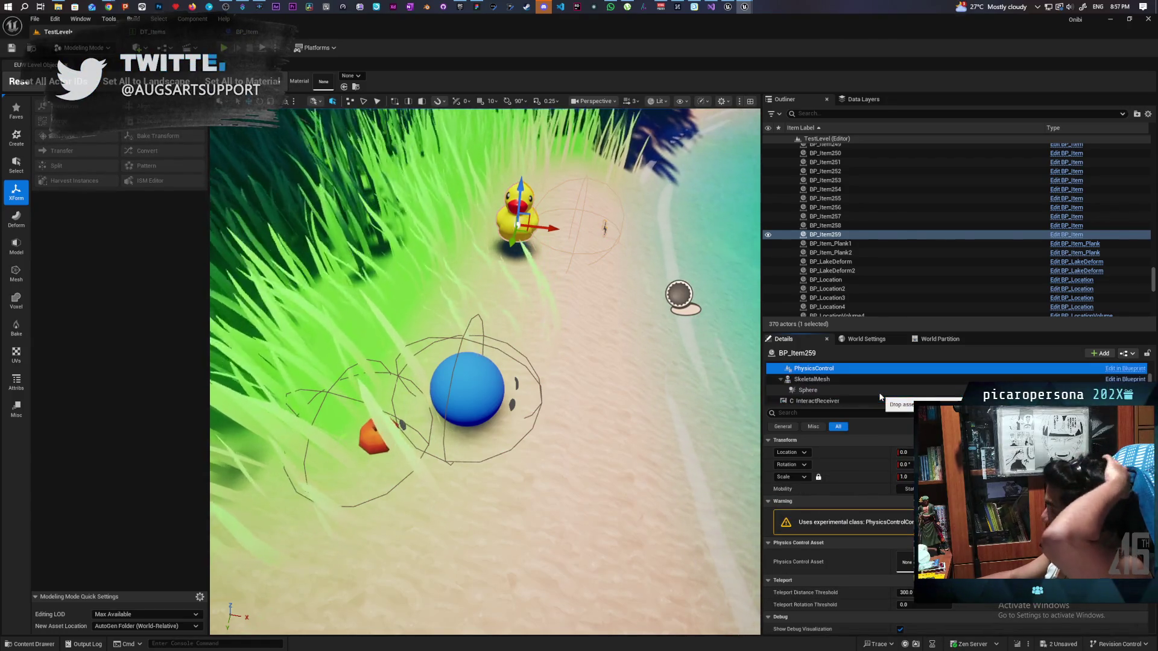
left_click(820, 380)
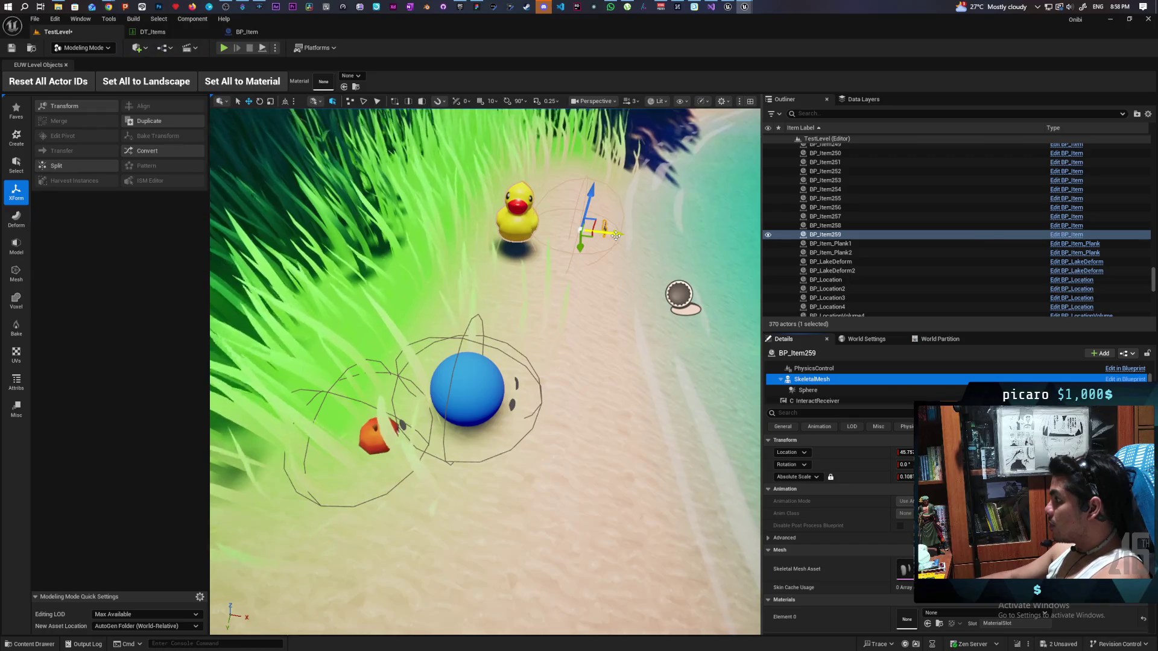
left_click(616, 236)
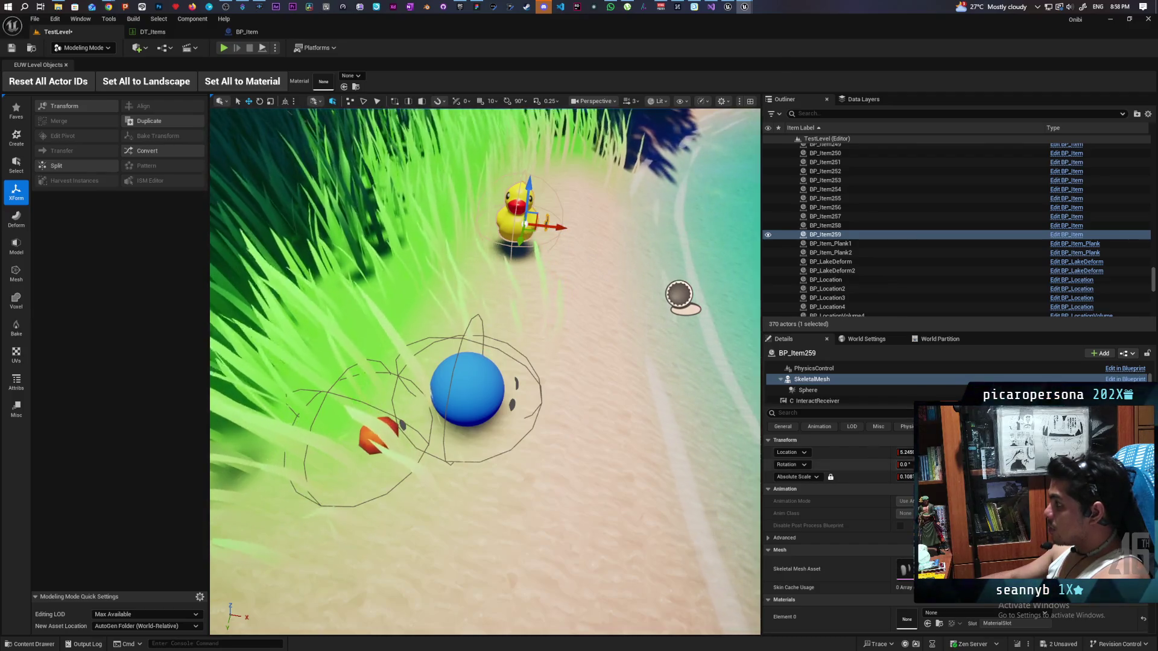
left_click(873, 457)
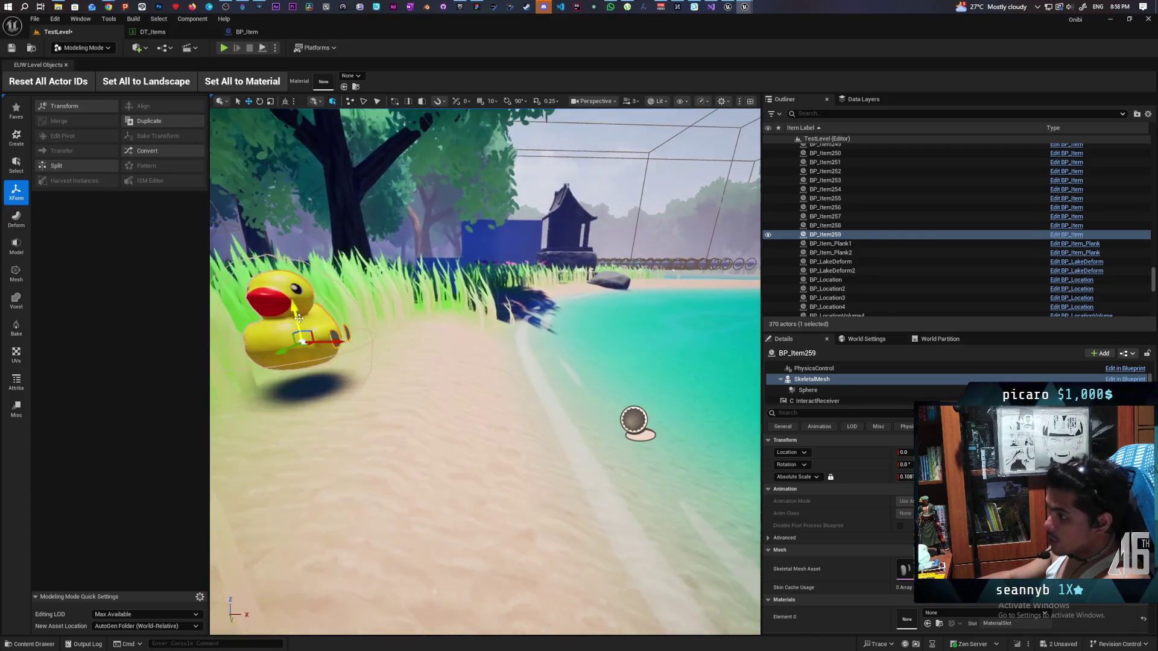
key("f")
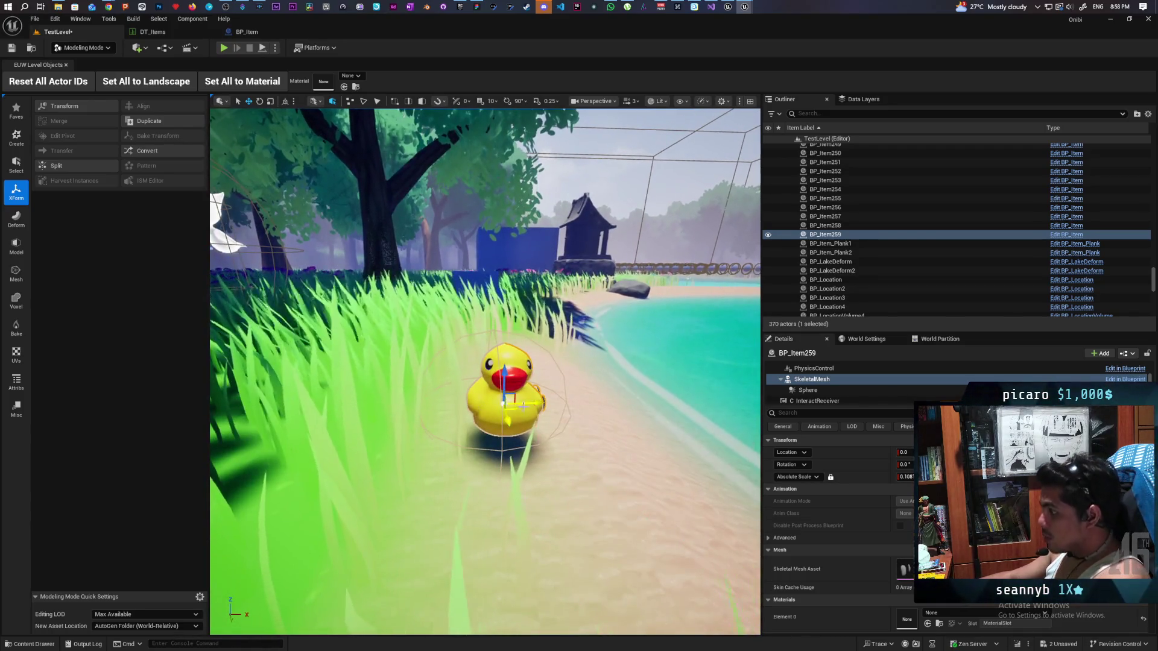
Shift the duck's skeletal mesh along X to about 4.9639 and reselect its SkeletalMesh component.
left_click_drag(525, 403, 535, 417)
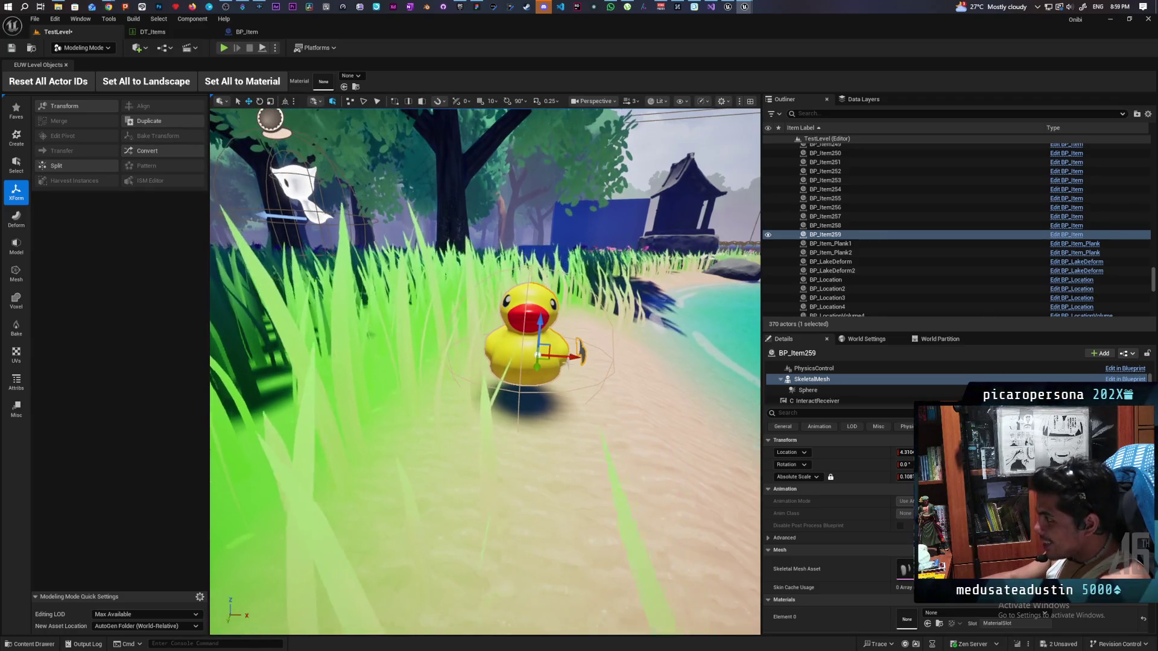
left_click_drag(564, 356, 570, 357)
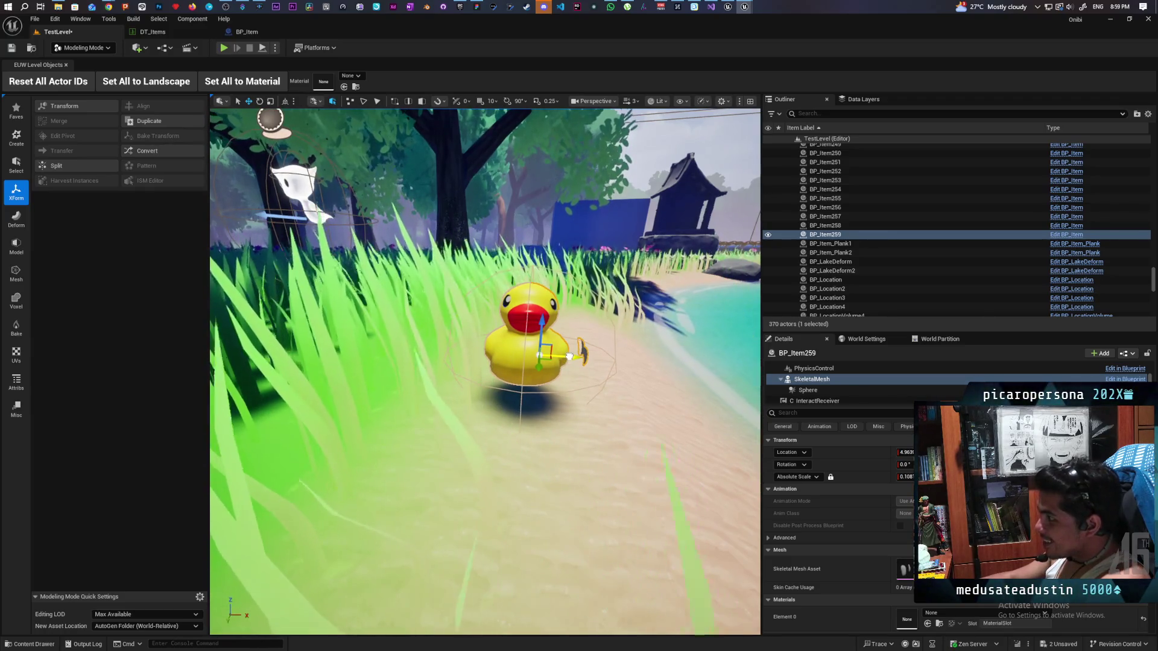
right_click(569, 357)
left_click(540, 369)
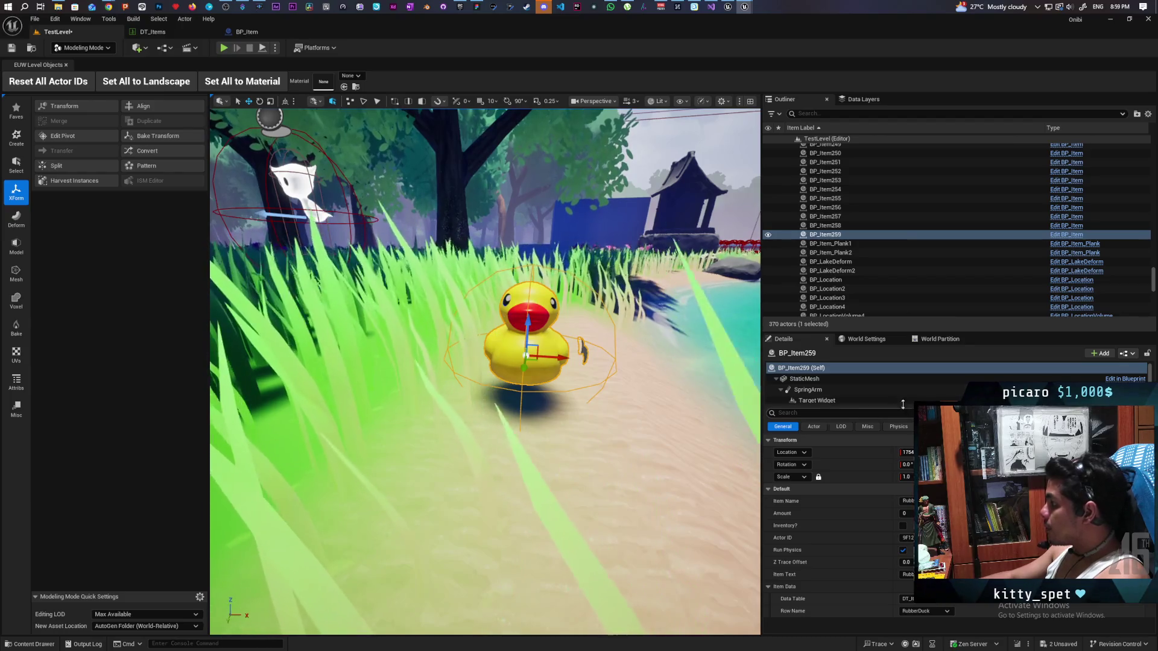
scroll(821, 395, "down", 2)
left_click(820, 394)
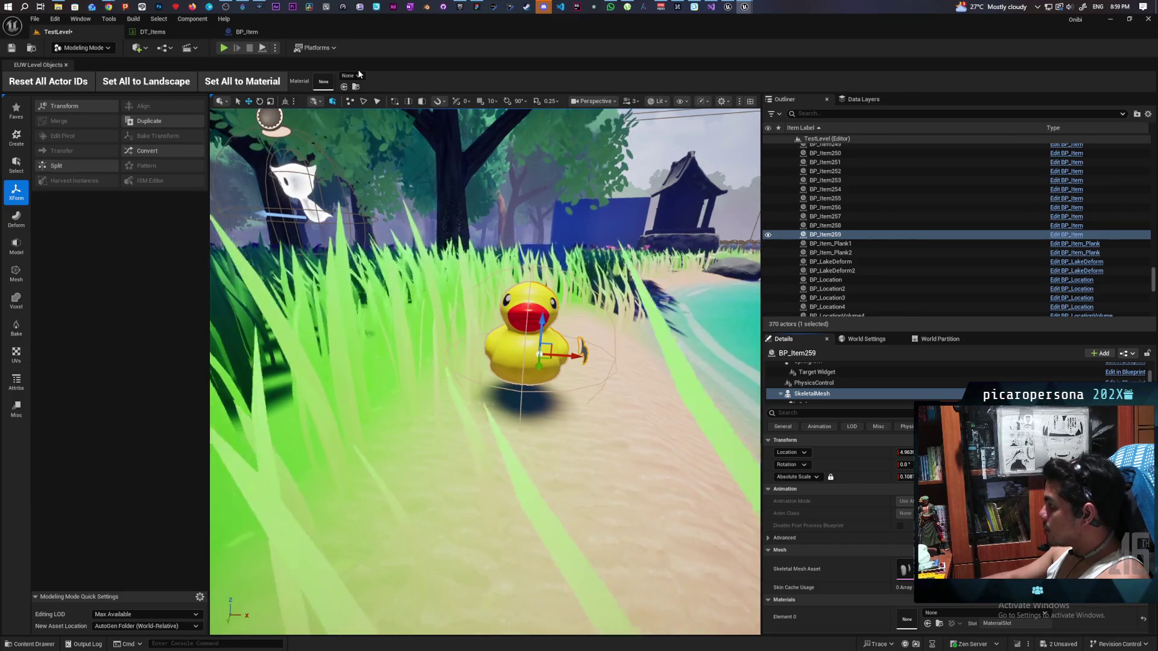
Set the RubberDuck row's Skeletal Mesh Transform Location X to 4.963981 in DT_Items.
left_click(251, 32)
left_click(166, 33)
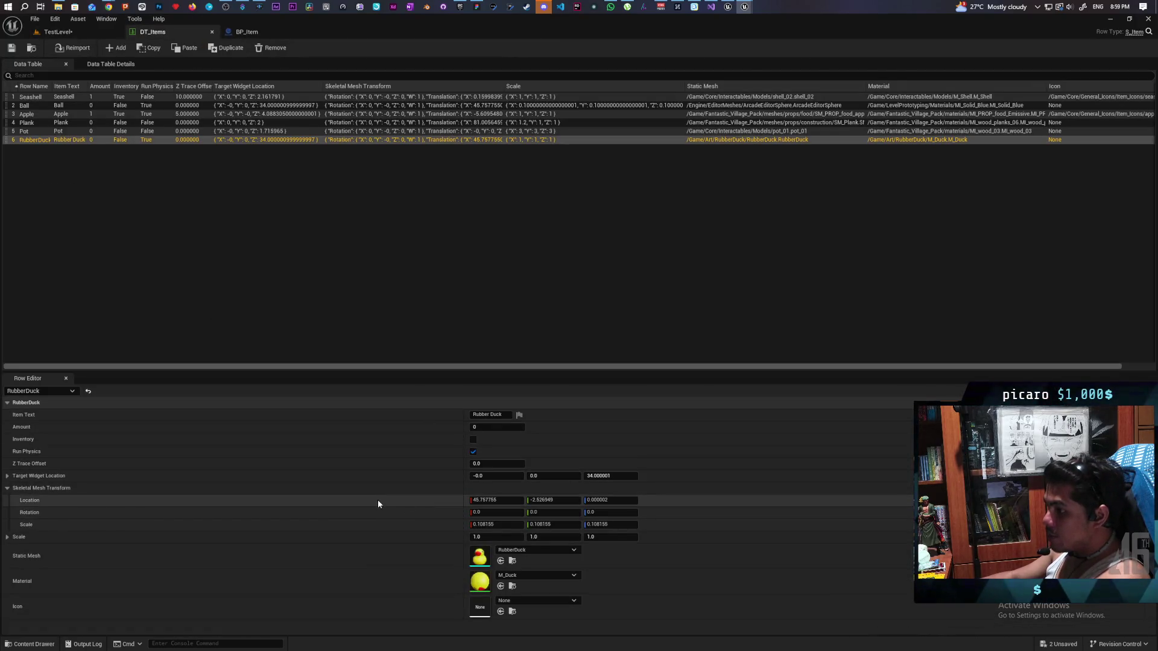
key("ctrl+v")
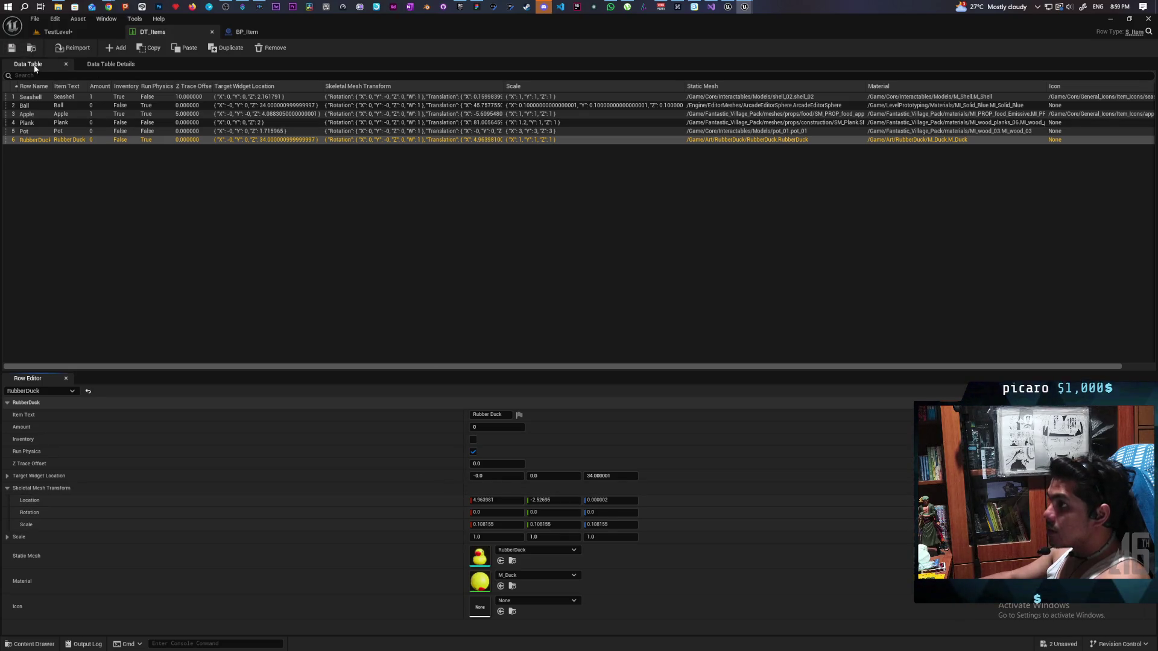
Return to TestLevel and save all modified assets.
left_click(57, 33)
key("ctrl+s")
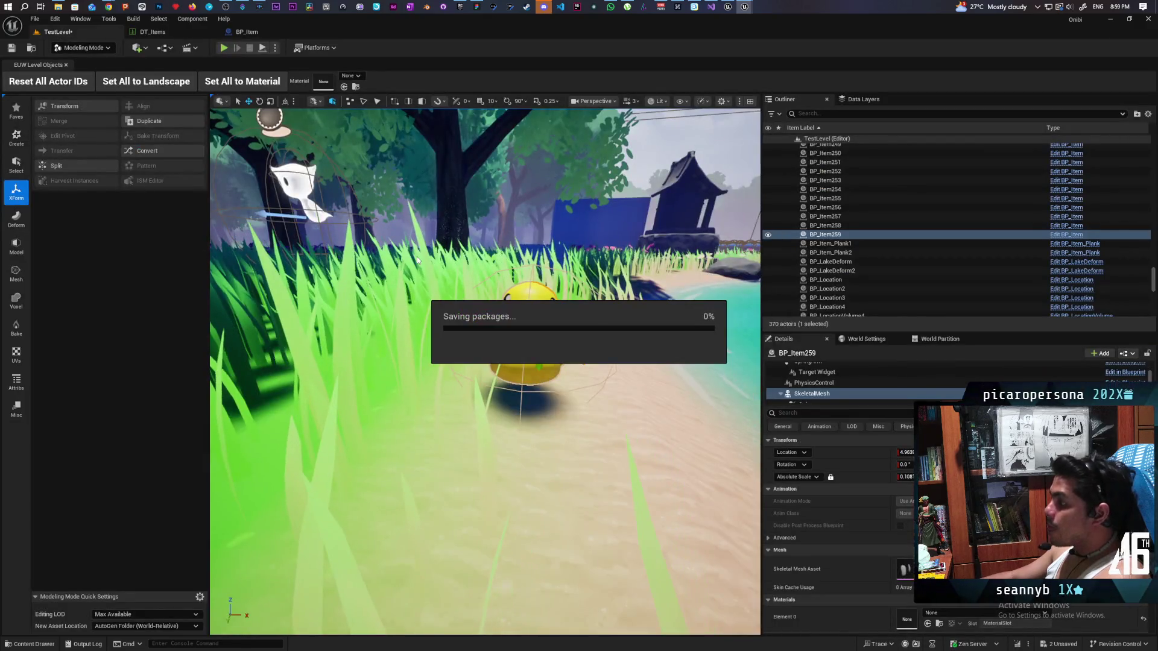
scroll(419, 264, "down", 5)
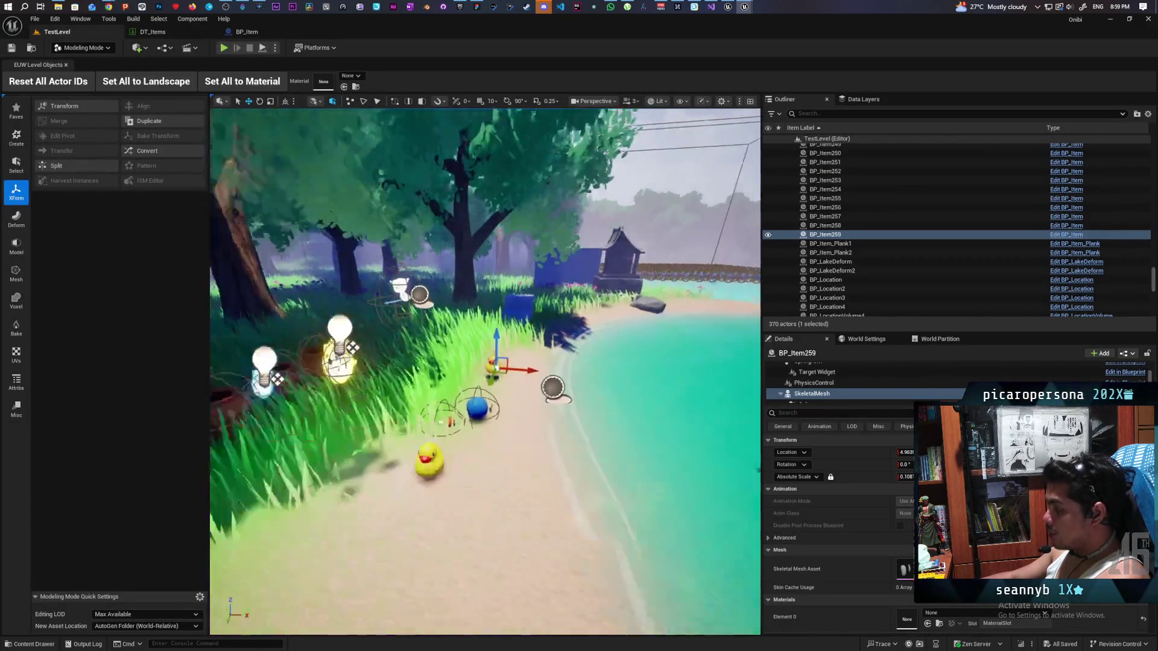
scroll(485, 371, "up", 5)
scroll(486, 371, "down", 5)
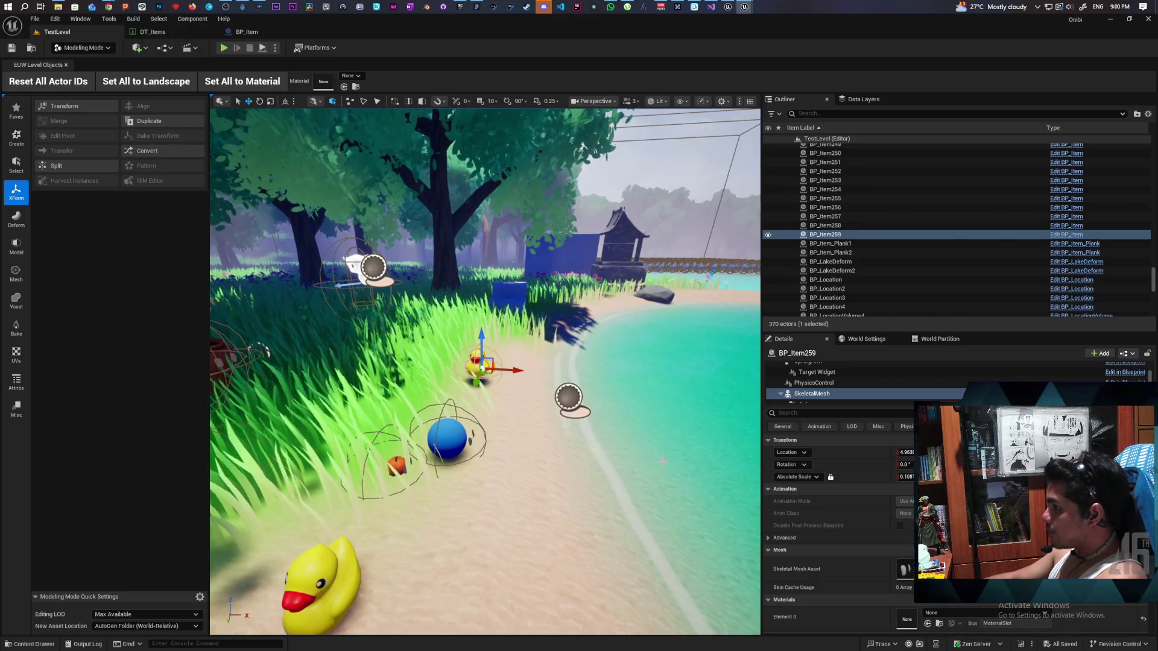
left_click(83, 48)
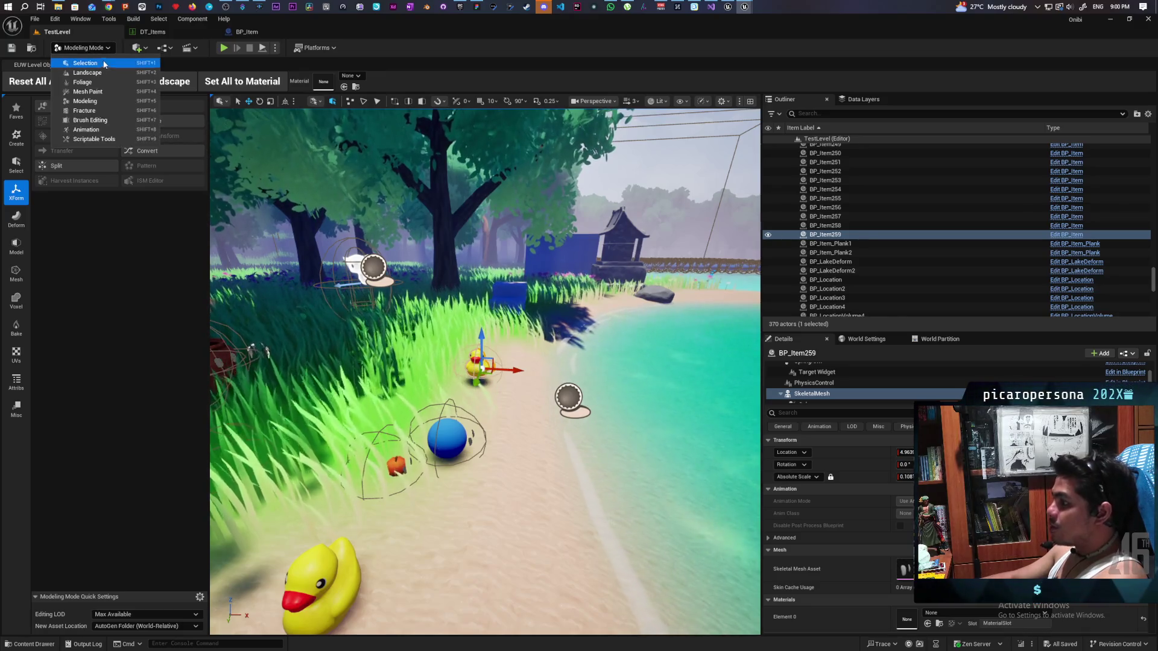
Switch the level editor to Selection mode and bring up the separate asset editor window.
left_click(103, 62)
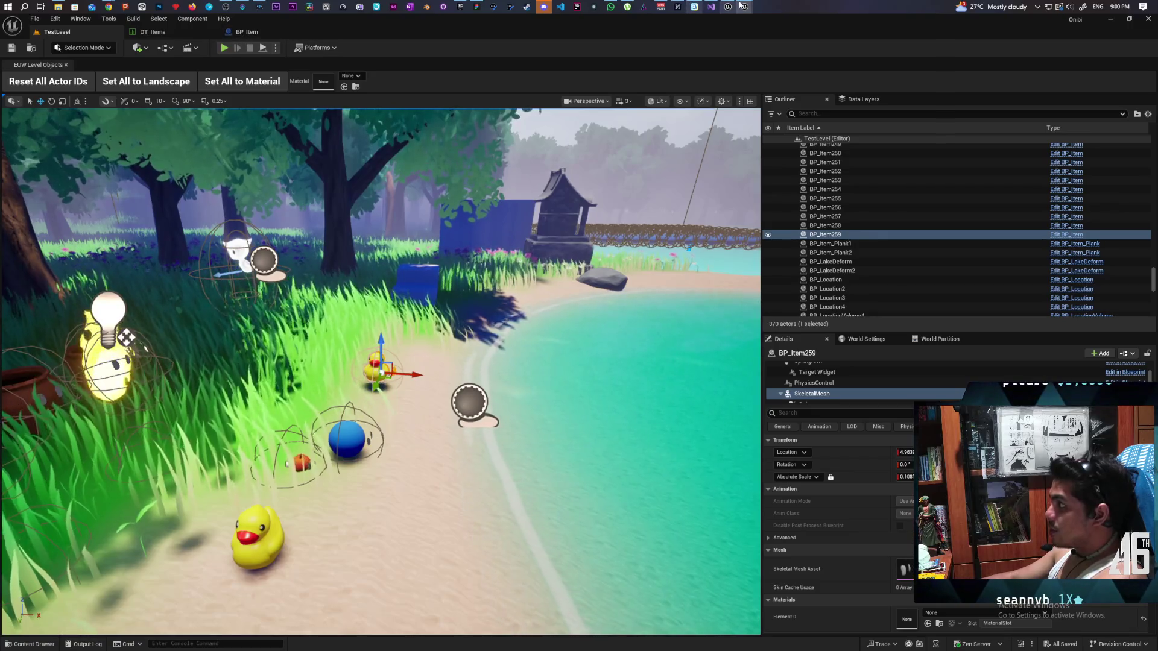
mouse_move(744, 6)
left_click(787, 60)
Inspect the RubberDuck mesh in the asset editor, then close its tab.
left_click(537, 97)
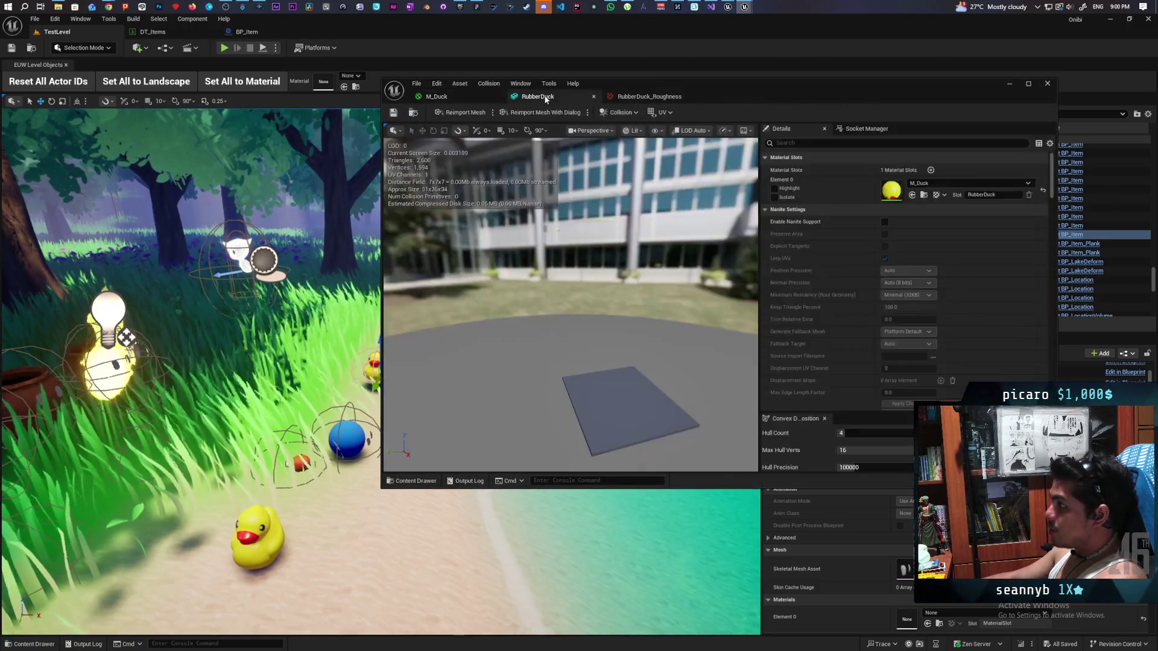
mouse_move(699, 322)
left_mouse_down()
mouse_move(676, 340)
mouse_move(664, 284)
mouse_move(654, 291)
mouse_move(640, 266)
mouse_move(634, 293)
mouse_move(631, 273)
mouse_move(609, 278)
mouse_move(474, 132)
left_mouse_up()
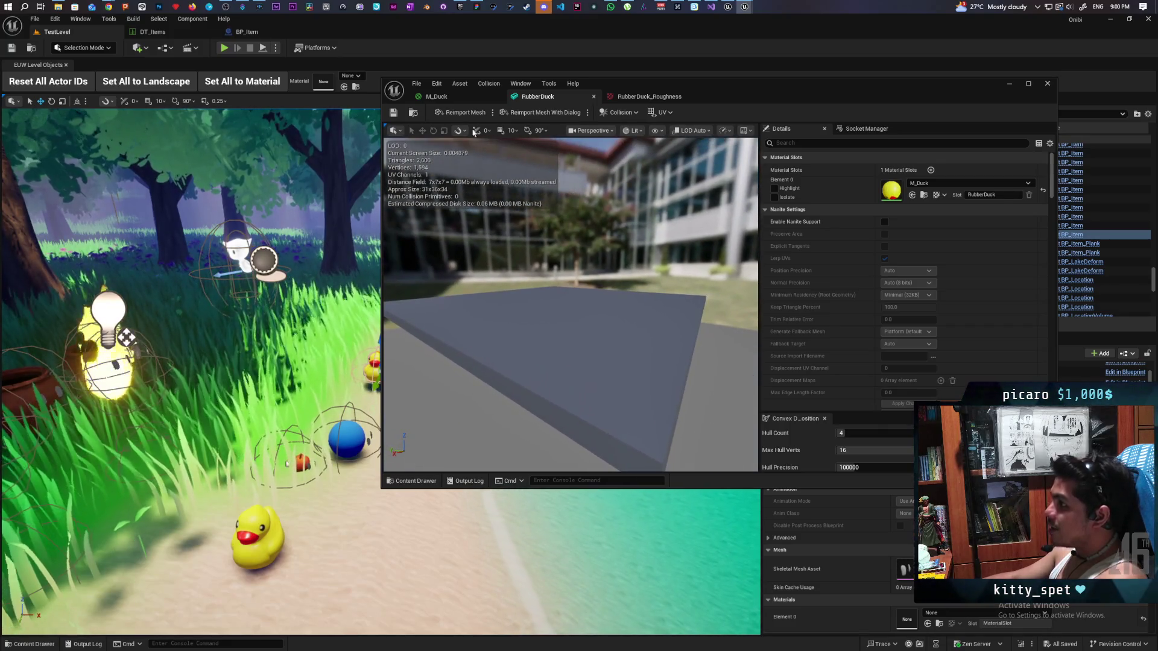
left_click(417, 113)
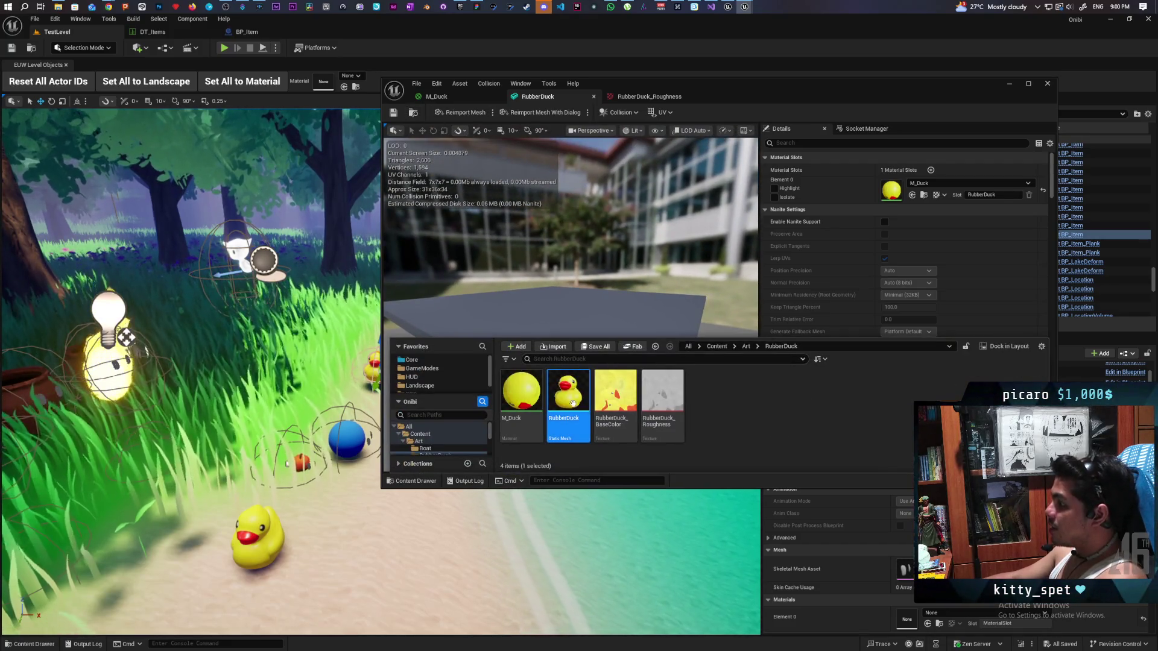
left_click(594, 97)
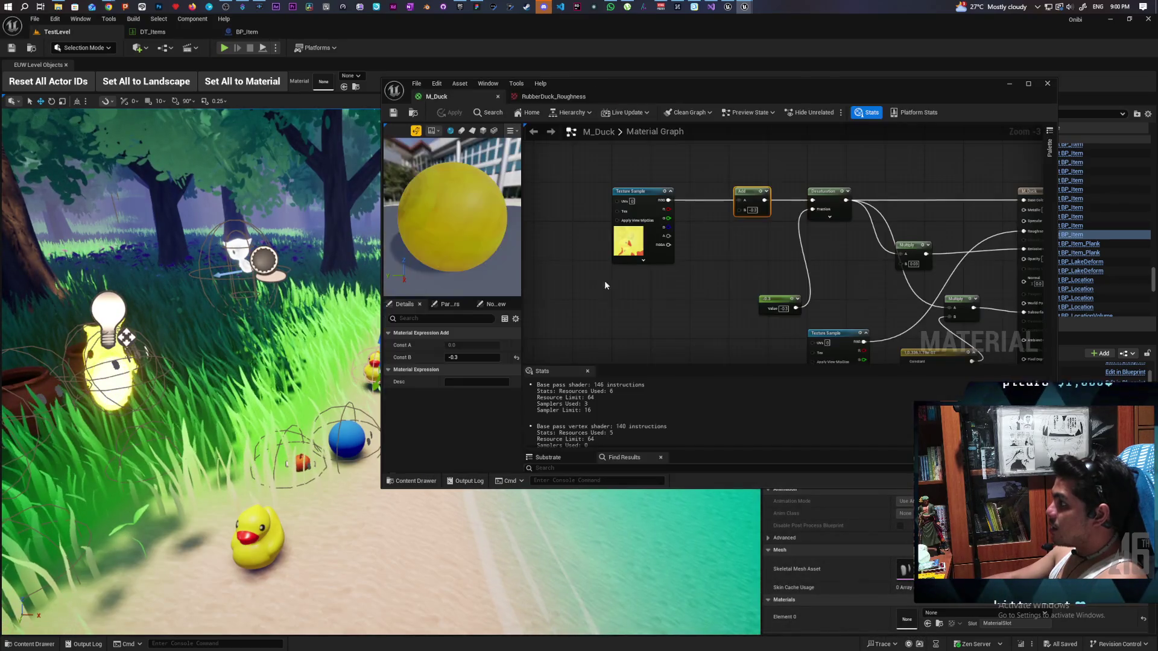
Open the RubberDuck static mesh from the RubberDuck folder and look at the duck.
left_click(413, 481)
double_click(571, 335)
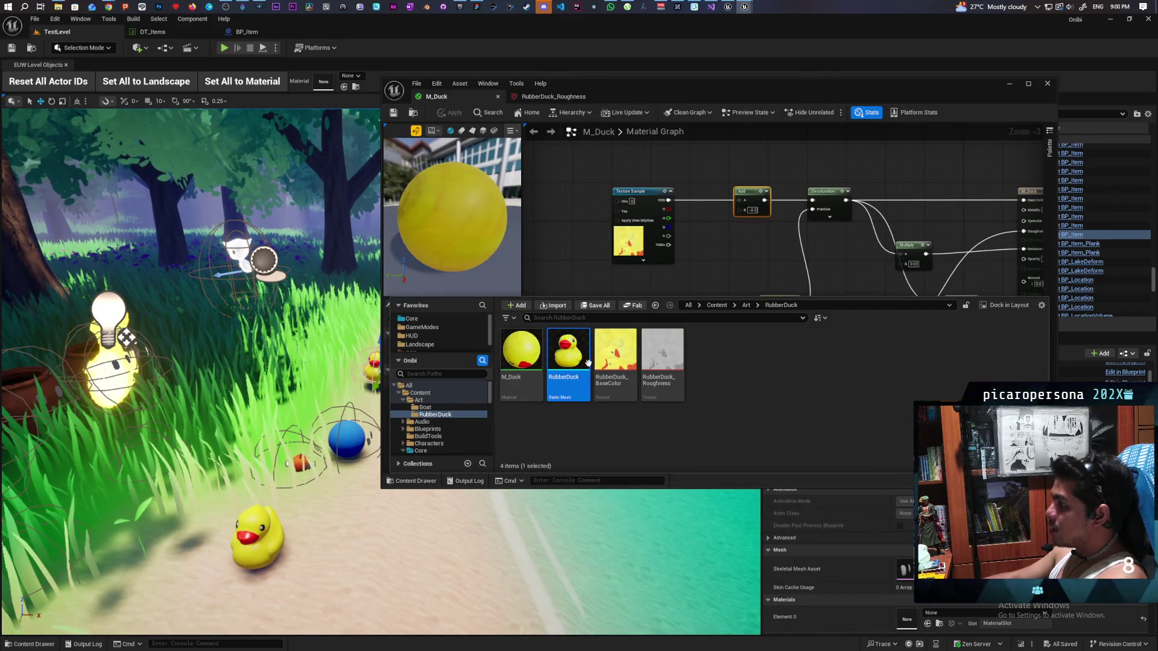
mouse_move(590, 379)
left_mouse_down()
mouse_move(531, 374)
mouse_move(501, 295)
mouse_move(509, 368)
mouse_move(517, 341)
mouse_move(483, 340)
mouse_move(608, 373)
left_mouse_up()
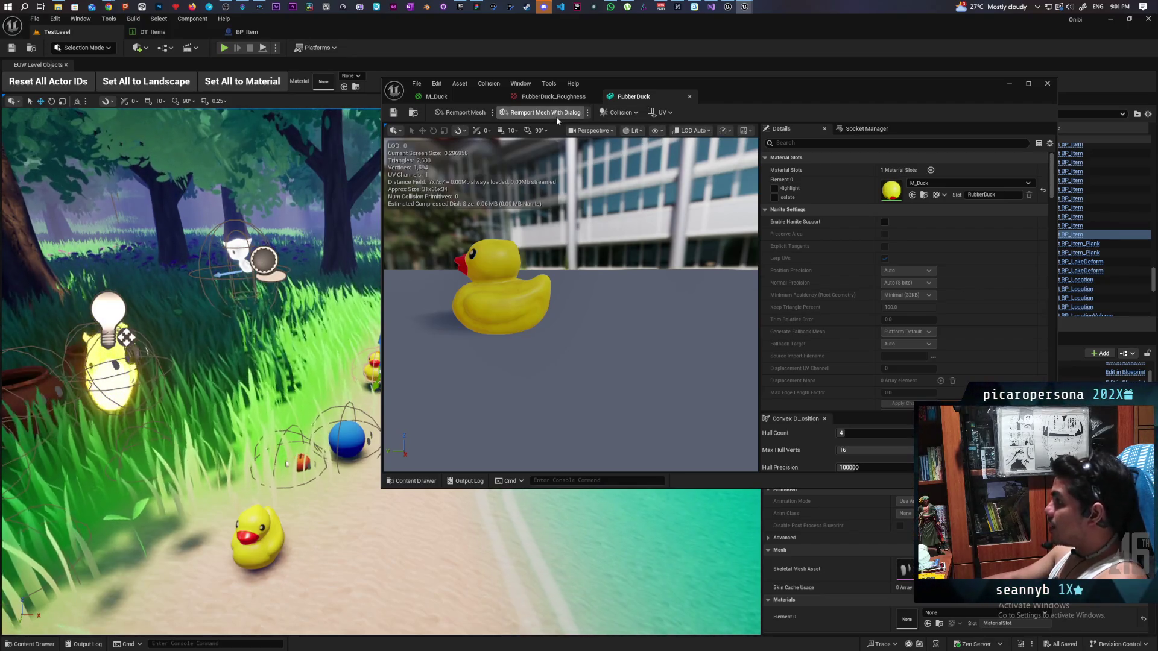
Add Capsule Simplified Collision to RubberDuck, save it, and minimize the asset editor.
left_click(608, 115)
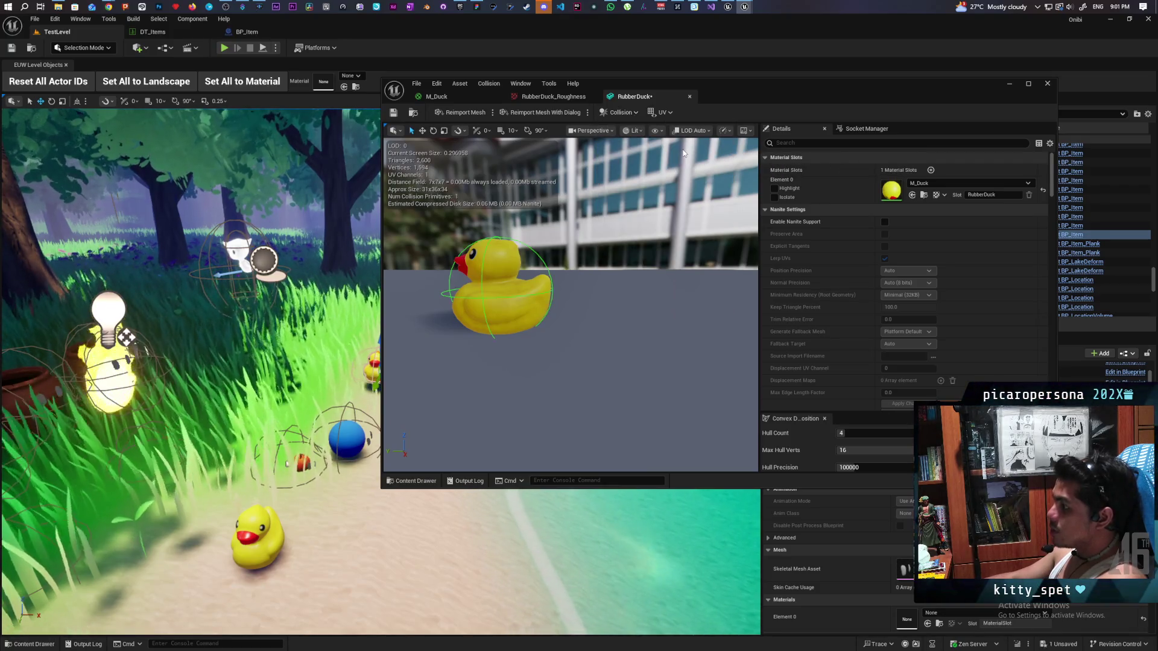
left_click(678, 158)
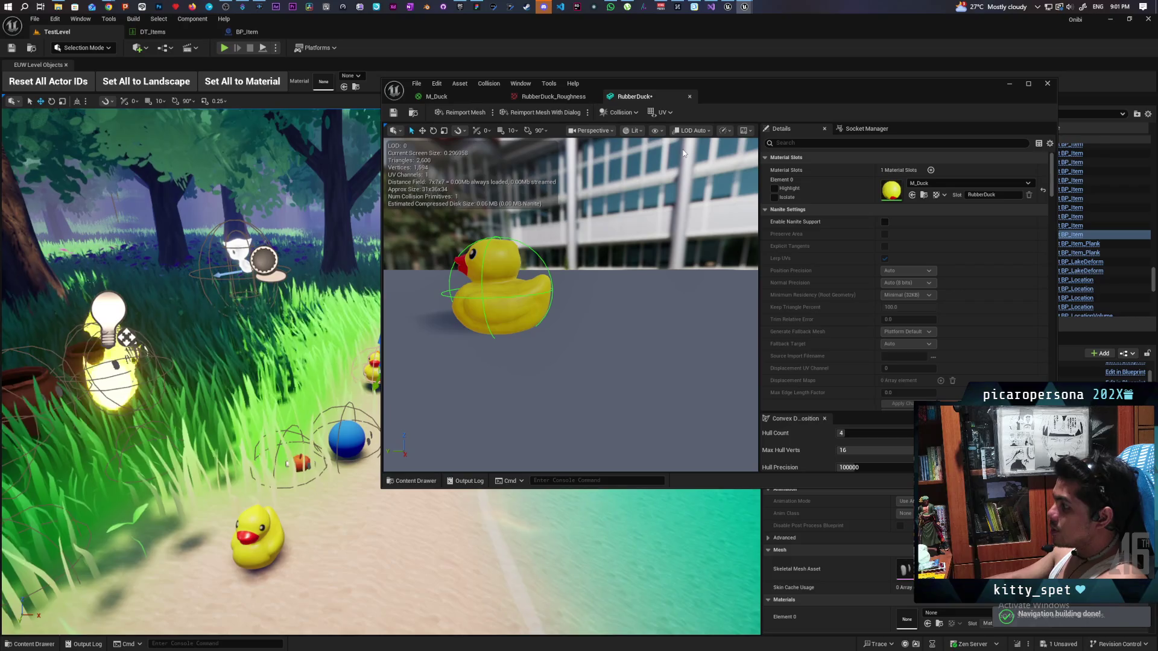
left_click(395, 112)
left_click(453, 97)
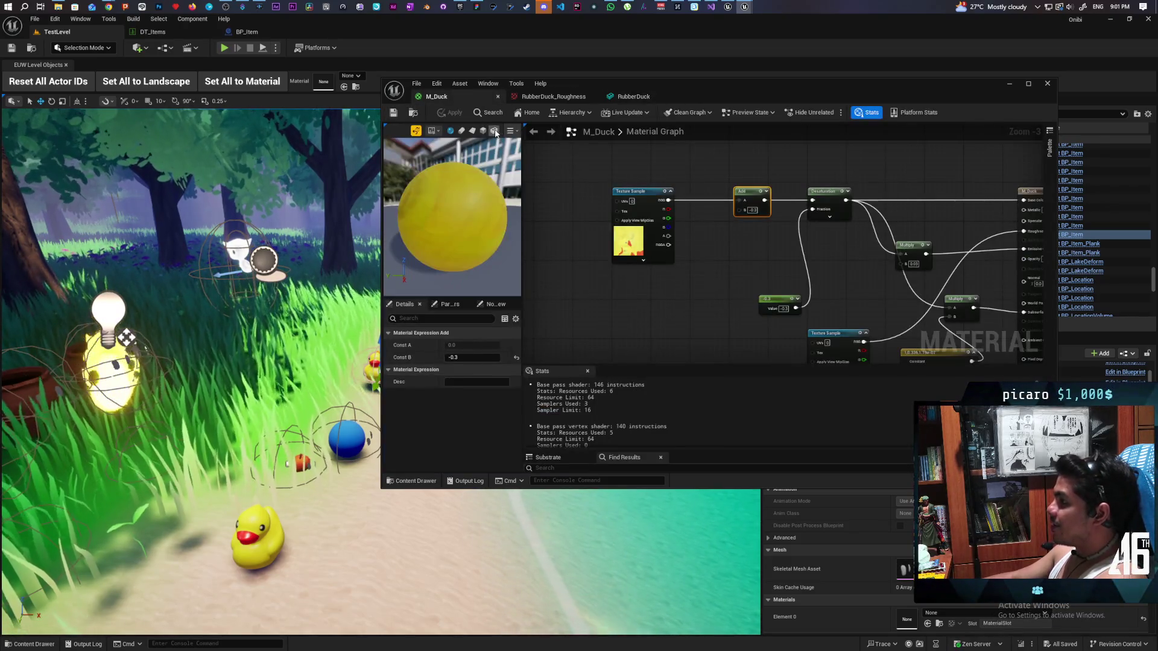
left_click(1010, 84)
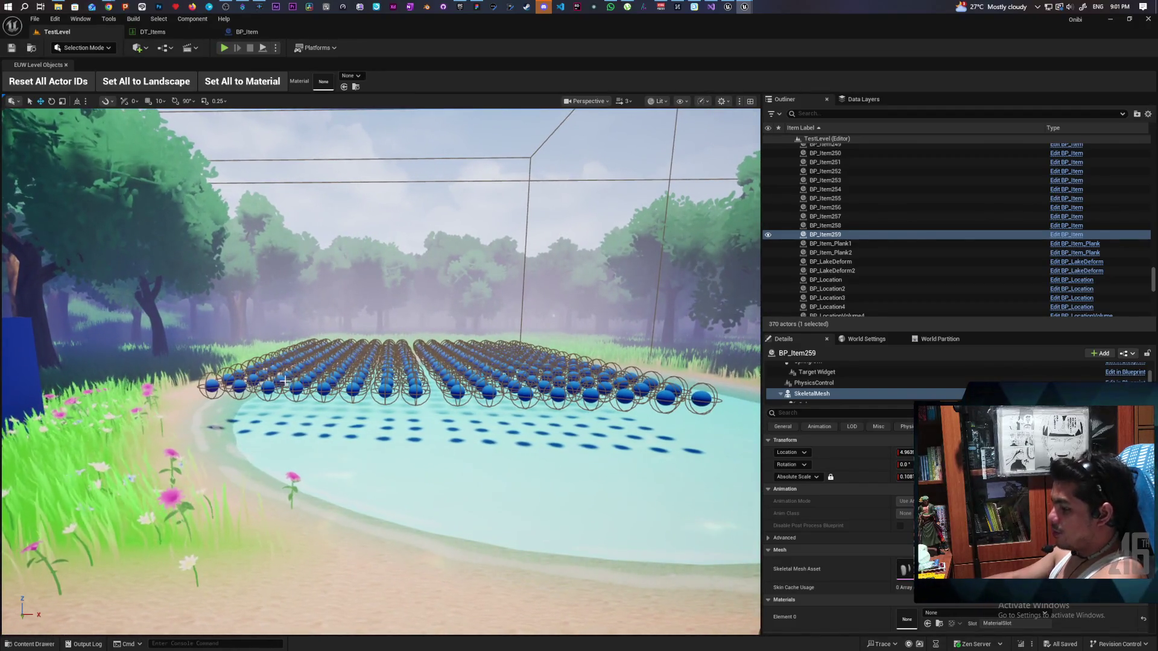
left_click_drag(259, 364, 715, 419)
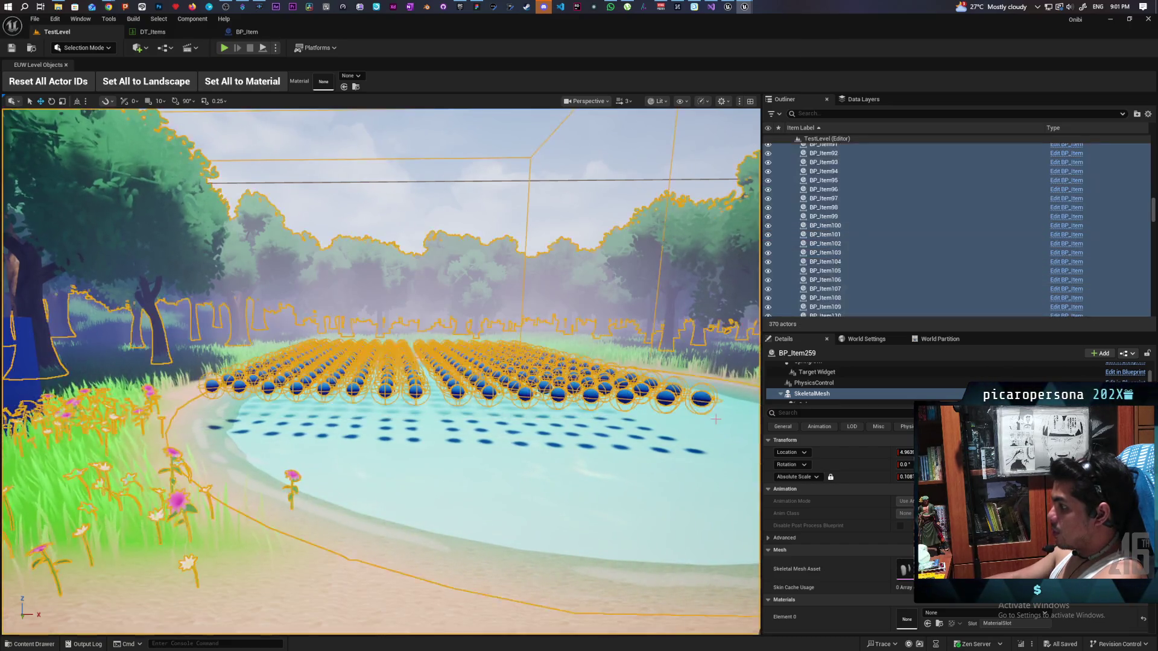
left_click(466, 453, "ctrl")
left_click(290, 279, "ctrl")
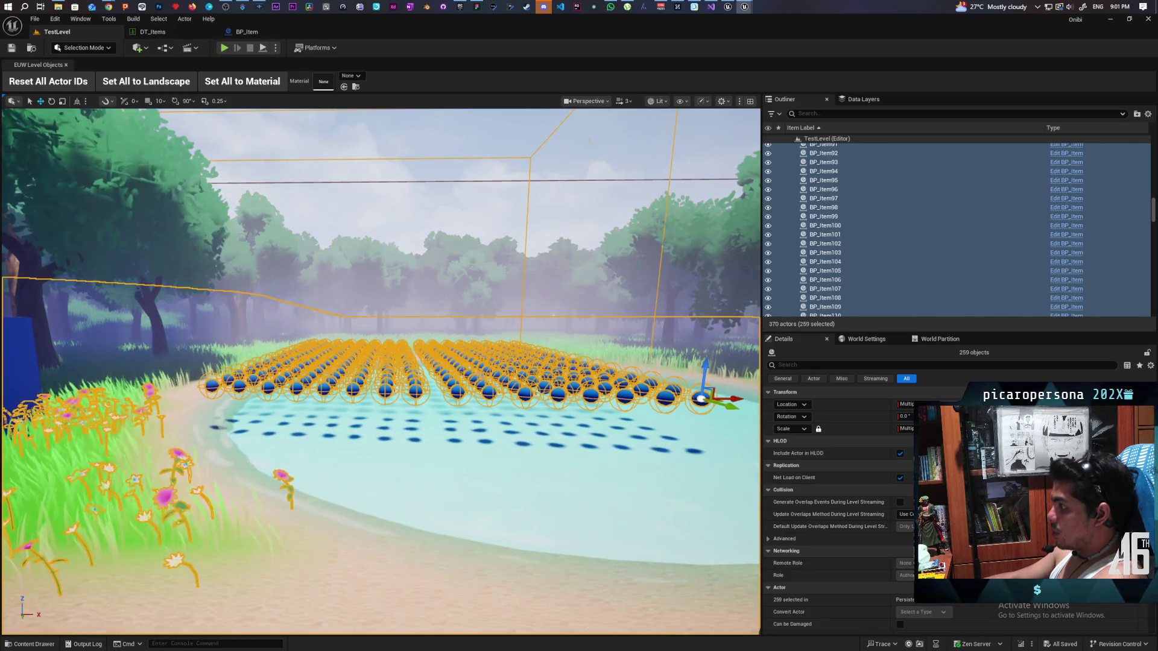
left_click(172, 503, "ctrl")
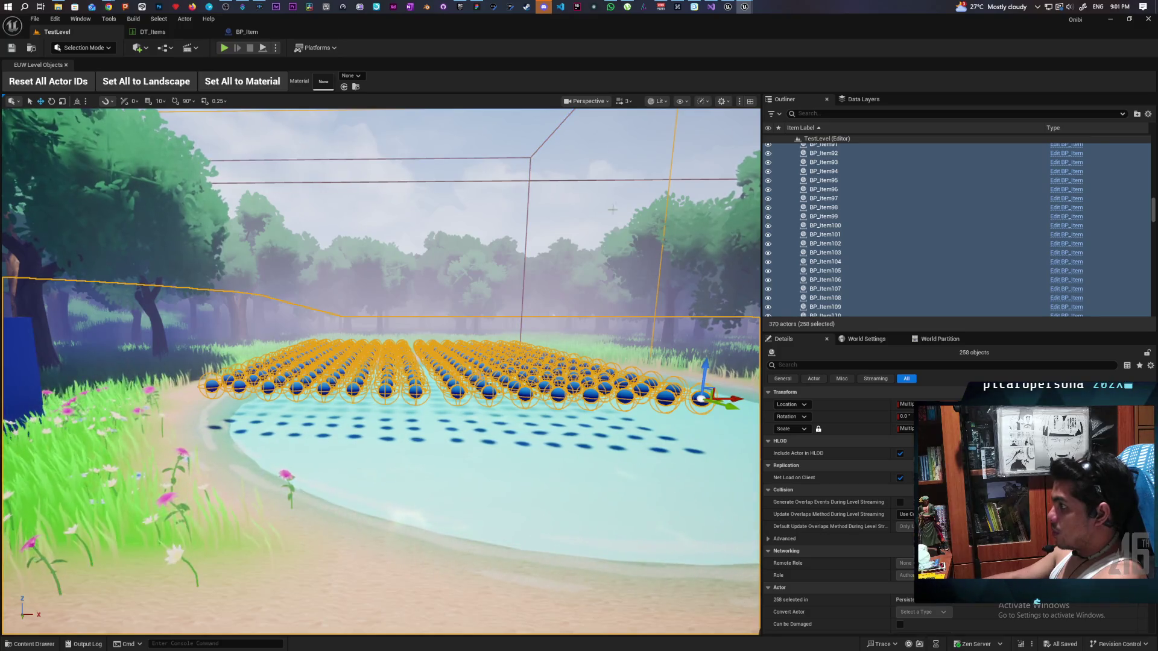
left_click(673, 154, "ctrl")
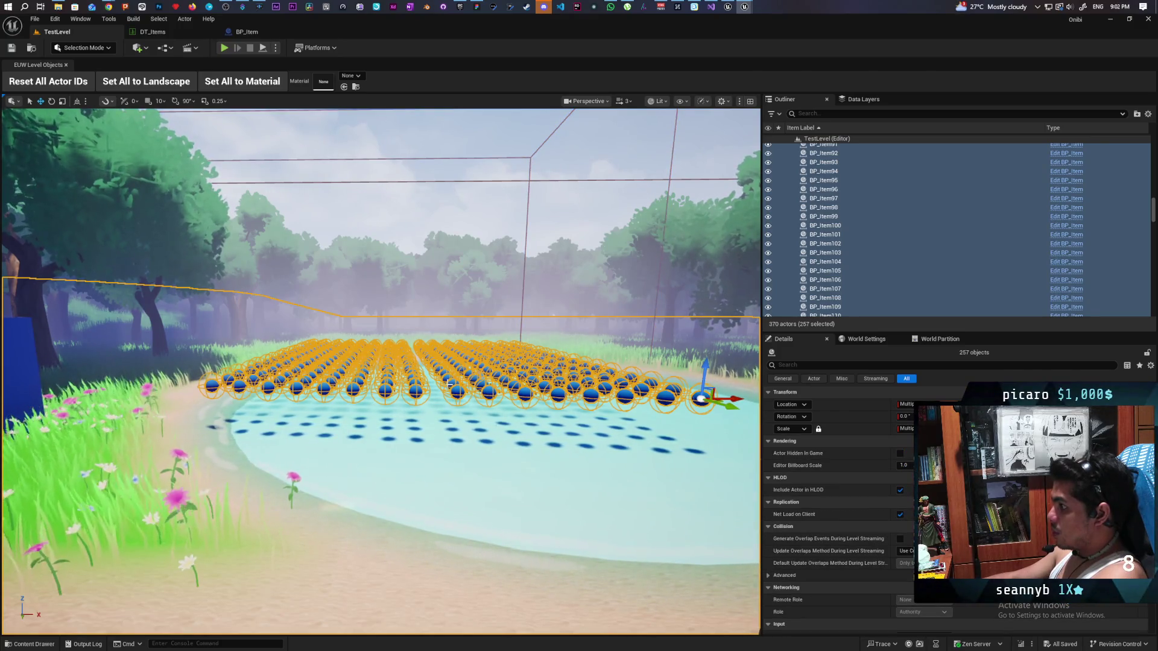
left_click(119, 512, "ctrl")
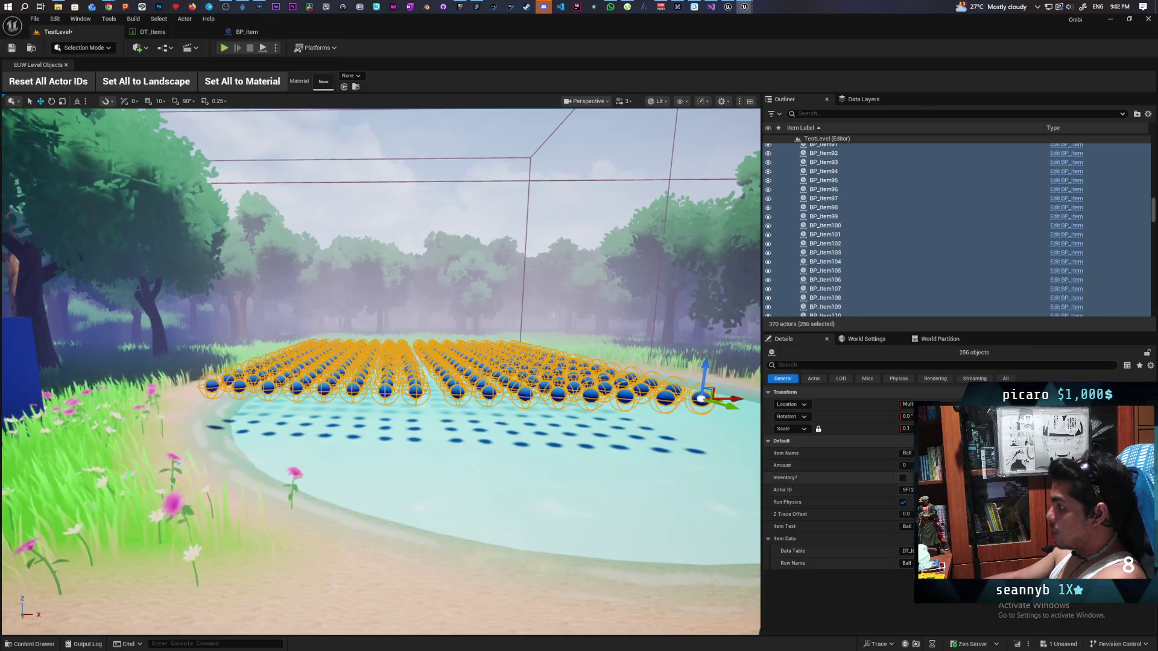
left_click(907, 563)
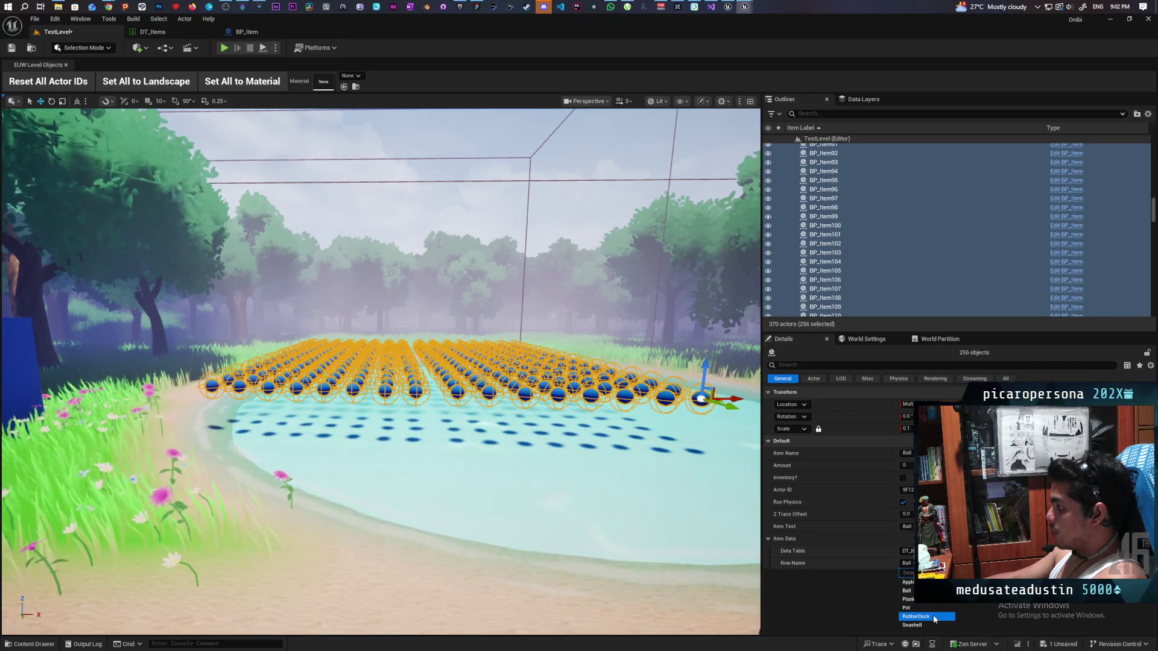
key("Escape")
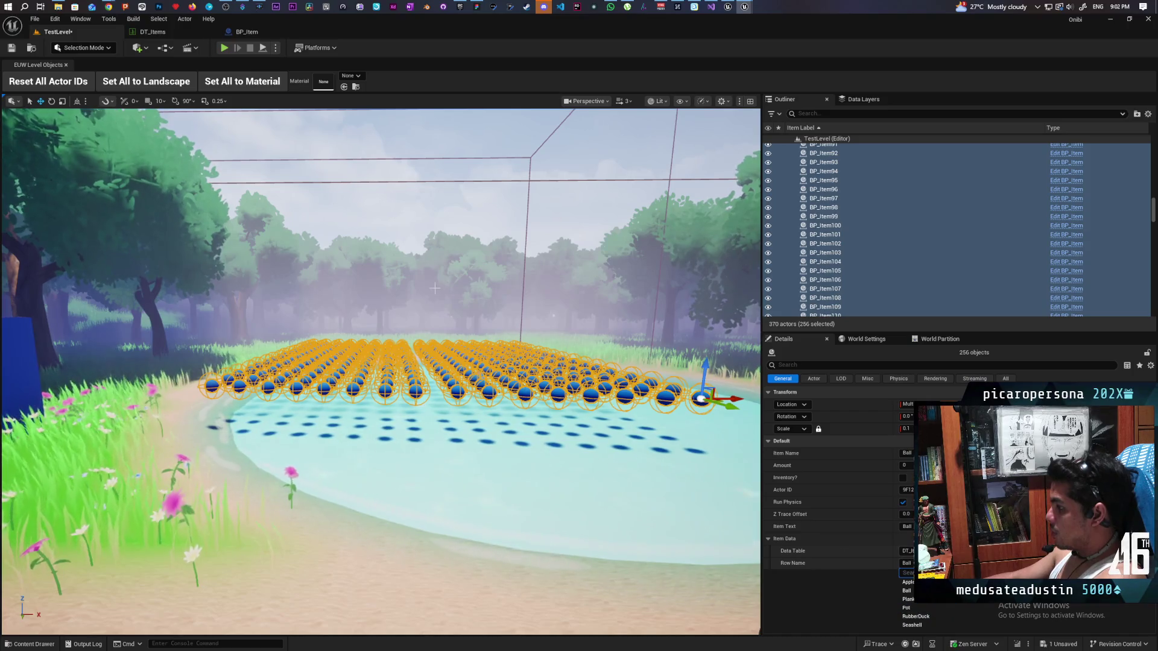
In BP_Item's Construction Script, add an == check on Row Name.
left_click(252, 35)
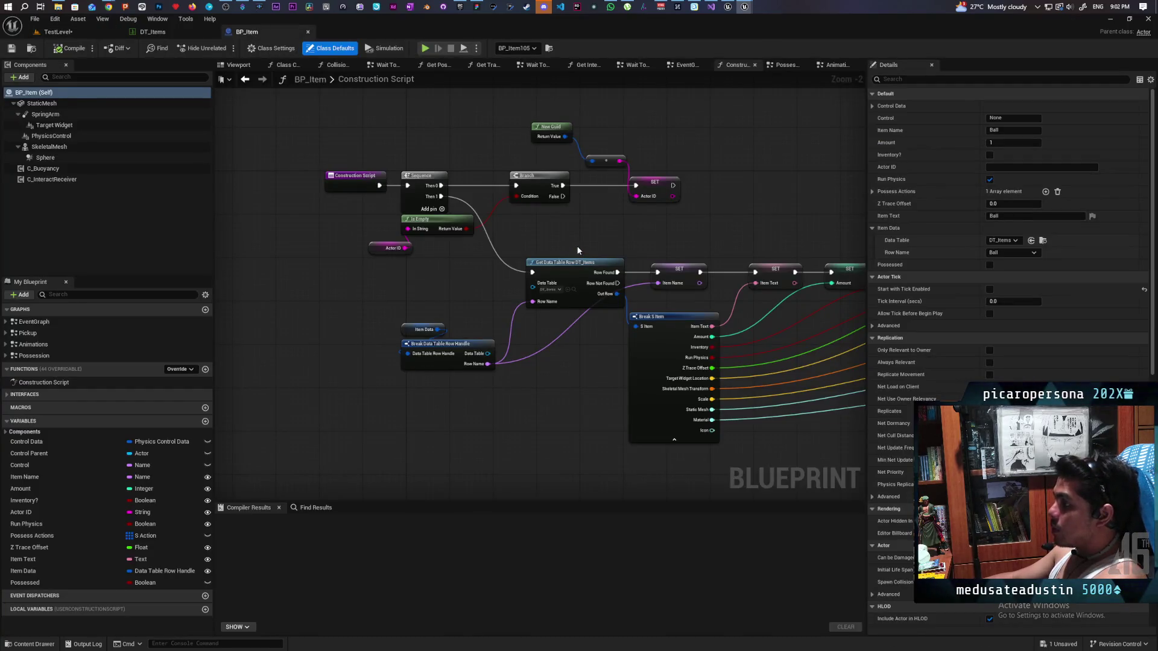
mouse_move(715, 230)
left_mouse_down()
mouse_move(641, 194)
mouse_move(522, 173)
left_mouse_up()
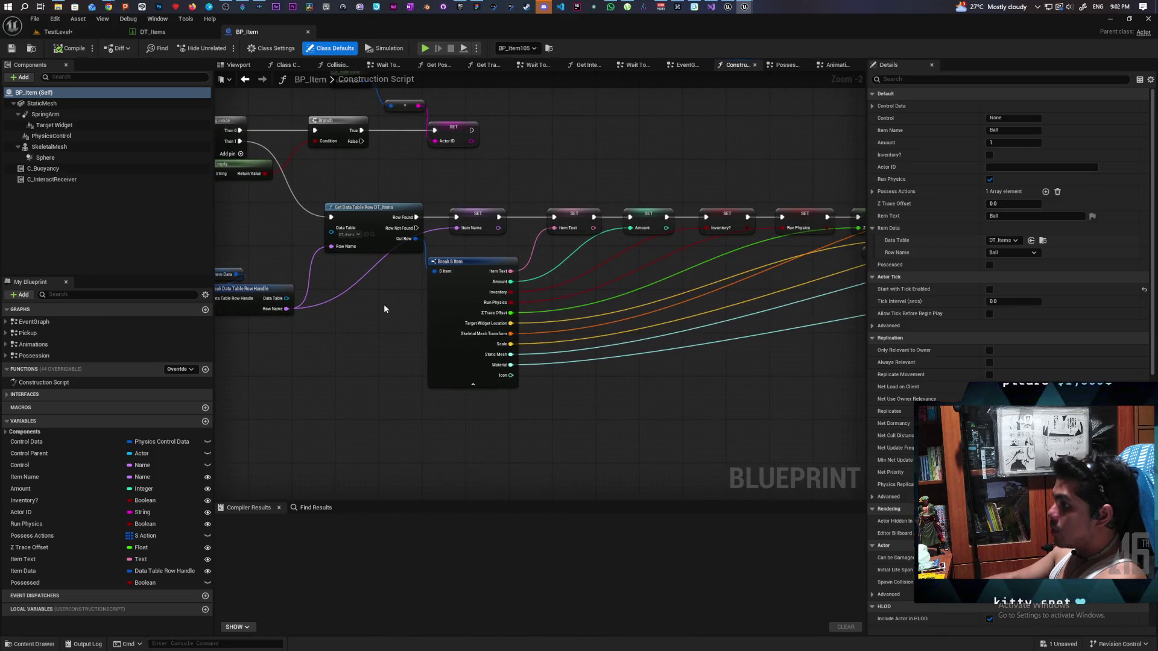
scroll(336, 207, "down", 3)
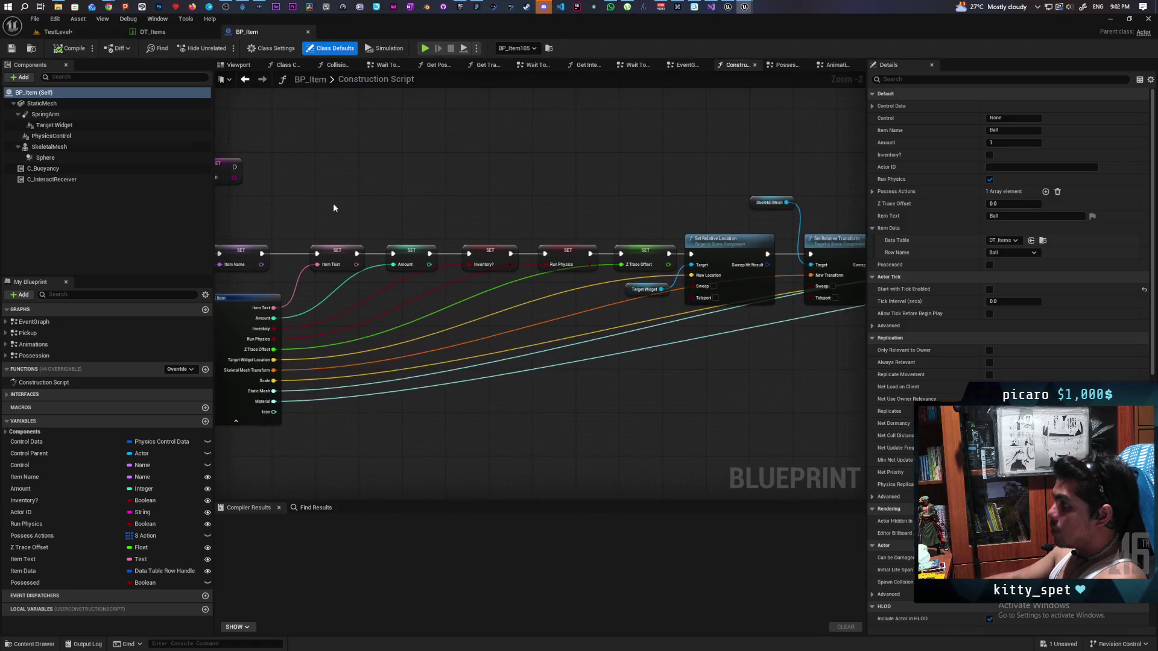
left_click_drag(296, 245, 428, 311)
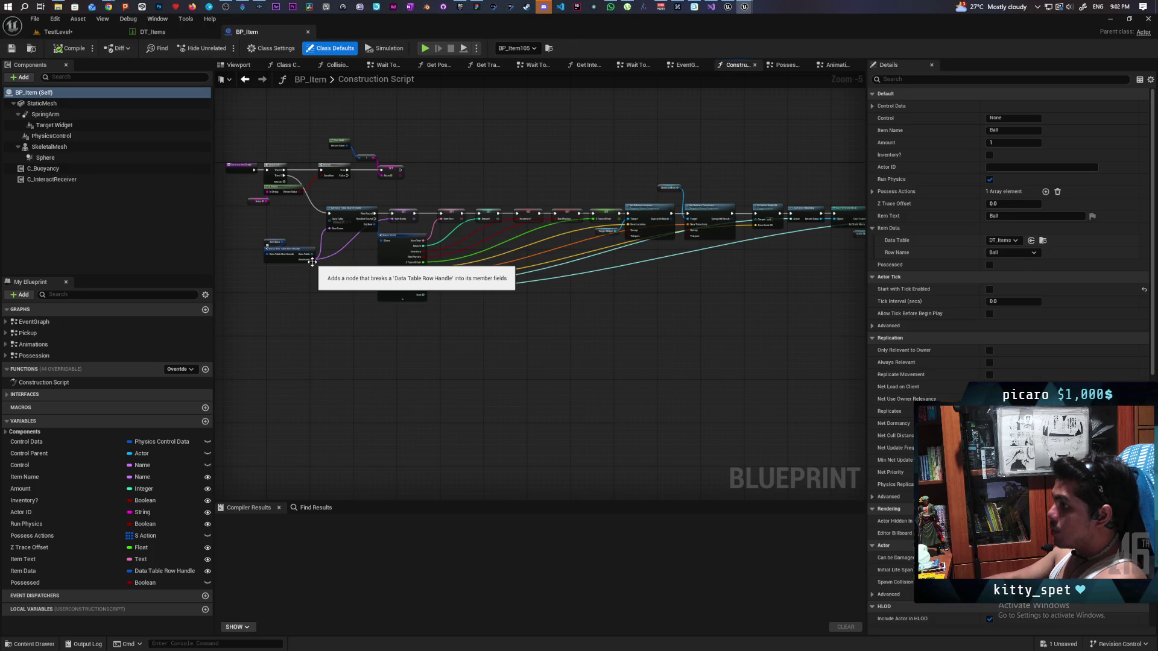
mouse_move(313, 264)
left_mouse_down()
mouse_move(416, 222)
mouse_move(476, 267)
mouse_move(956, 376)
mouse_move(264, 276)
mouse_move(382, 262)
mouse_move(270, 252)
mouse_move(426, 242)
mouse_move(463, 252)
left_mouse_up()
type("==")
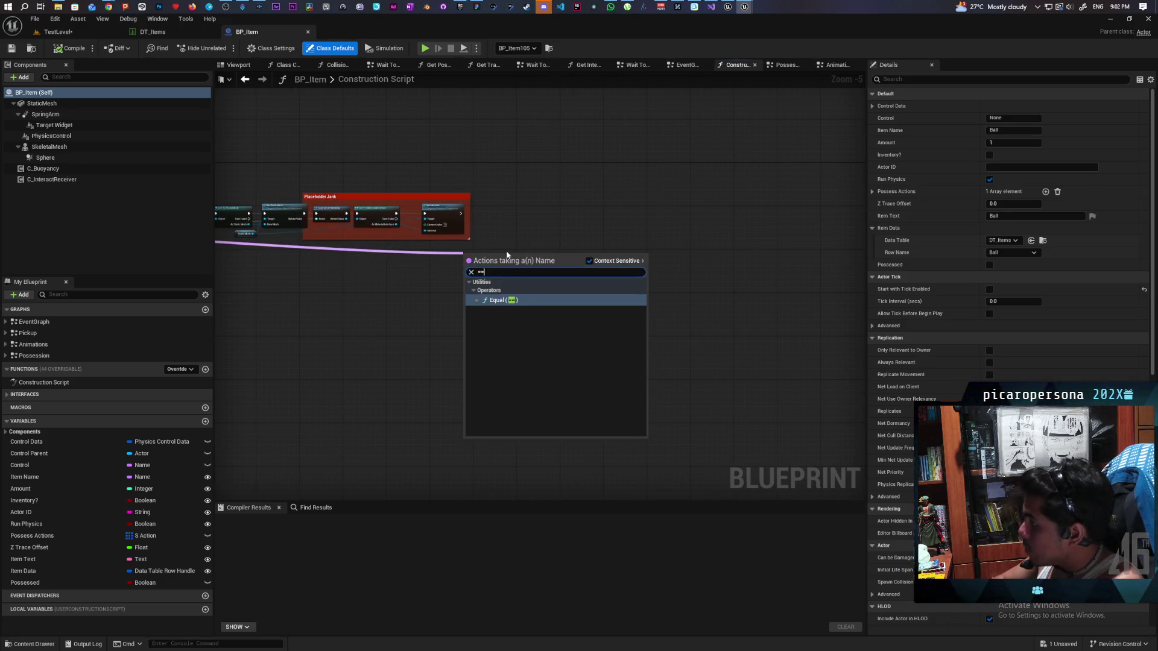
key("Return")
Set the comparison value to RubberDuck and place a Branch node.
scroll(507, 253, "up", 6)
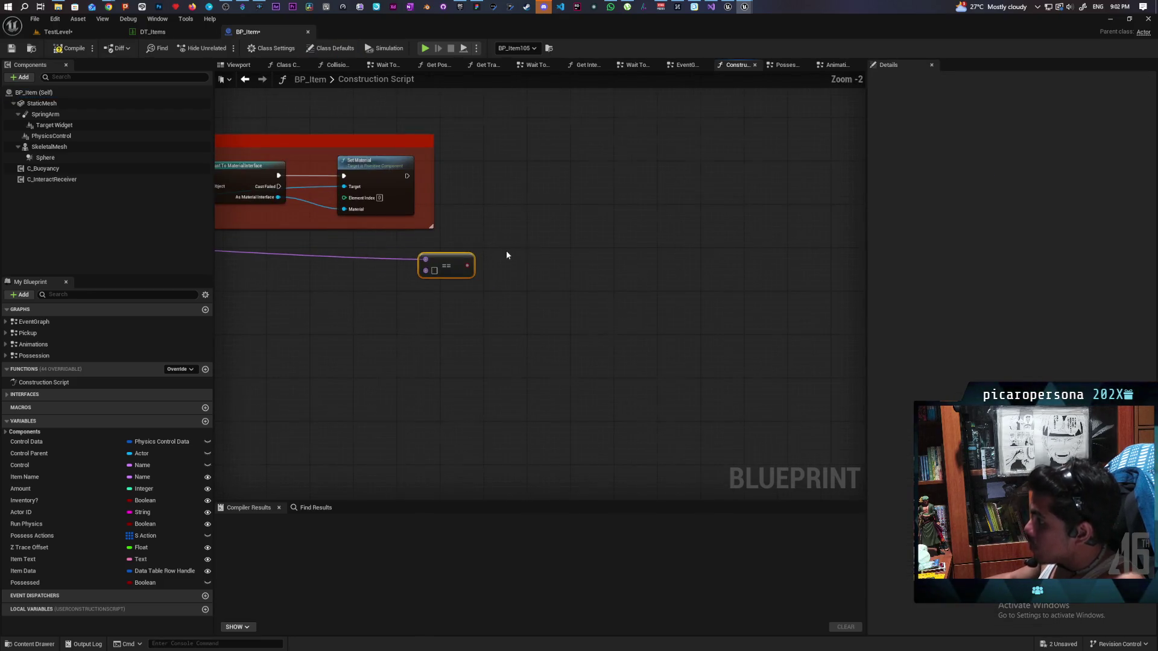
left_click(410, 277)
type("RubberDuck")
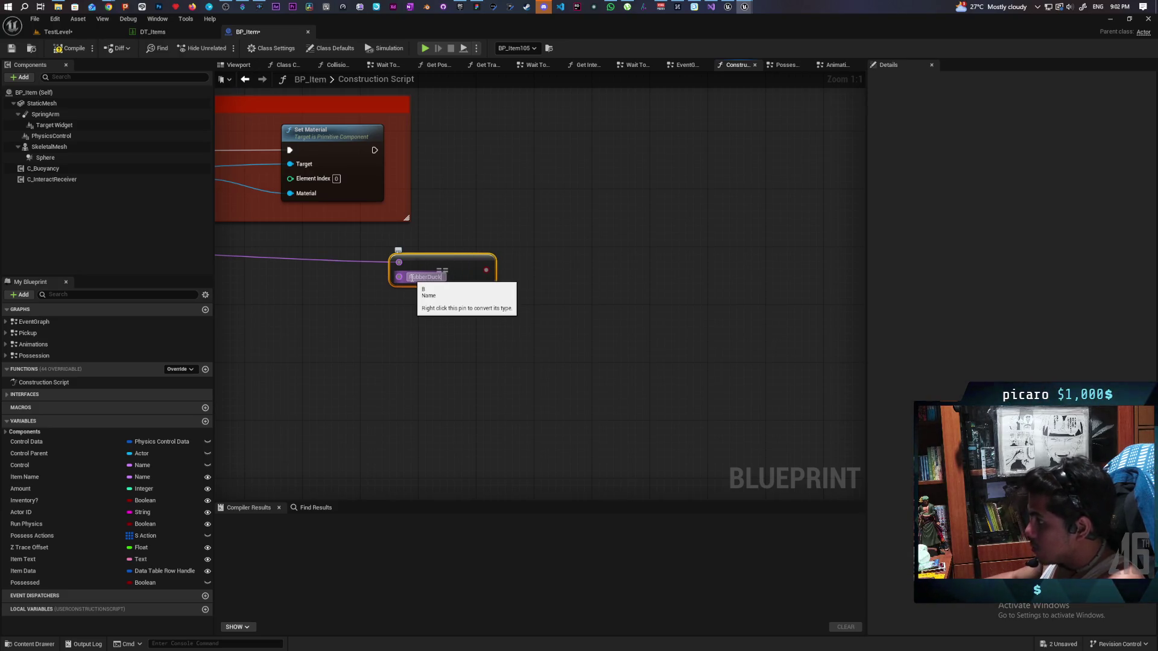
key("Return")
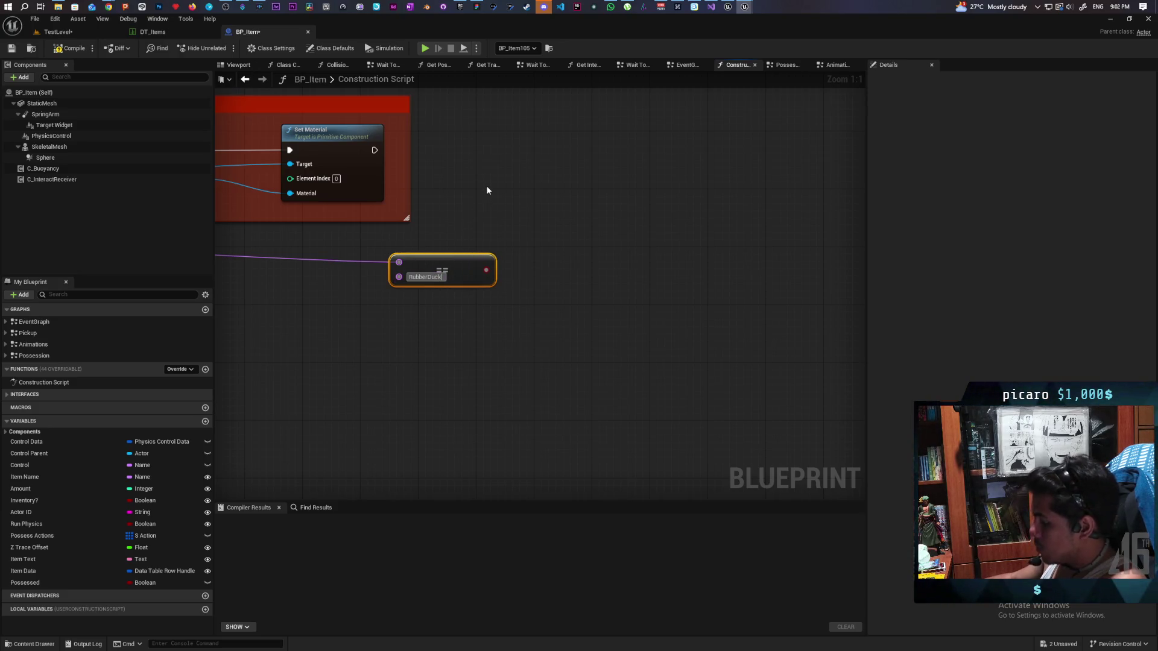
type("y")
left_click(488, 170)
left_click(484, 169)
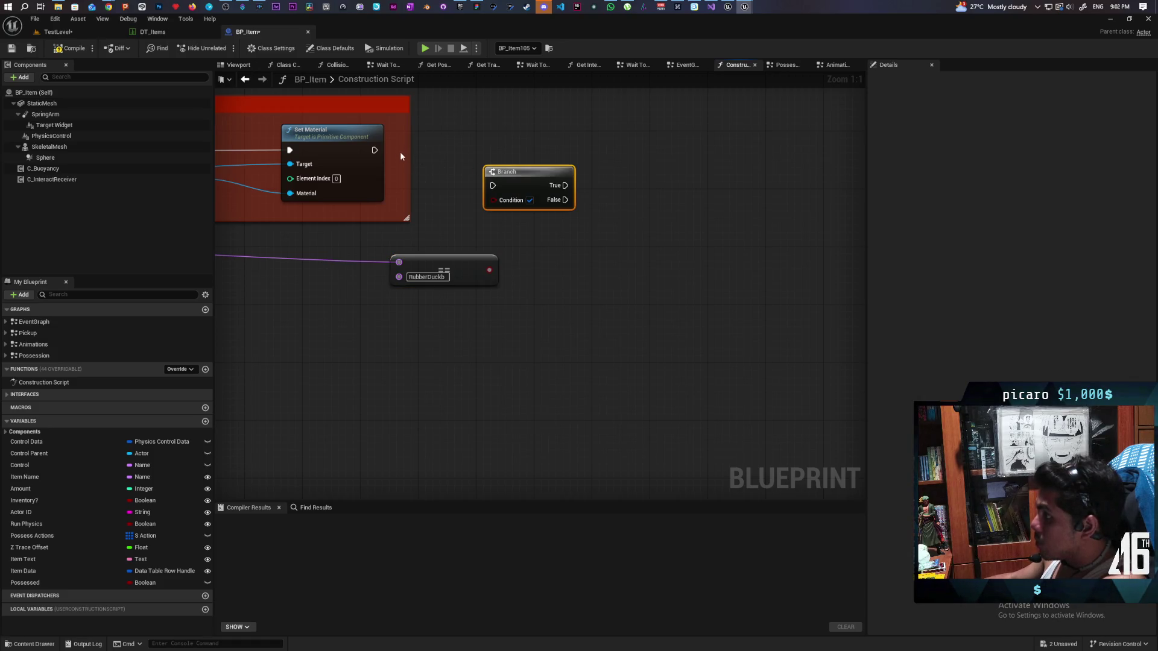
Remove the stray letter, feed the comparison into the Branch, and run it after Set Material.
left_click(435, 277)
key("Return")
key("BackSpace")
left_click(397, 250)
left_click_drag(489, 270, 496, 205)
mouse_move(373, 149)
left_mouse_down()
mouse_move(492, 185)
mouse_move(464, 135)
left_mouse_up()
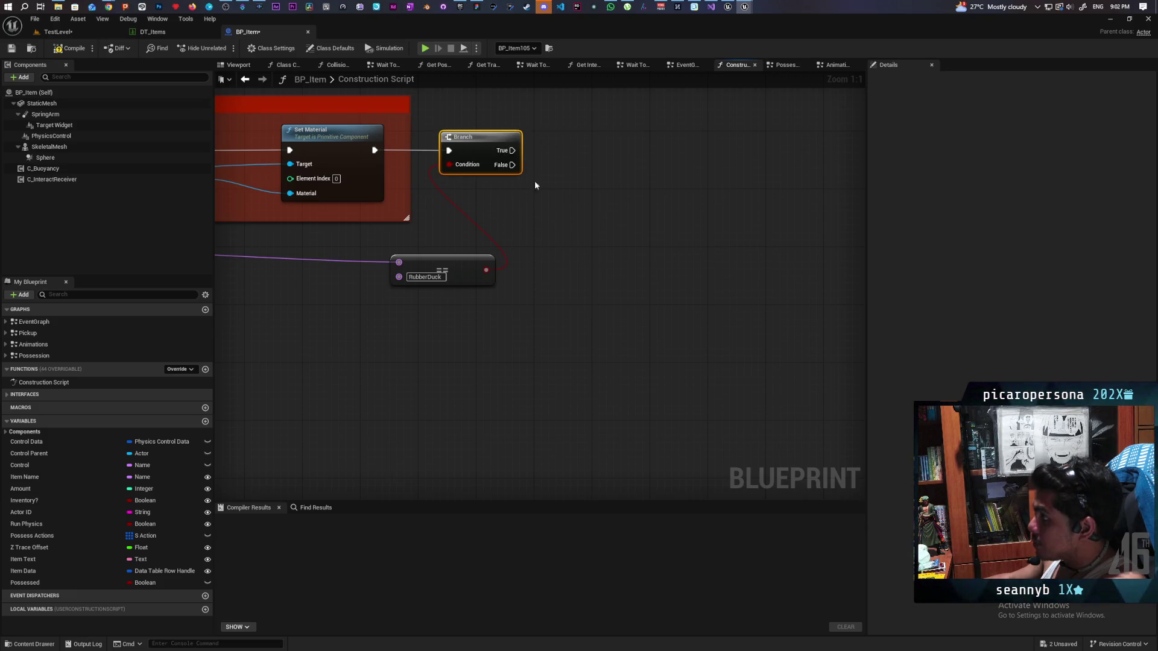
On the Branch's True path, set C_Buoyancy's Zero Out Rotations to true.
mouse_move(42, 169)
left_mouse_down()
mouse_move(517, 196)
mouse_move(505, 212)
mouse_move(564, 259)
left_mouse_up()
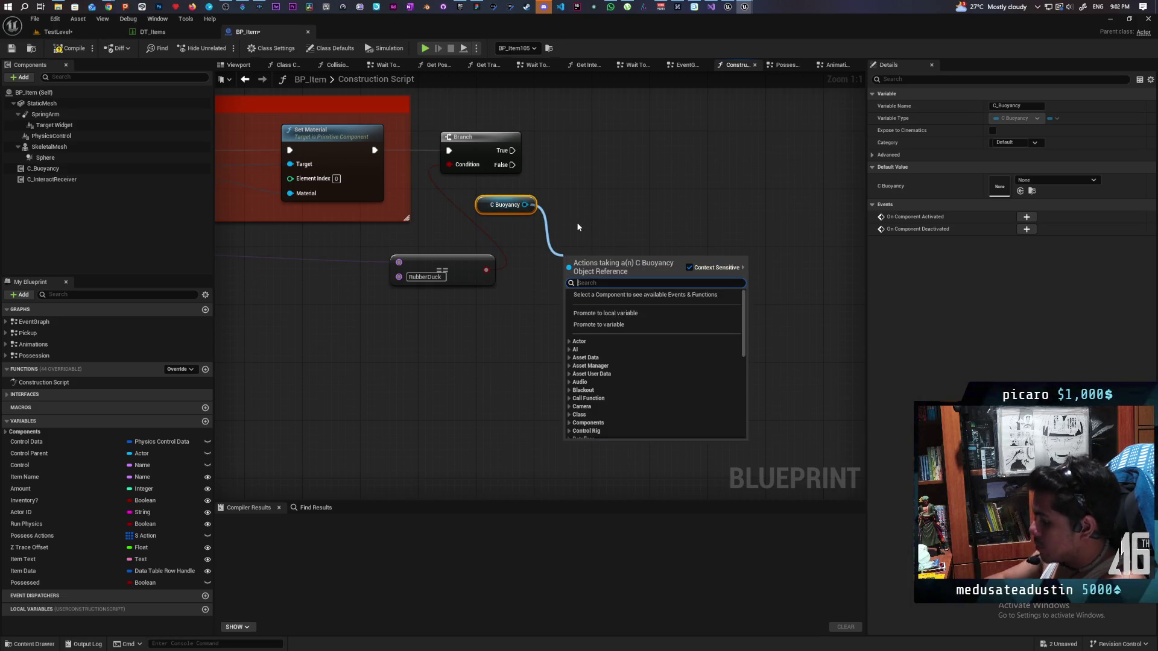
type("set")
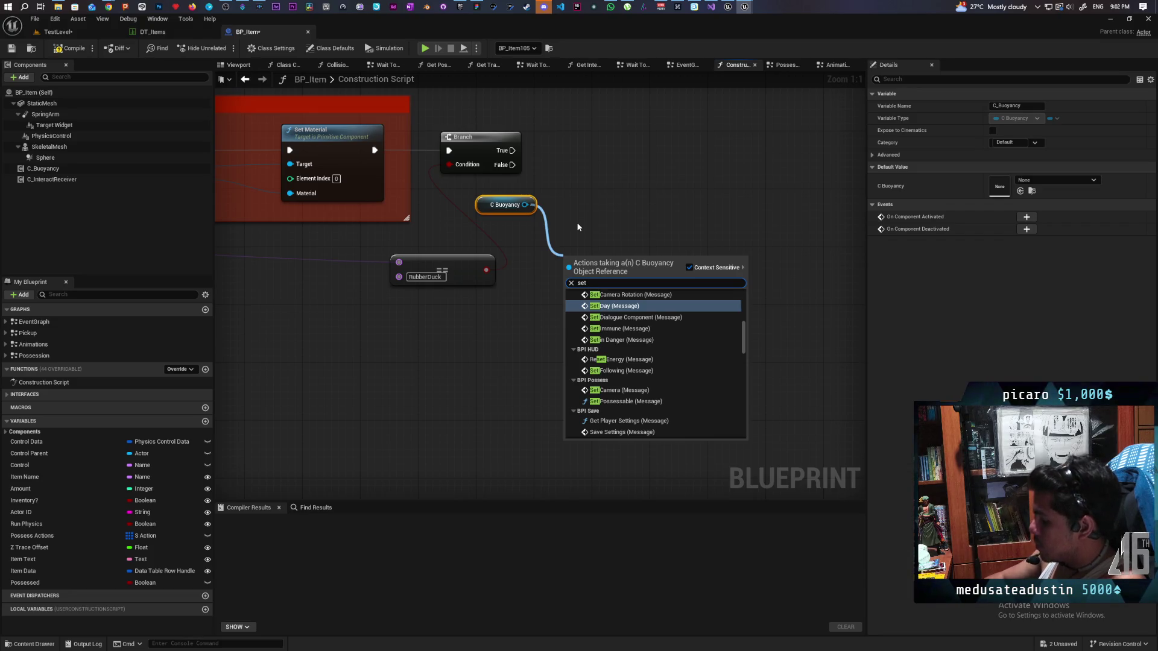
scroll(712, 386, "down", 3)
left_click(740, 353)
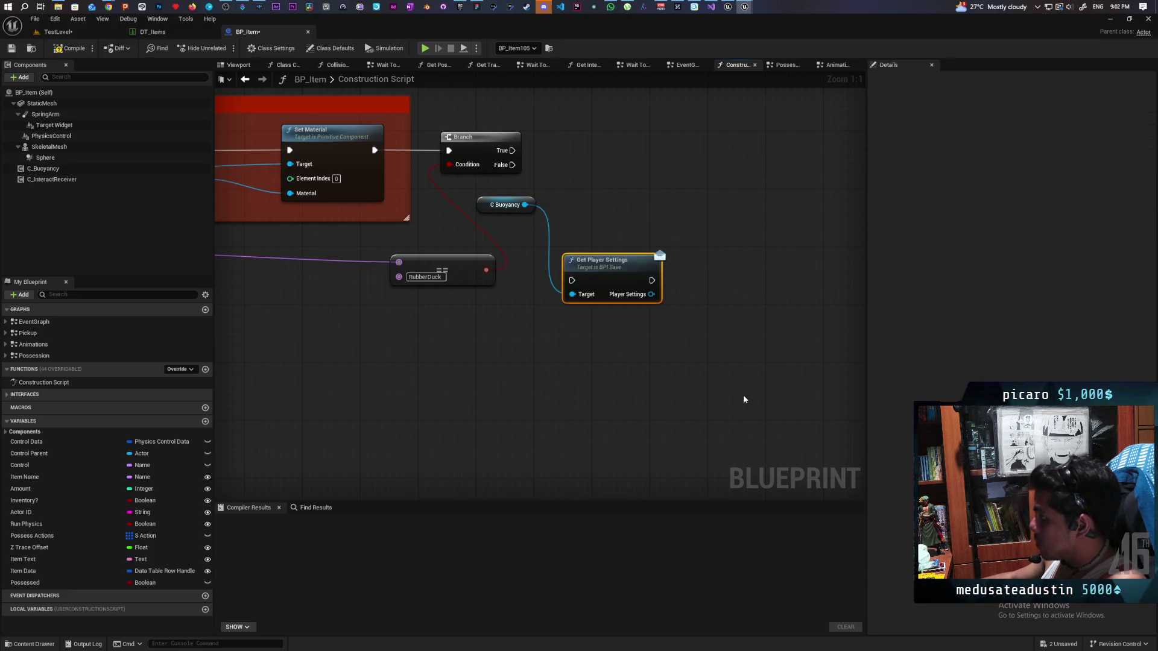
key("Delete")
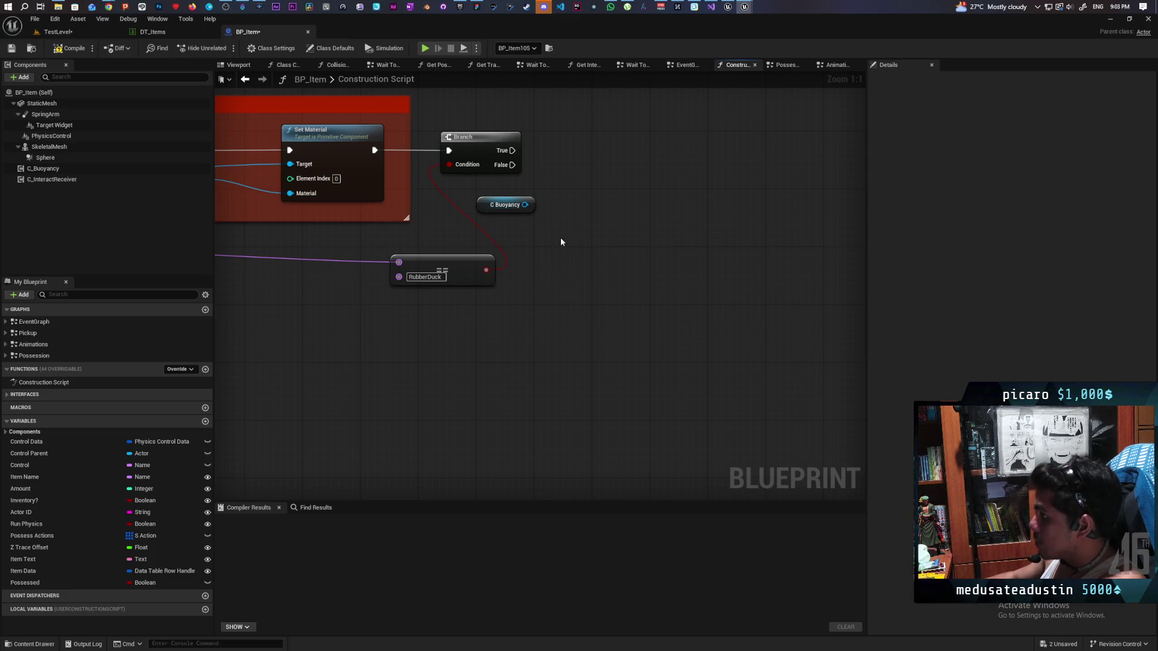
left_click_drag(525, 204, 541, 233)
type("set")
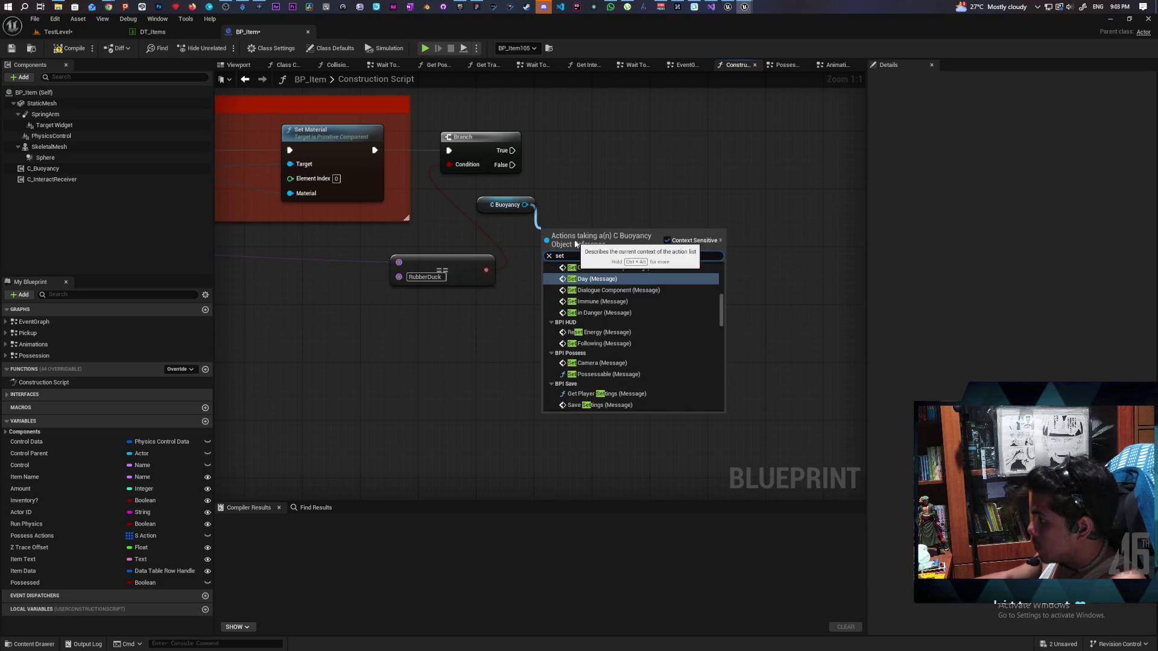
left_click_drag(722, 314, 690, 411)
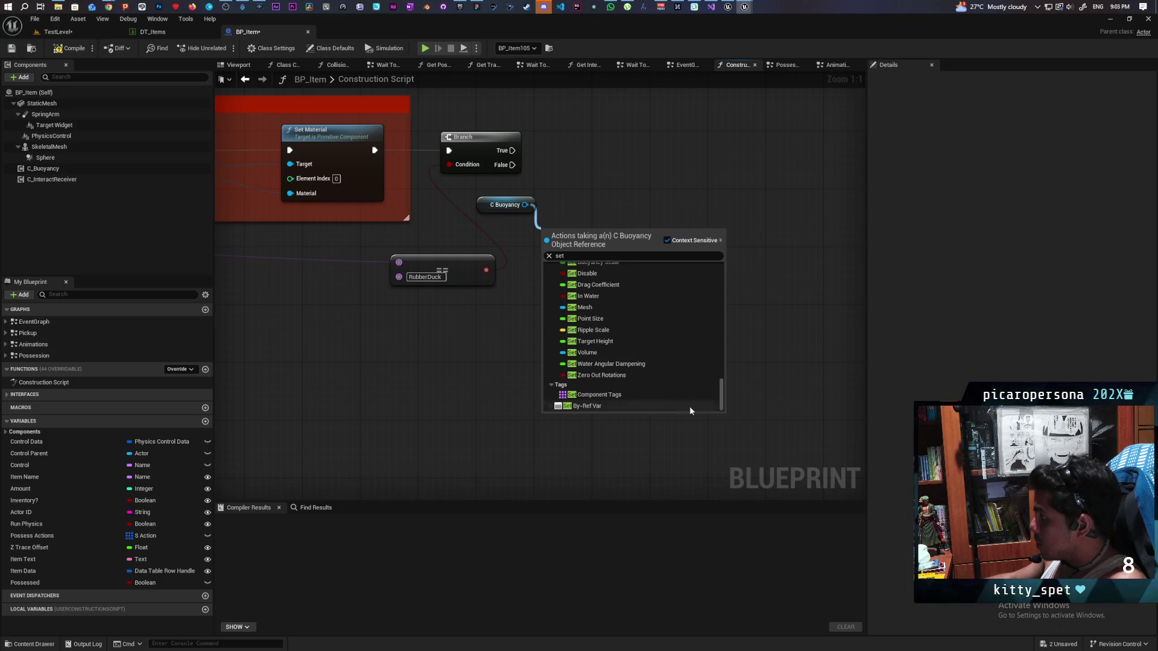
left_click(626, 377)
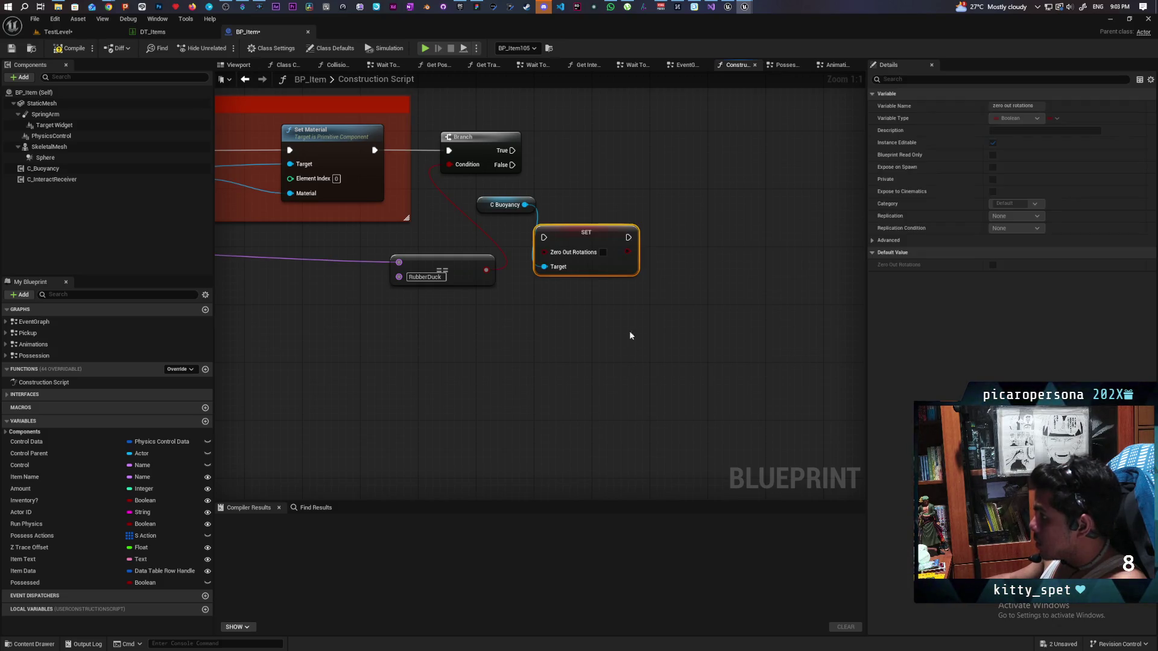
left_click(603, 252)
mouse_move(568, 230)
left_mouse_down()
mouse_move(575, 150)
mouse_move(551, 158)
mouse_move(597, 154)
left_mouse_up()
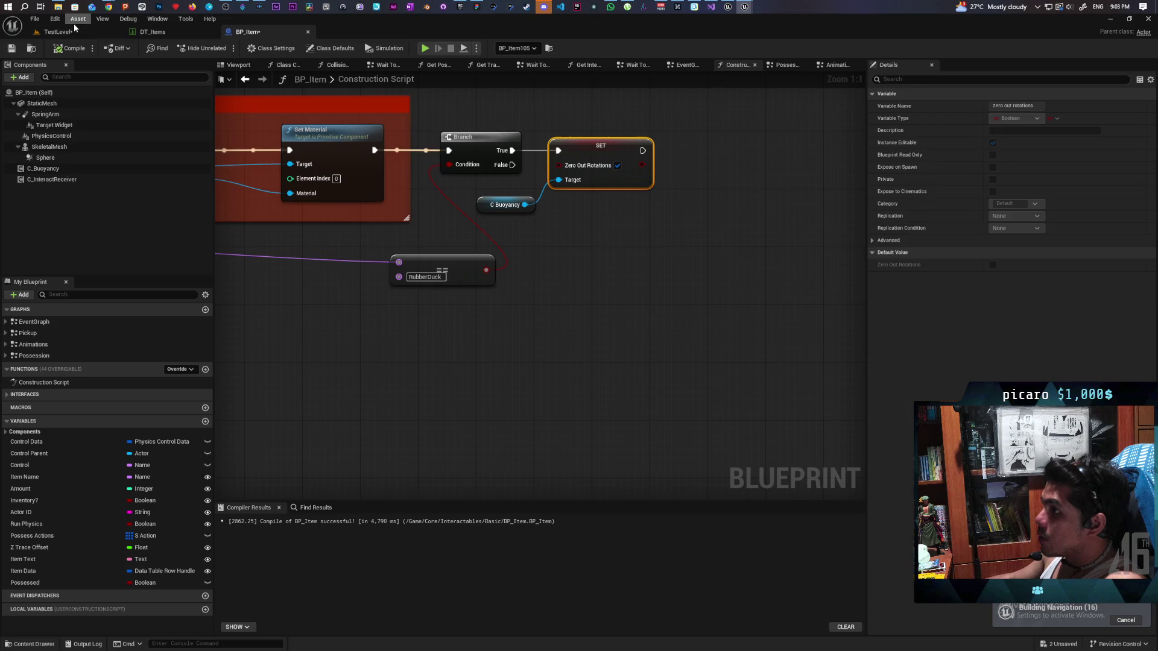
In TestLevel, set Row Name to RubberDuck for all selected BP_Item pickups.
left_click(53, 33)
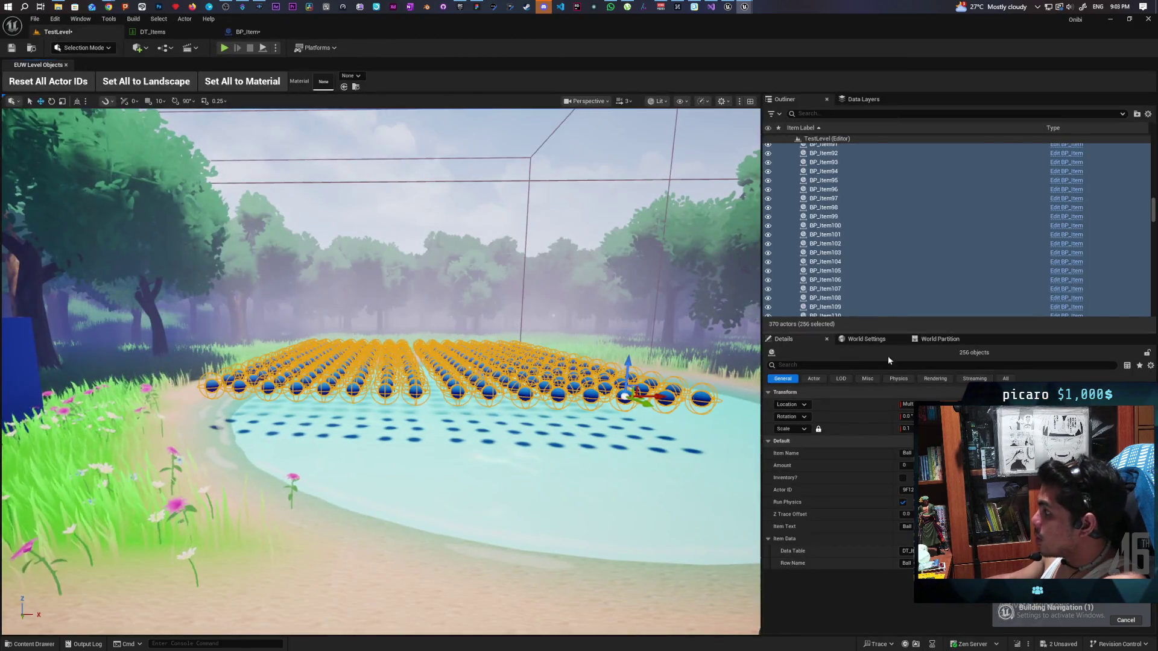
left_click(906, 563)
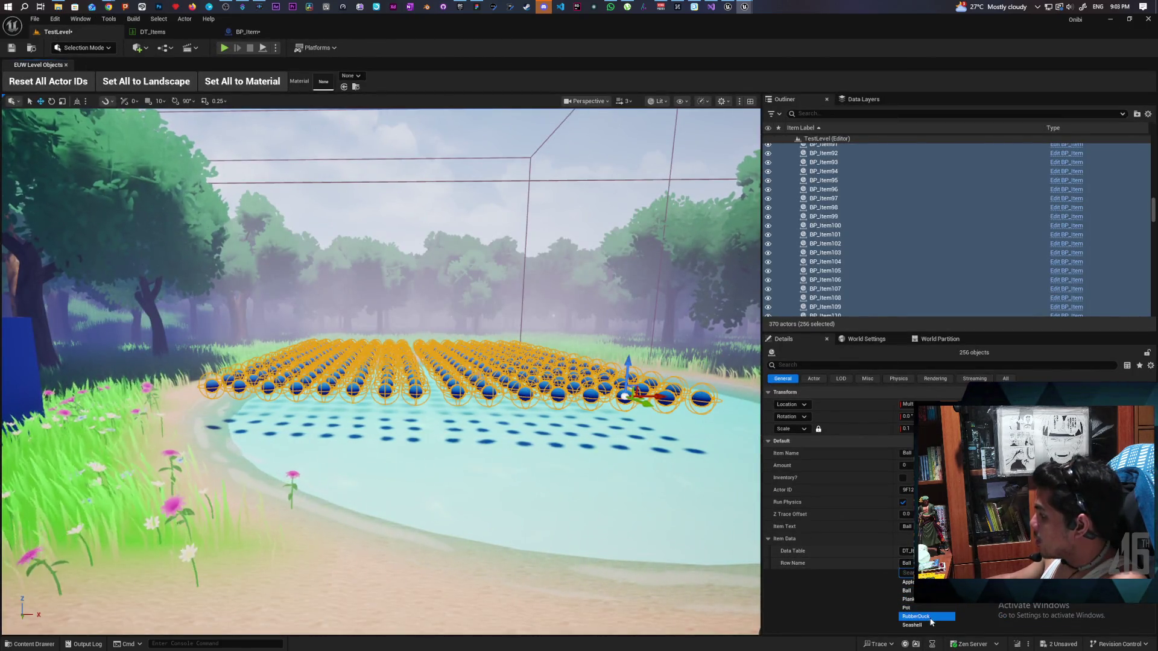
left_click(923, 617)
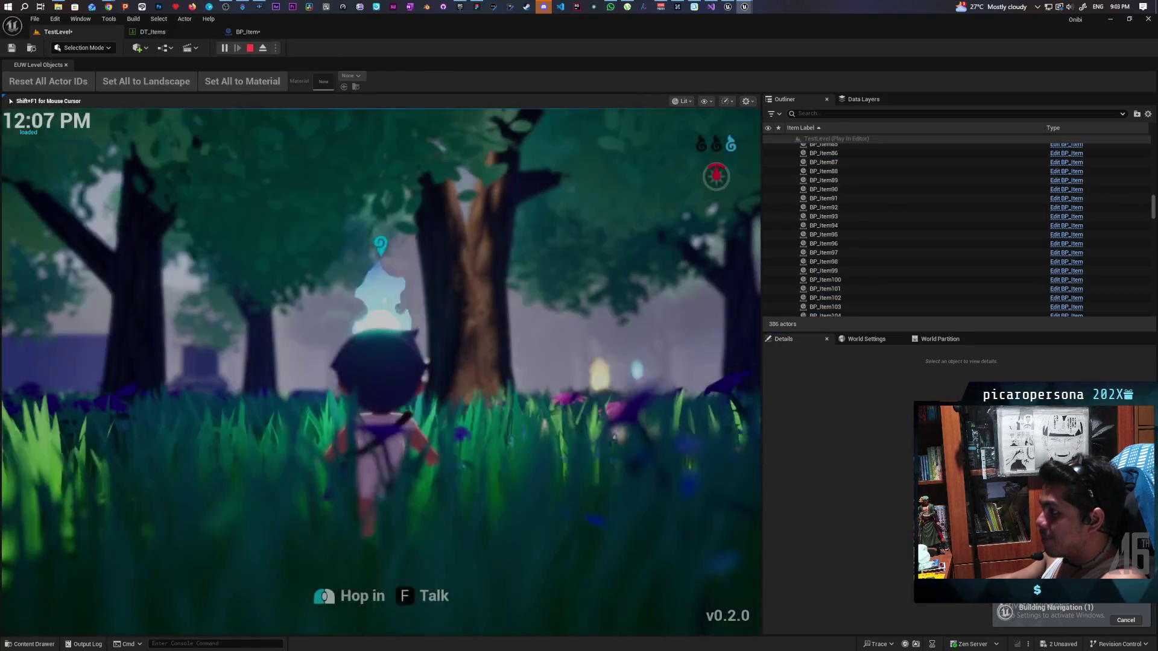
In Play mode, walk the character through the forest into the duck pond.
key("w")
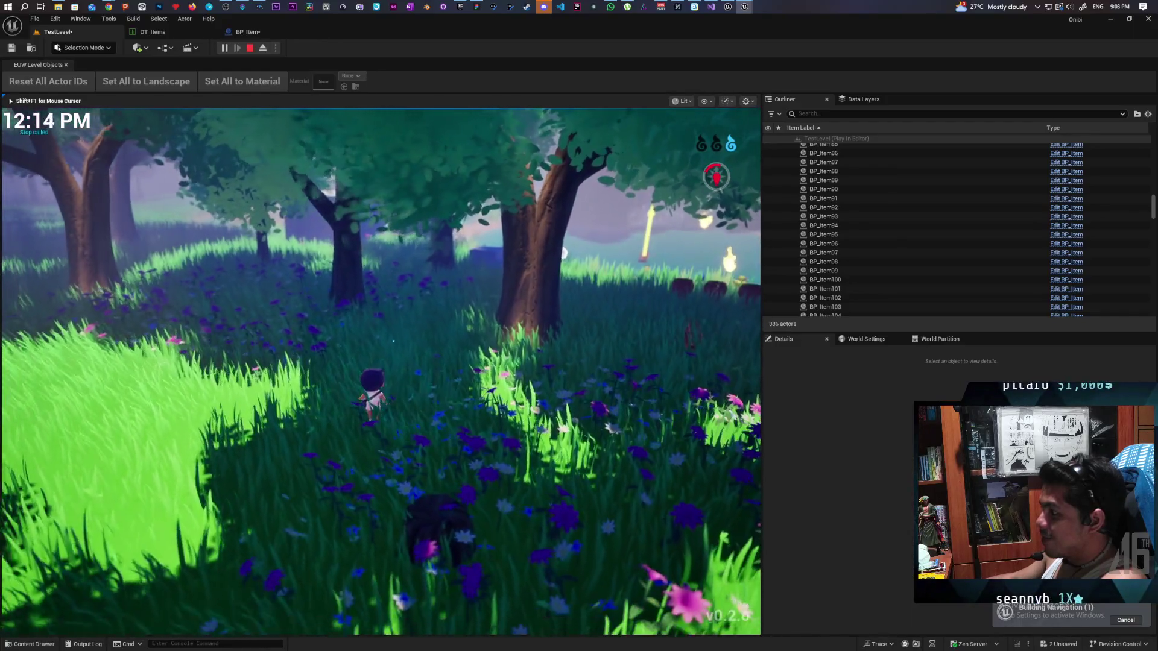
key("w")
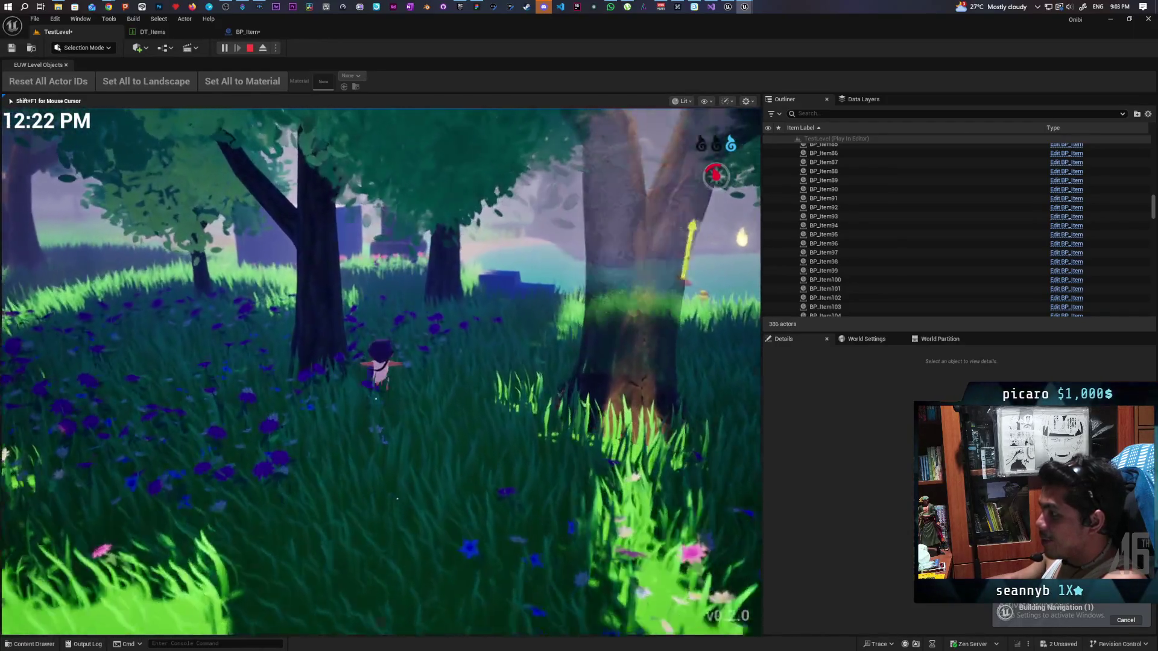
key("w")
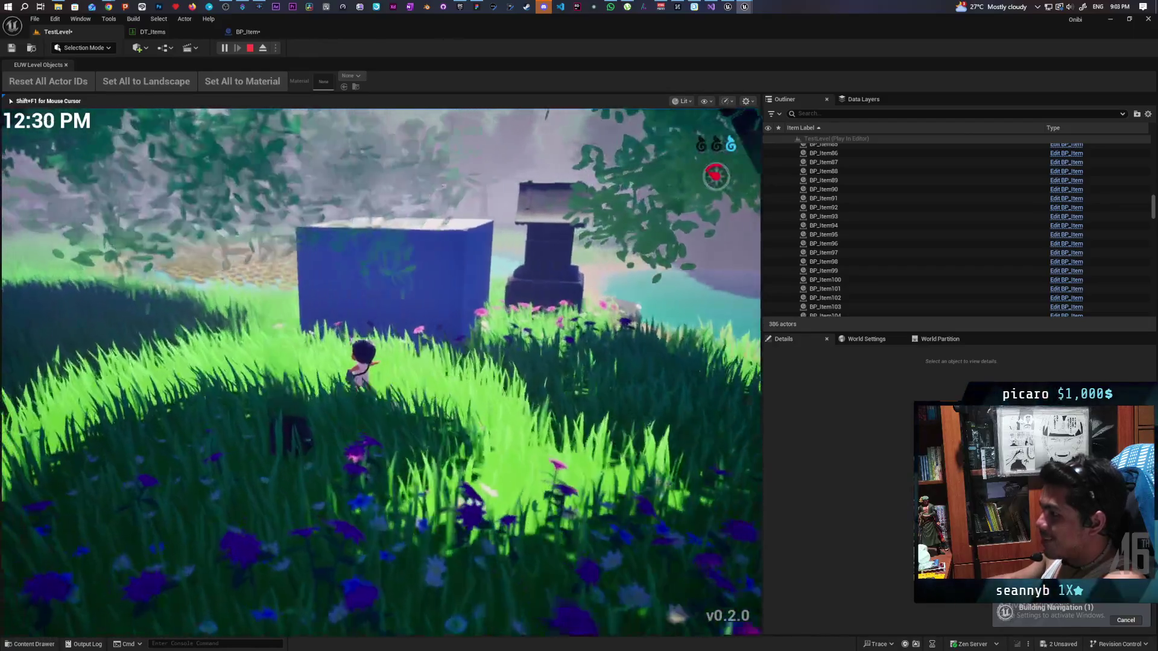
key("w")
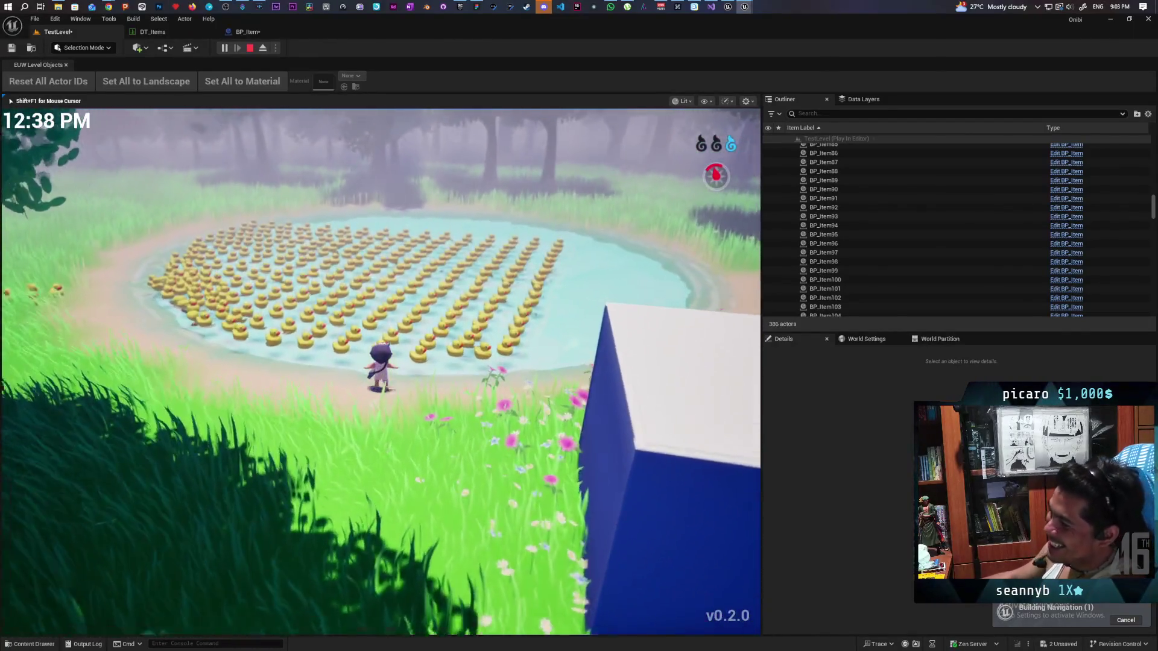
key("w")
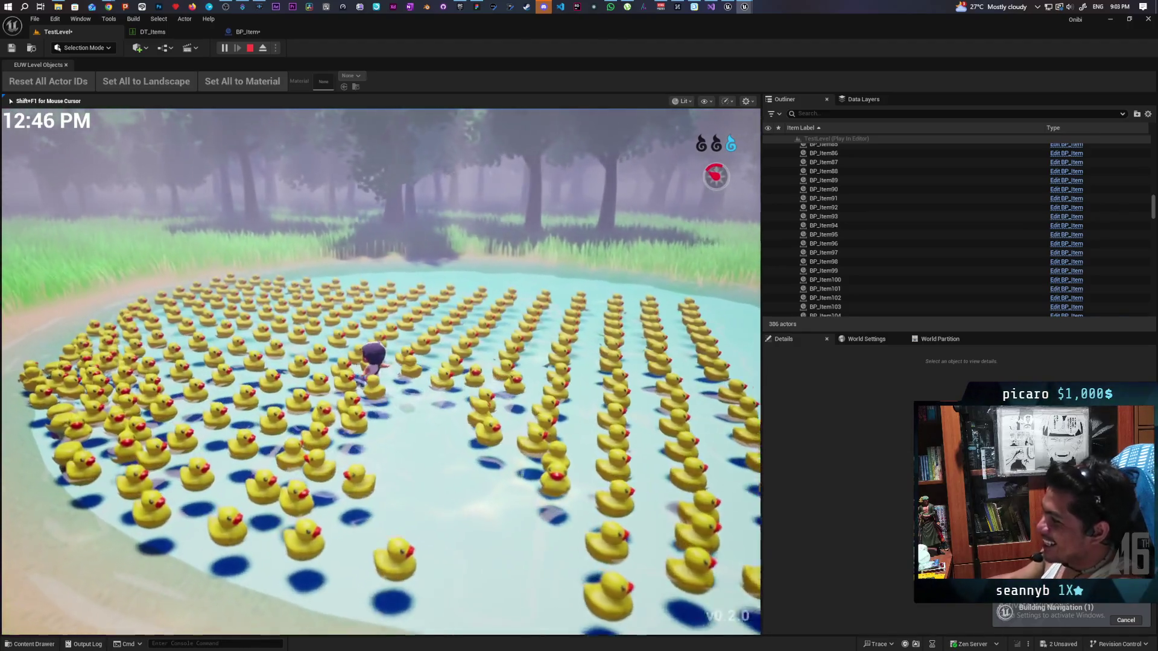
key("w")
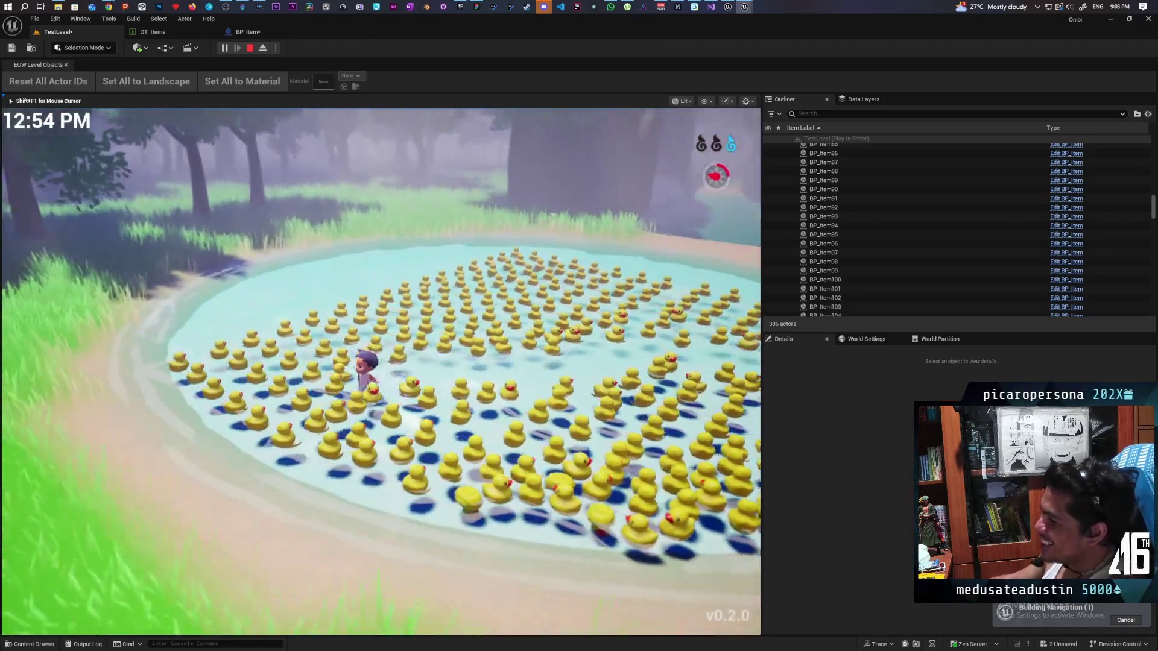
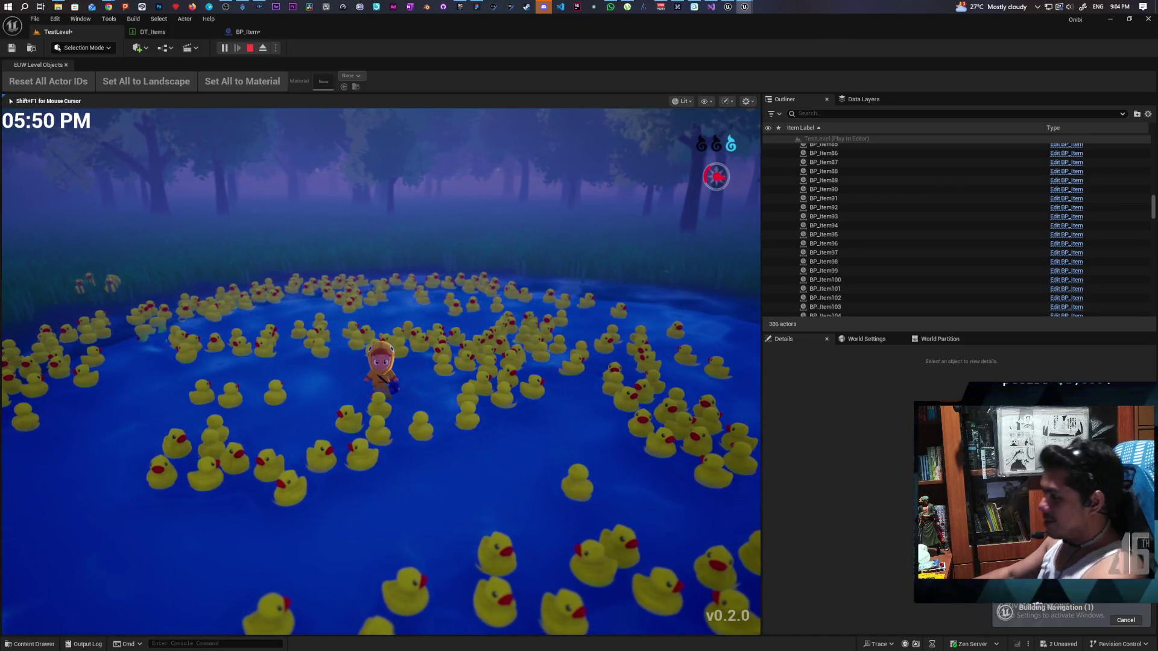
Walk the character forward through the pond, pushing the rubber ducks aside, then turn back toward the camera.
key("w")
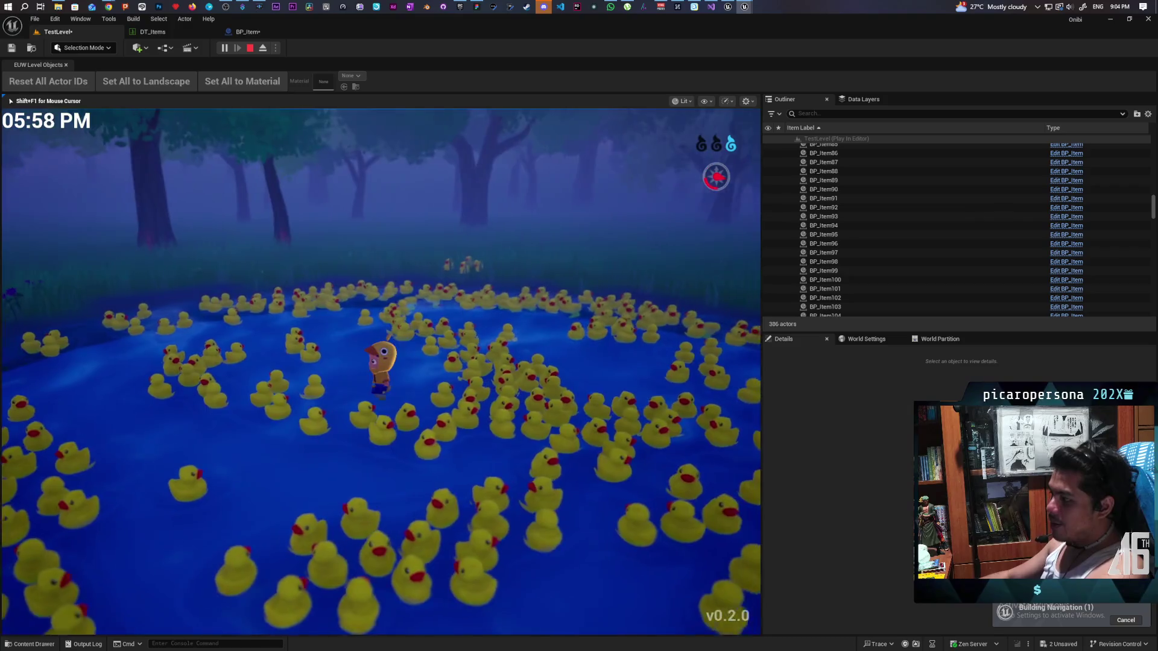
key("w")
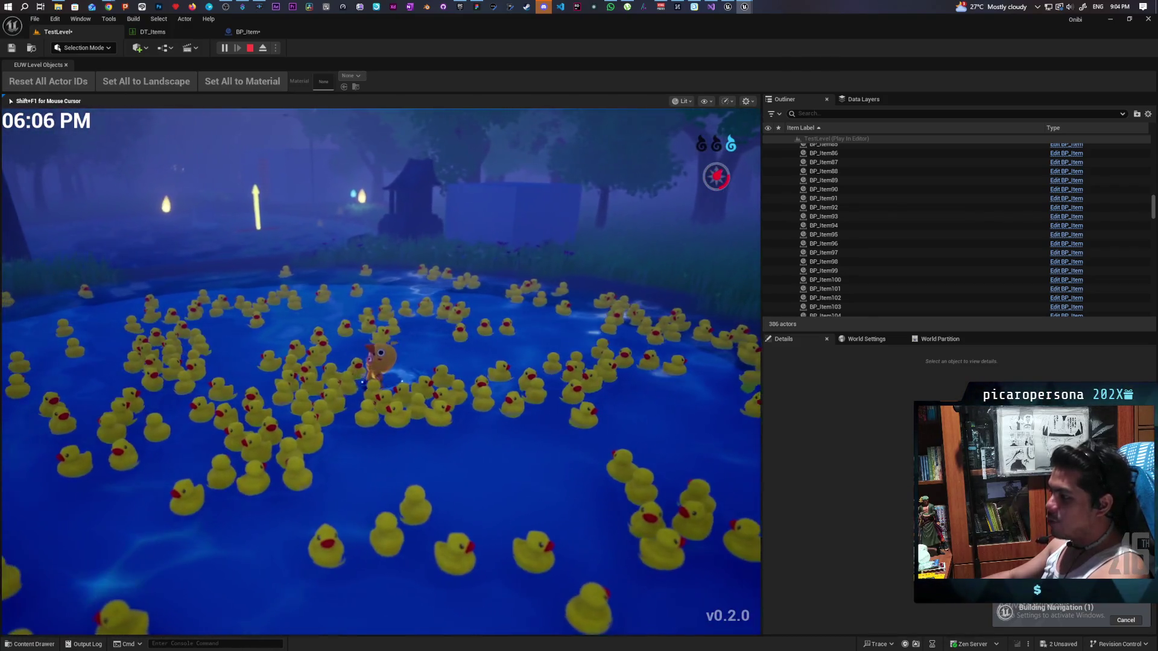
key("w")
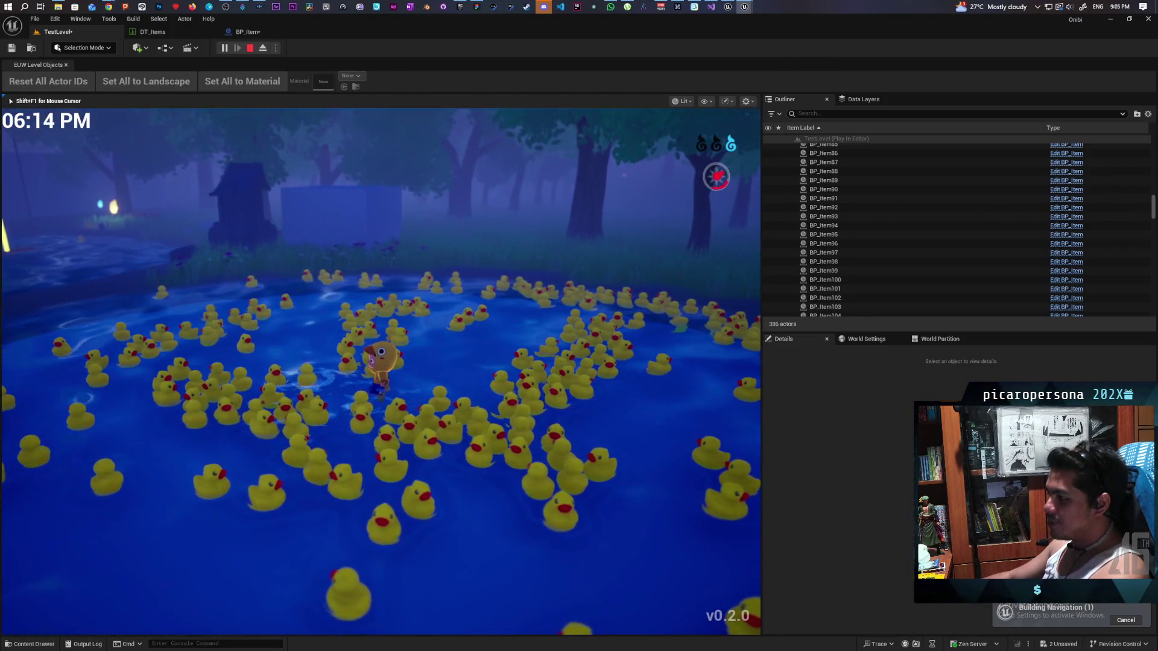
key("w")
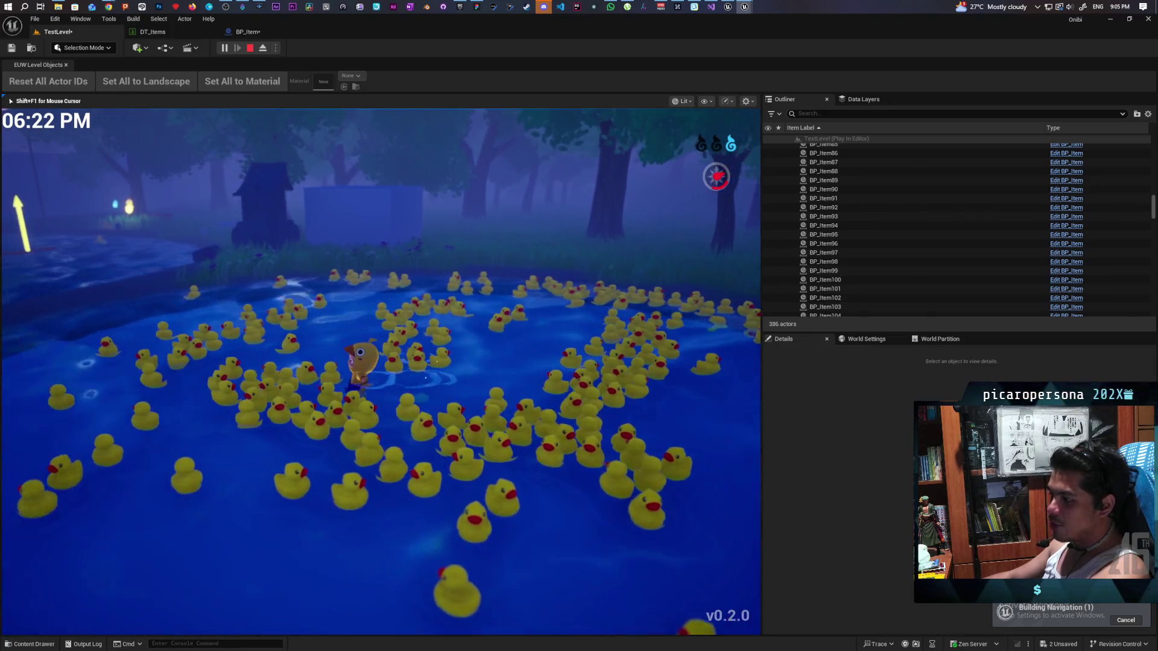
key("w")
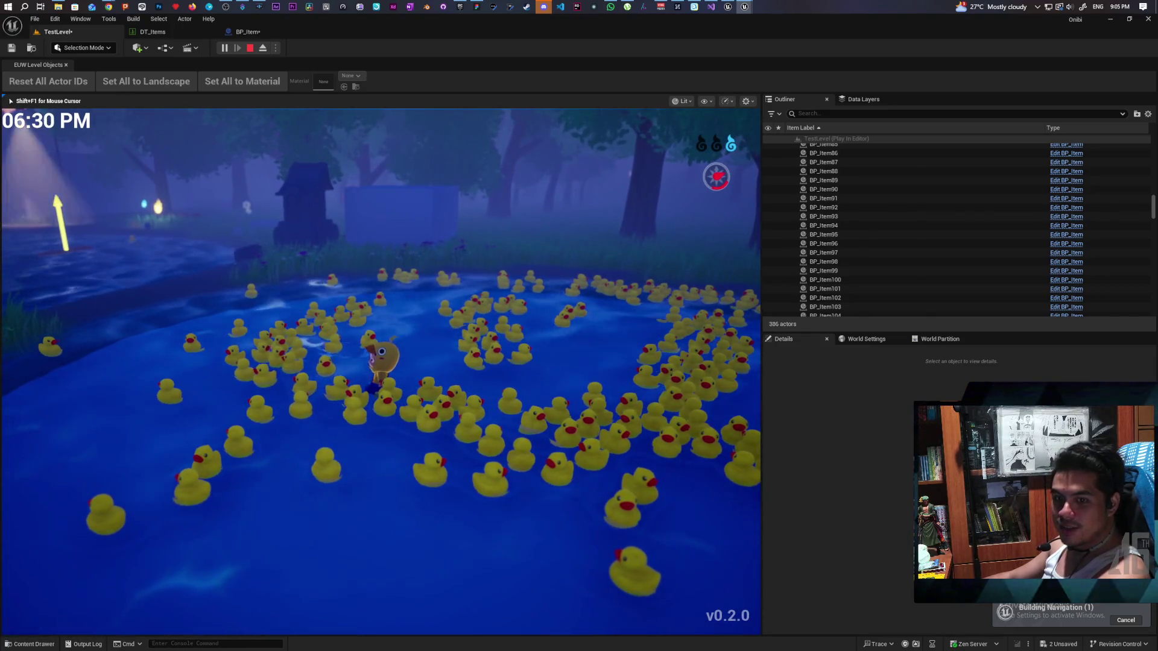
key("s")
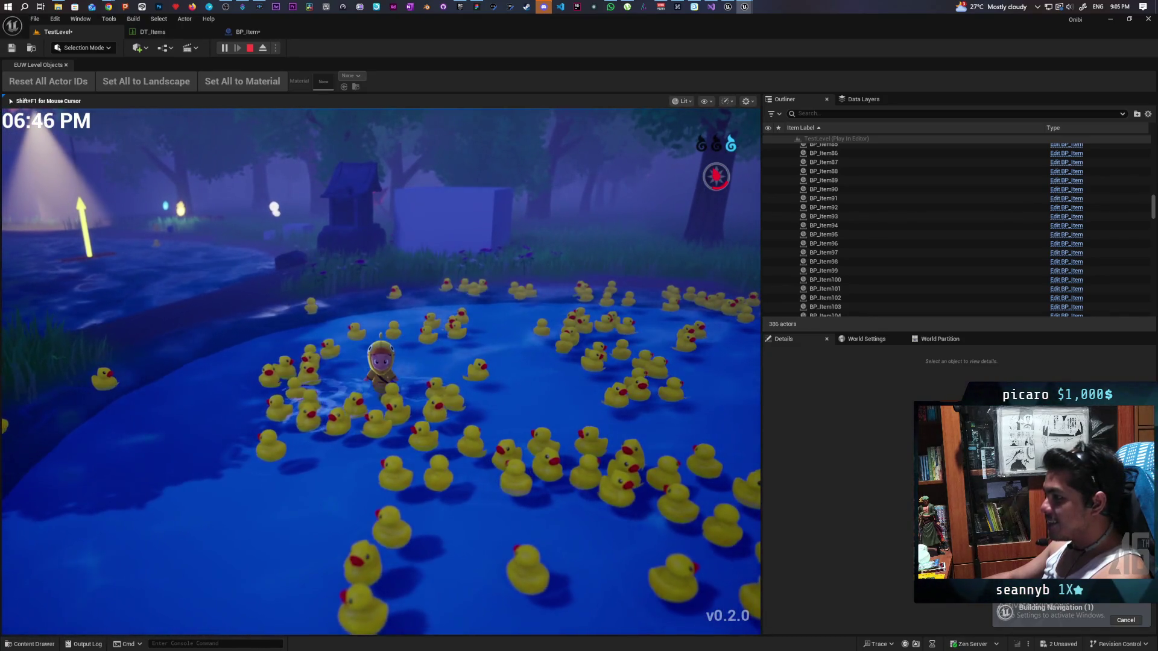
Wade toward the left bank, stepping out onto the path and back into the pond's edge twice.
key("w")
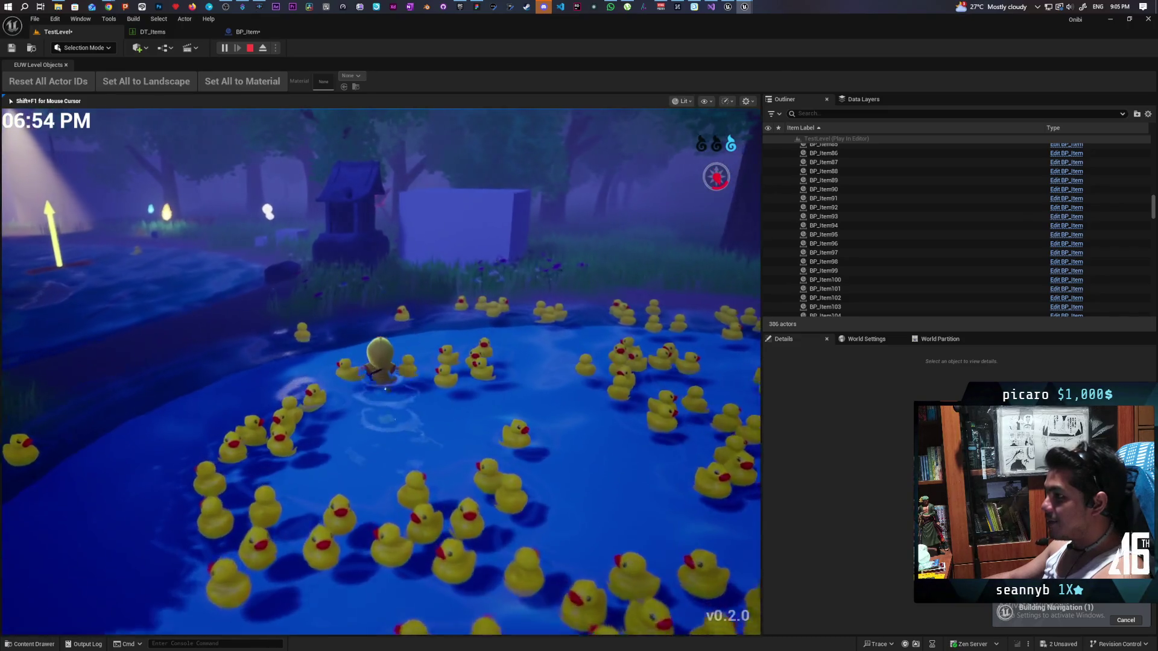
key("a")
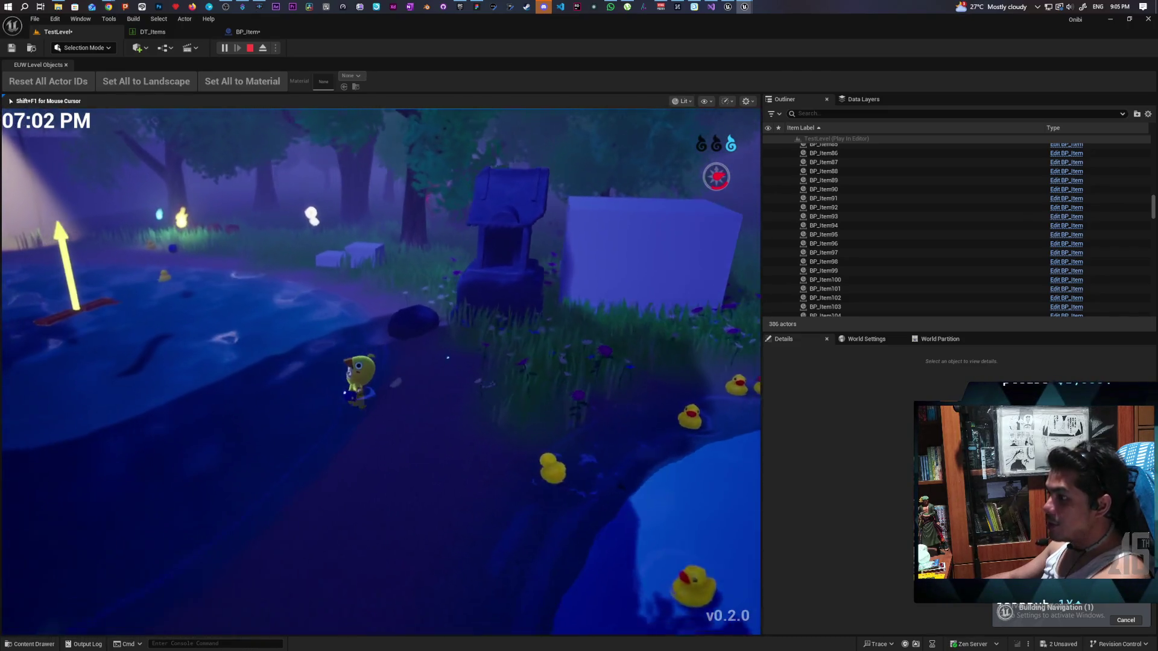
key("s")
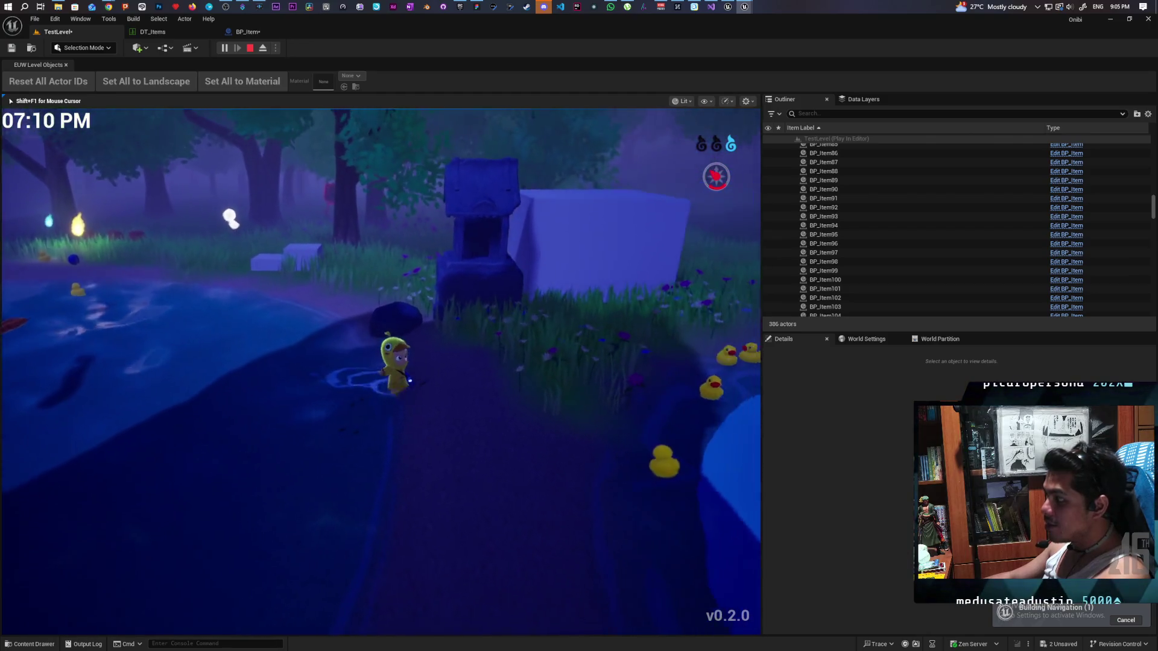
key("a")
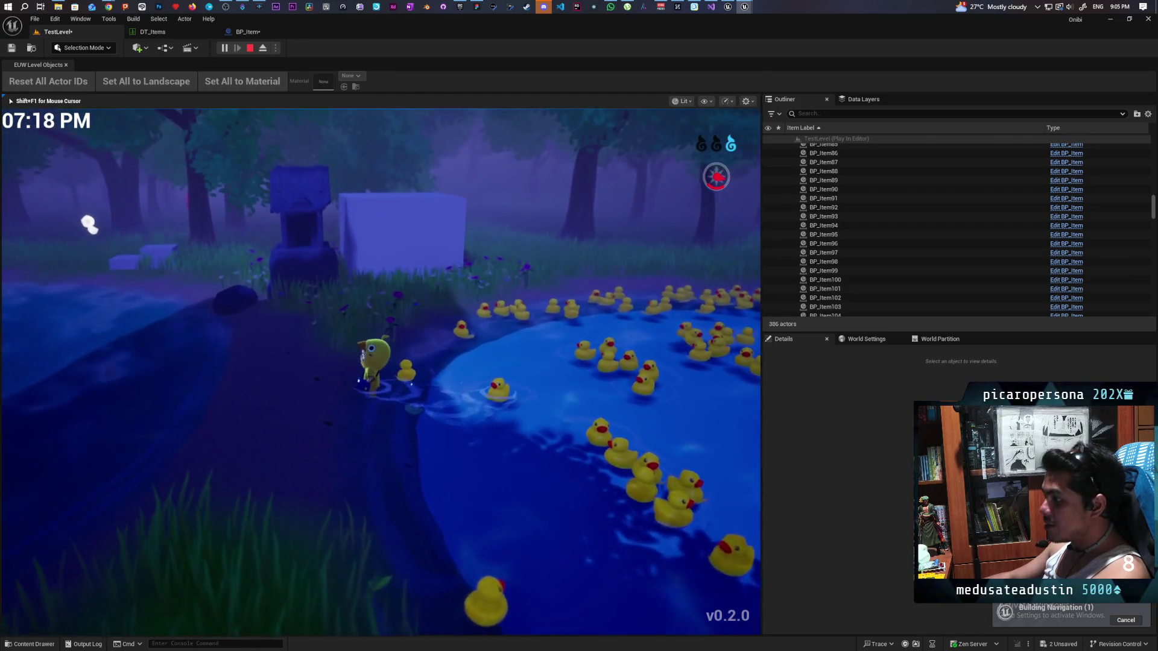
key("s")
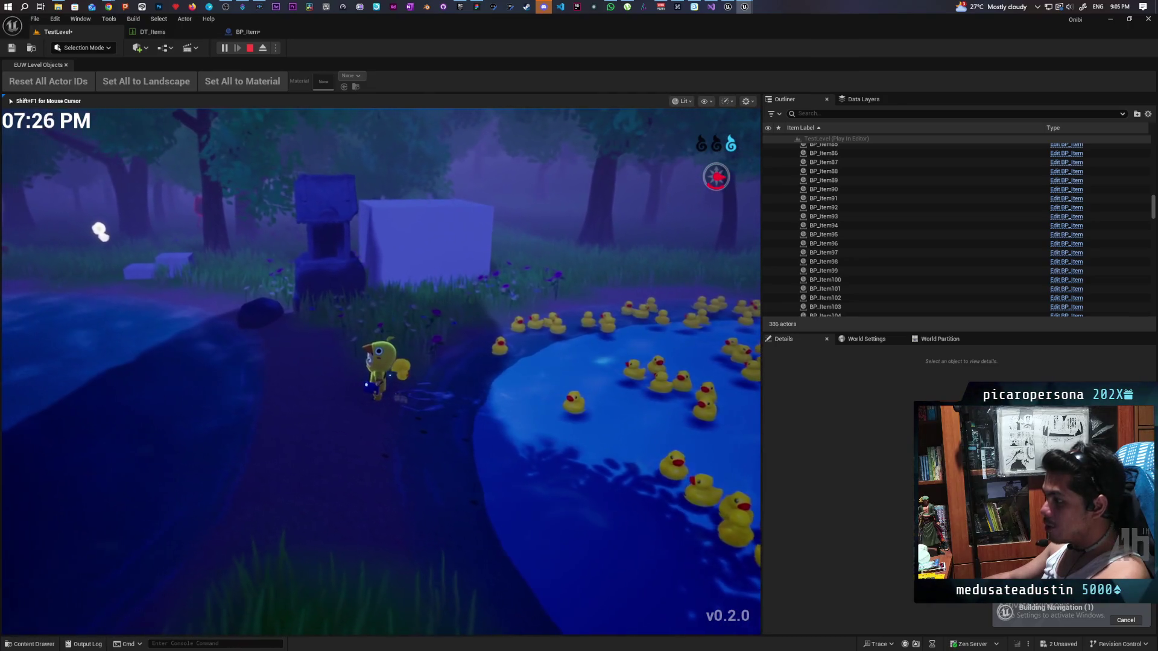
key("d")
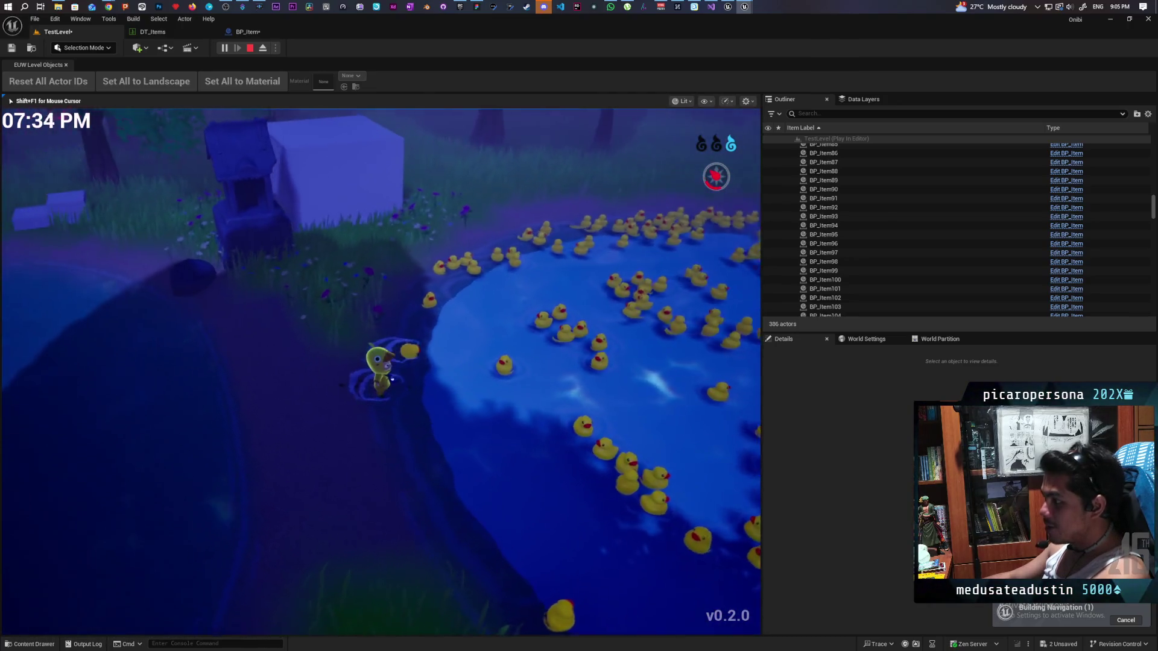
Walk through the pond to the grassy bank by the well, back in, and out again.
key("w")
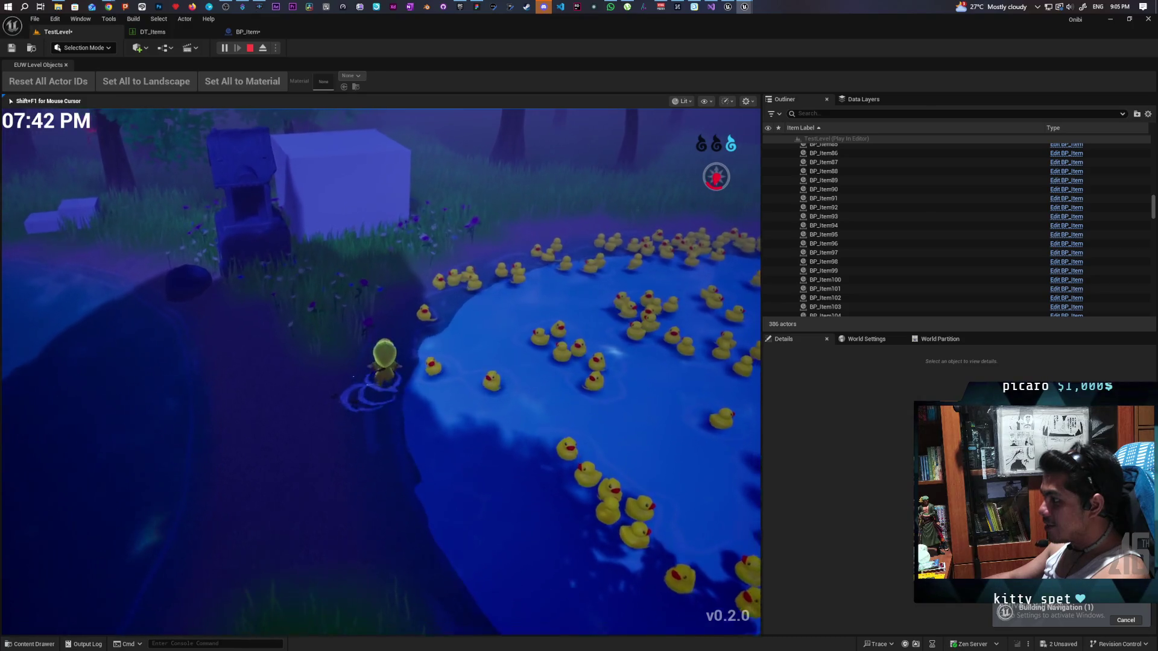
key("a")
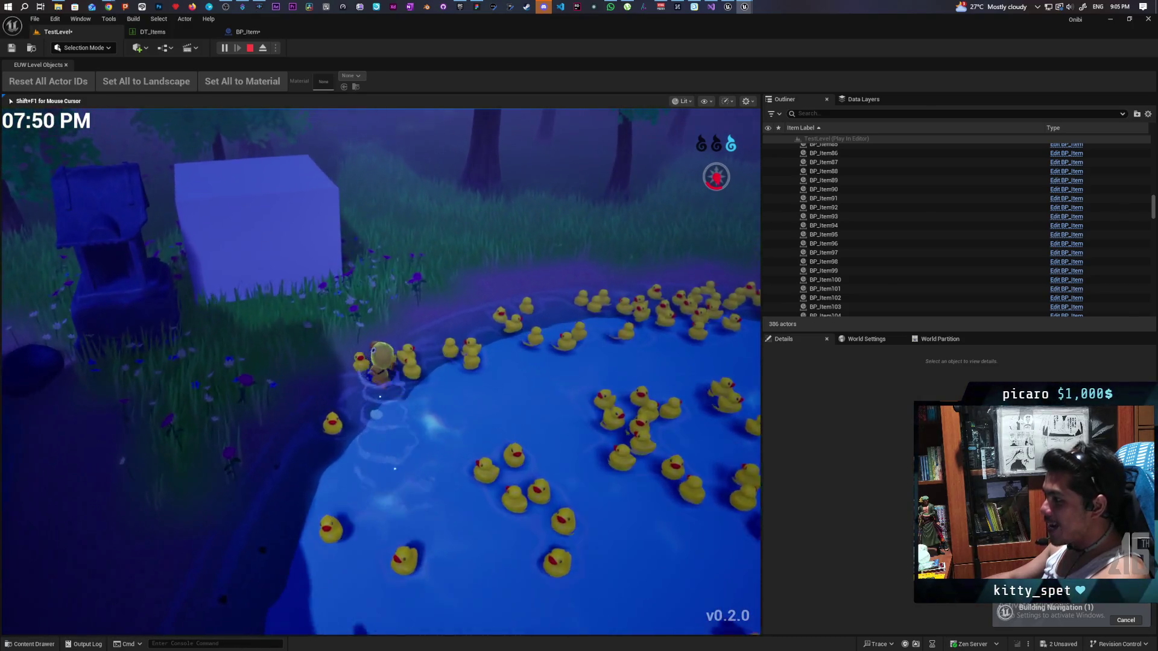
key("a")
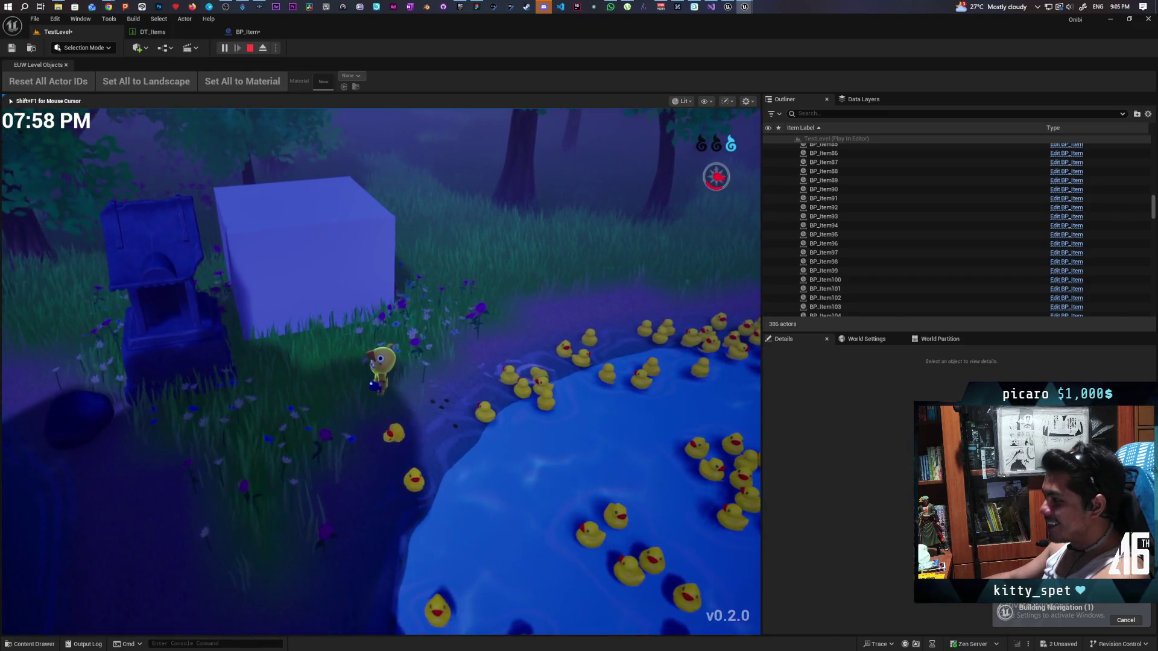
key("w")
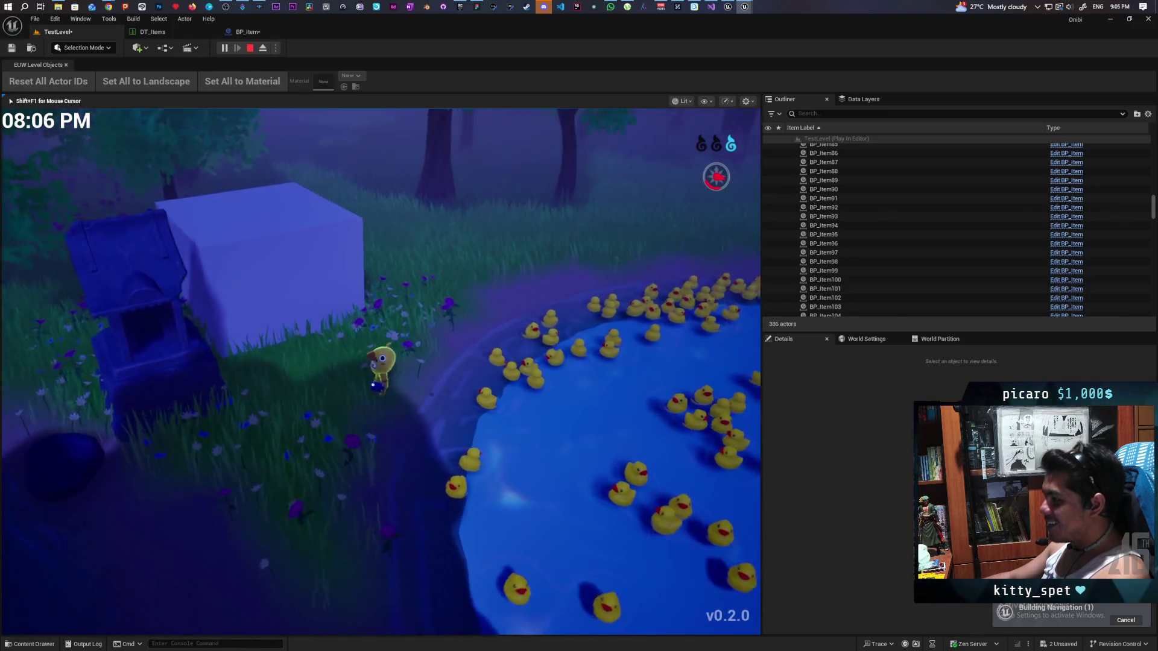
key("a")
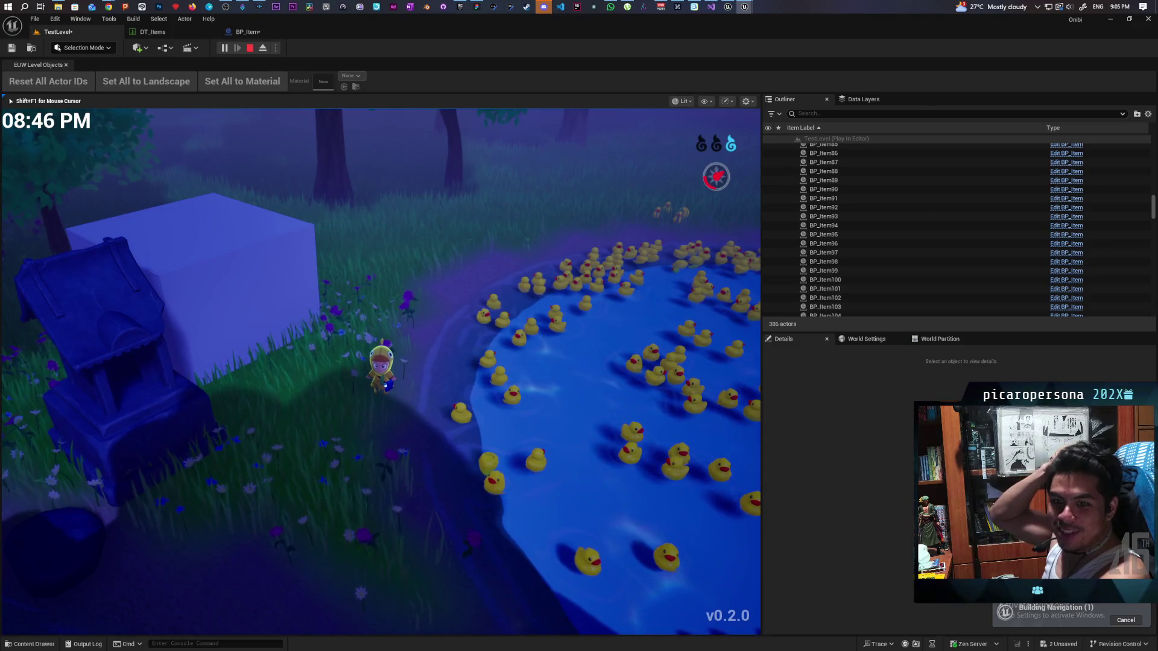
Swim from the bank across the duck pond and out onto the grassy shore.
key("d")
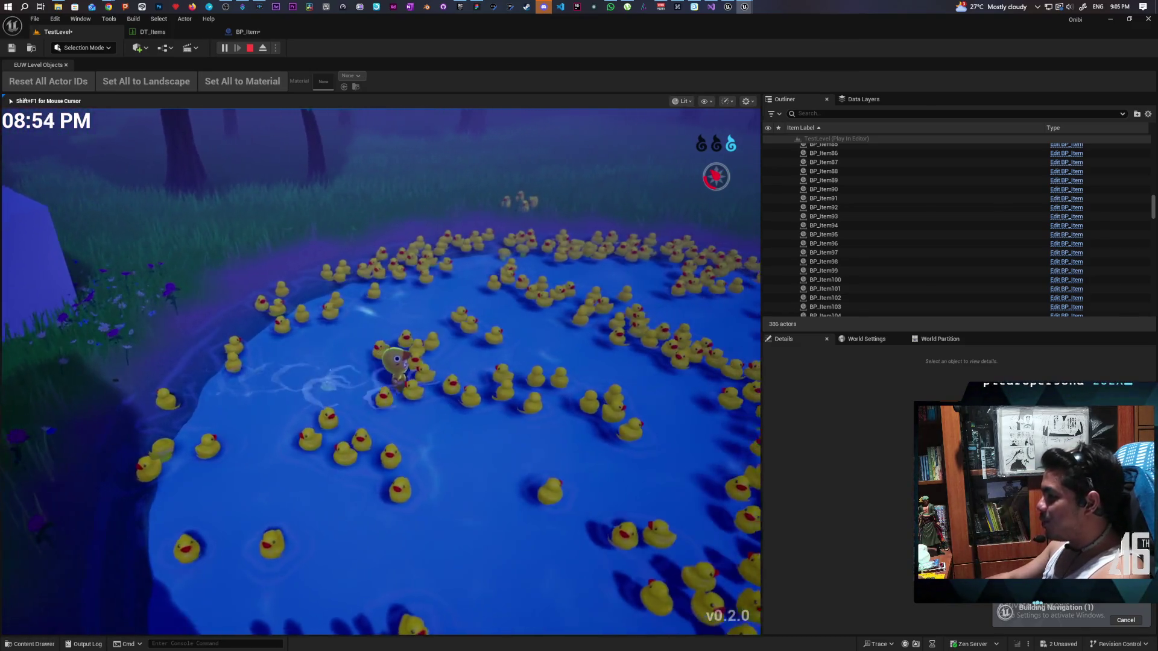
key("w")
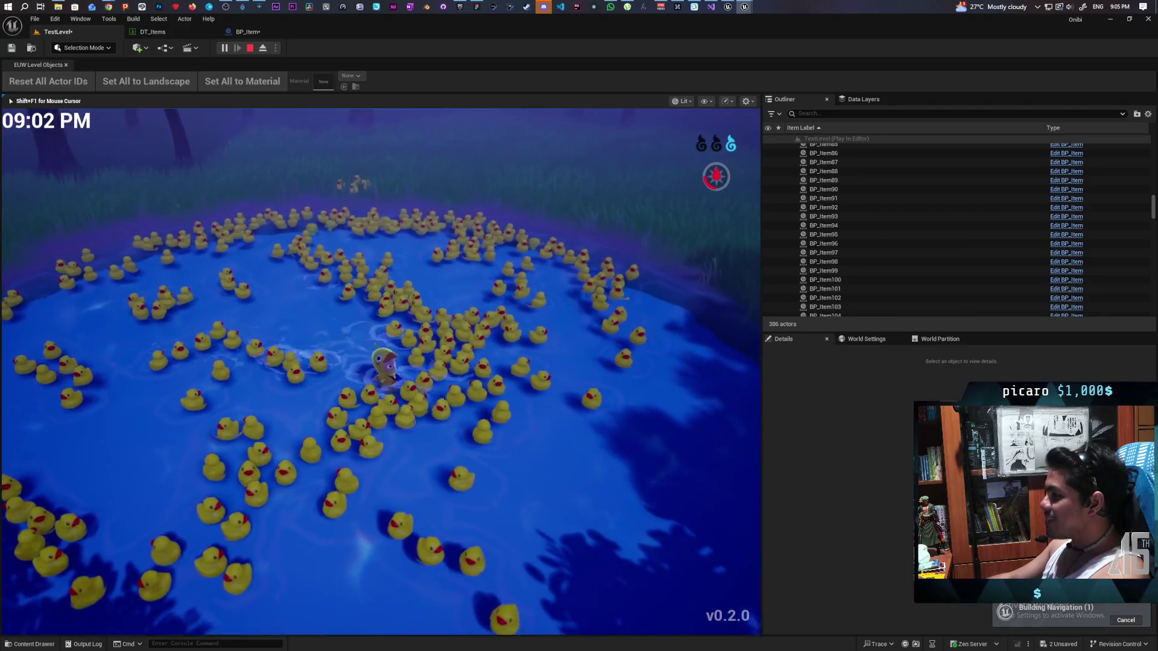
key("w")
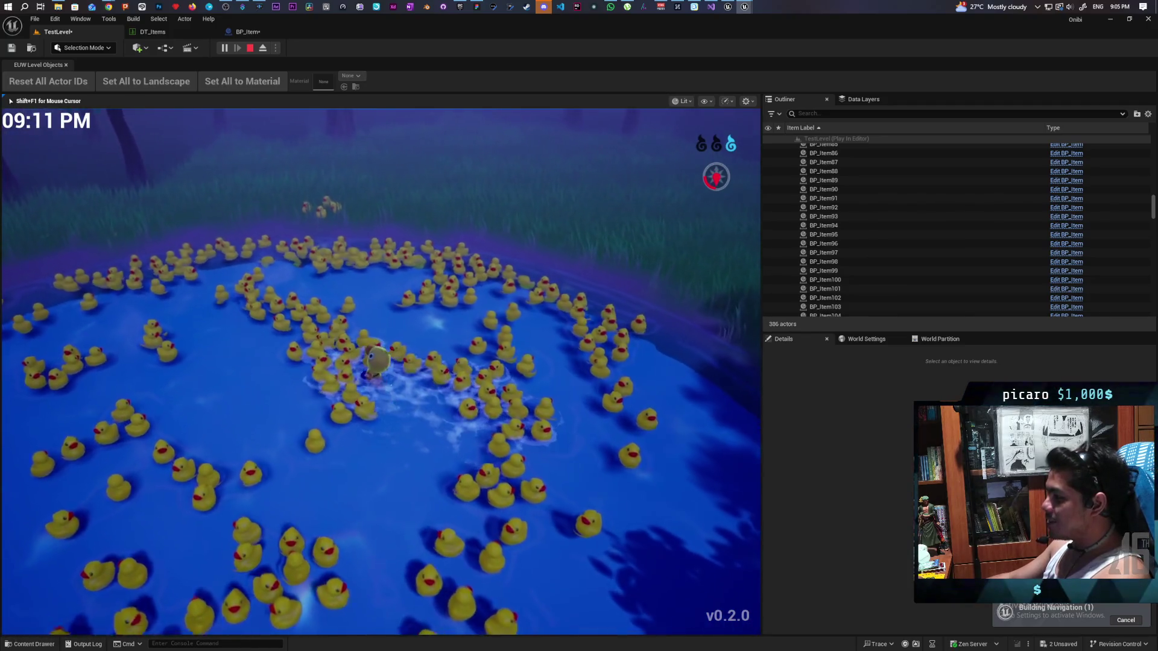
key("w")
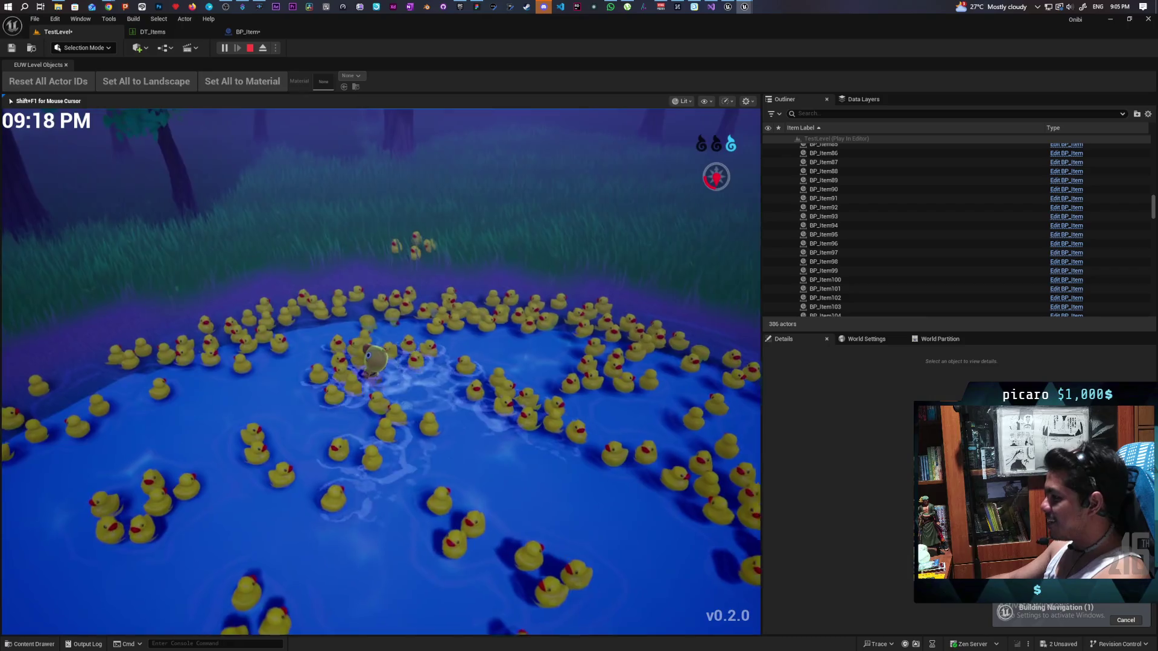
key("w")
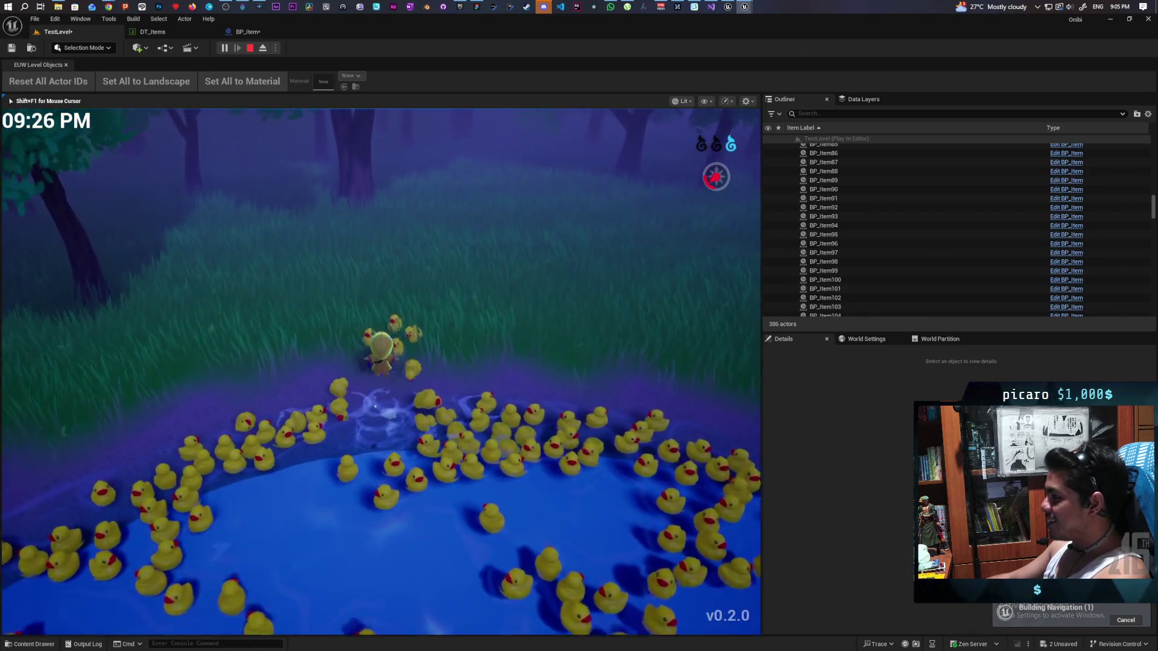
key("w")
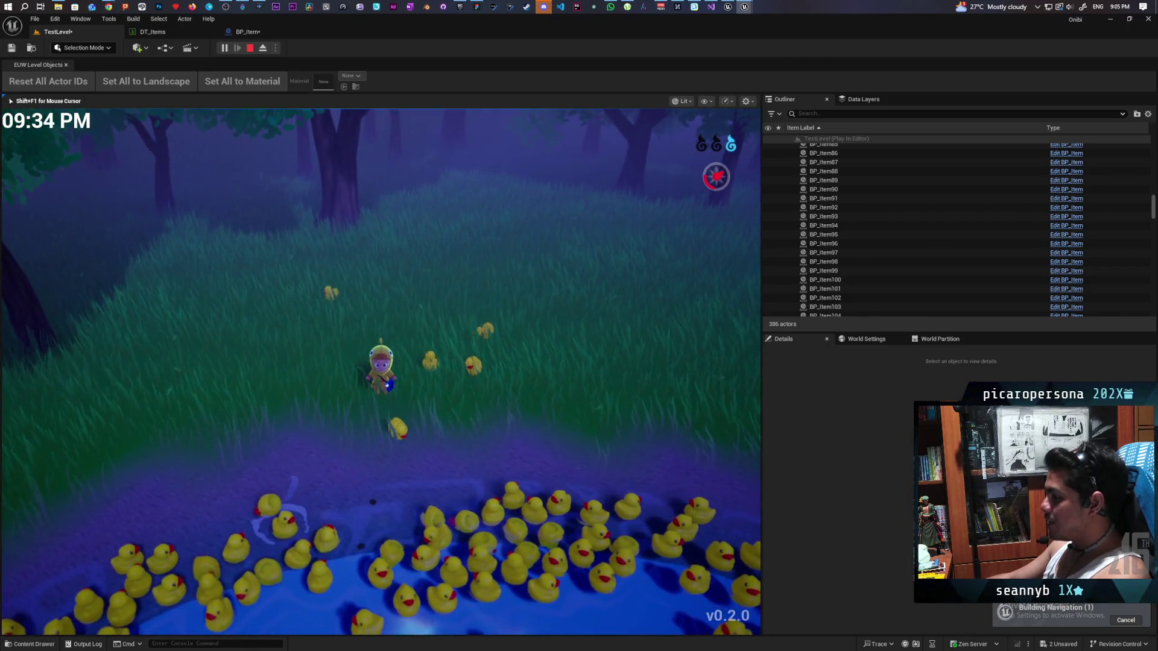
Walk up the hill and around the forest beside a duck, then stop the play test with Esc.
key("w")
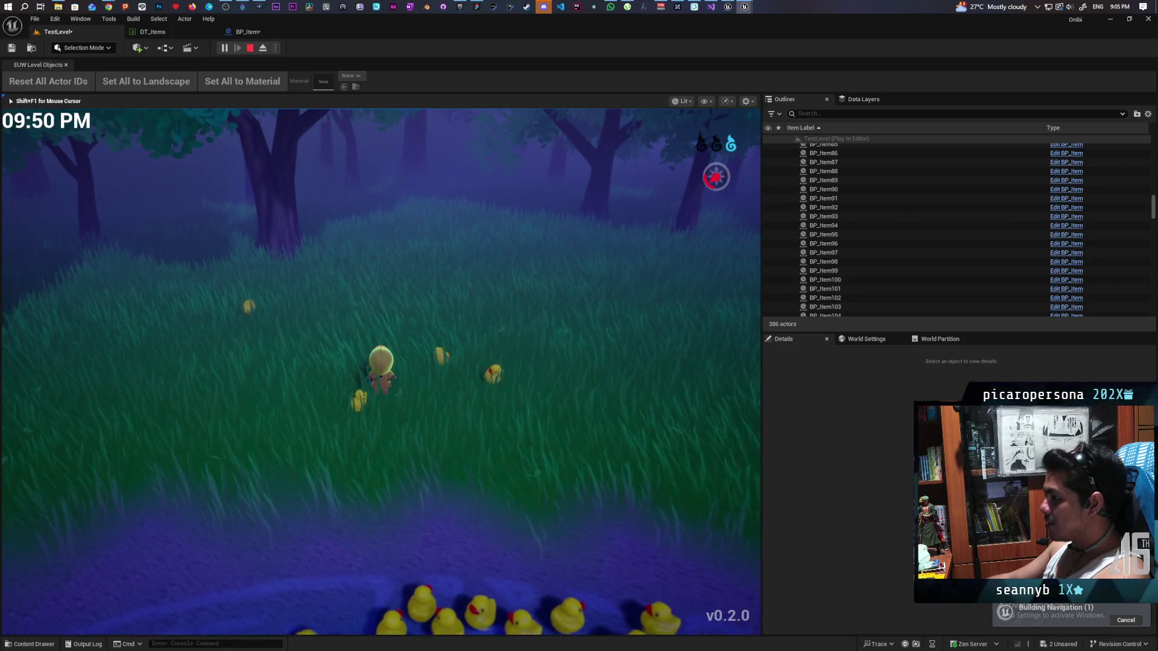
key("s")
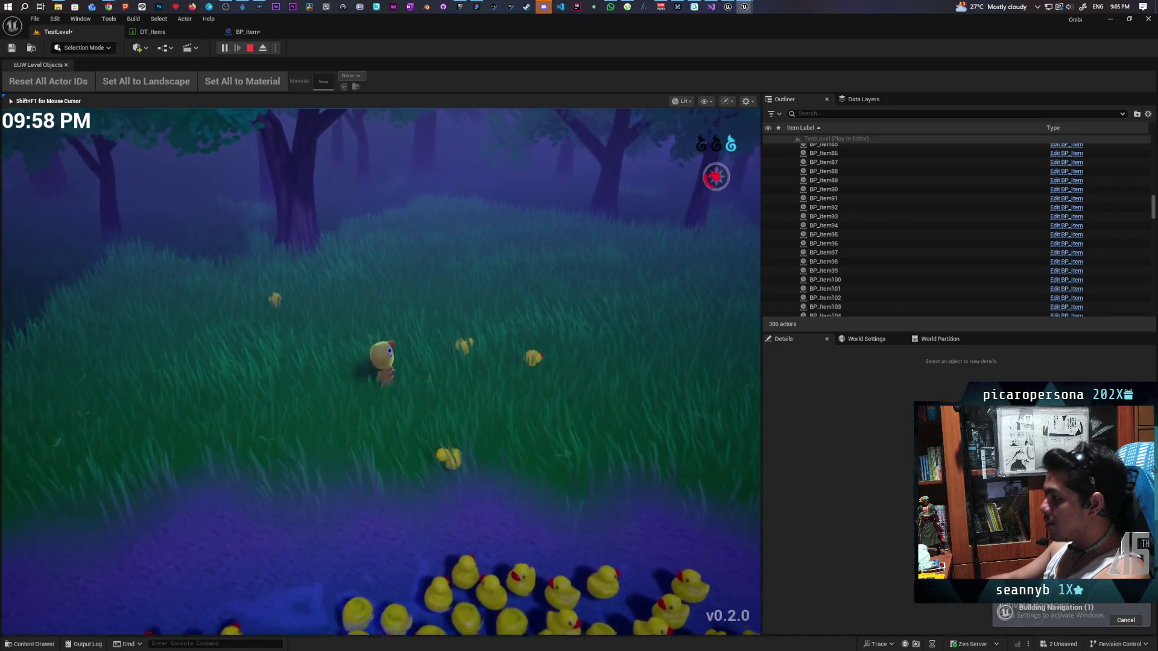
key("w")
key("a")
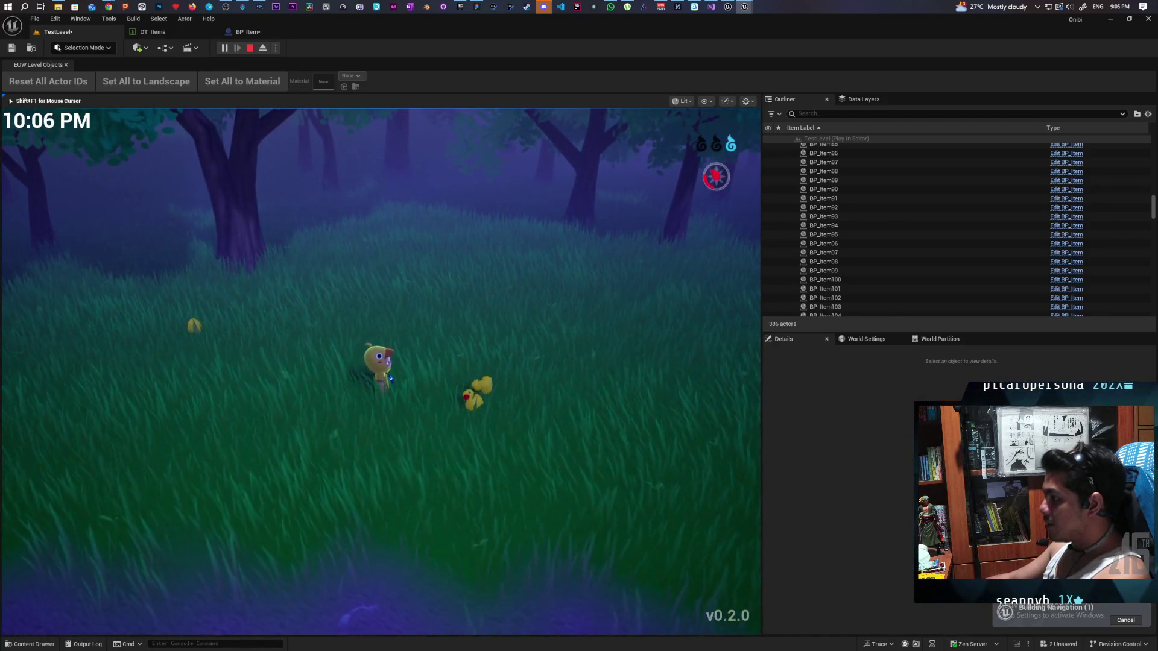
key("s")
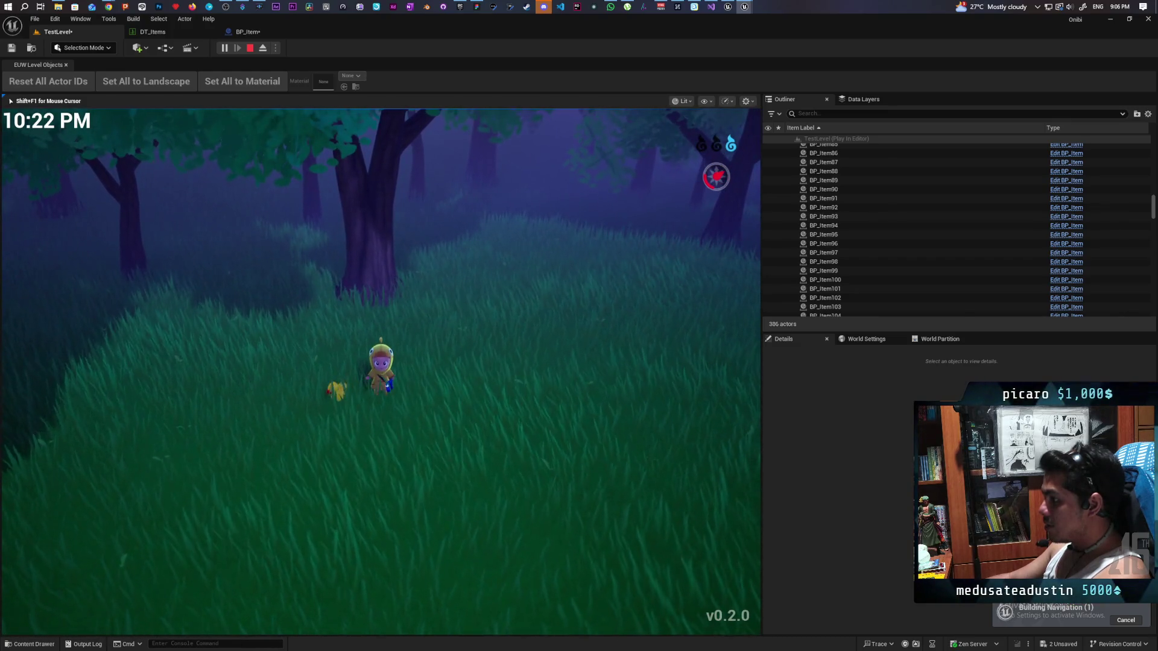
key("w")
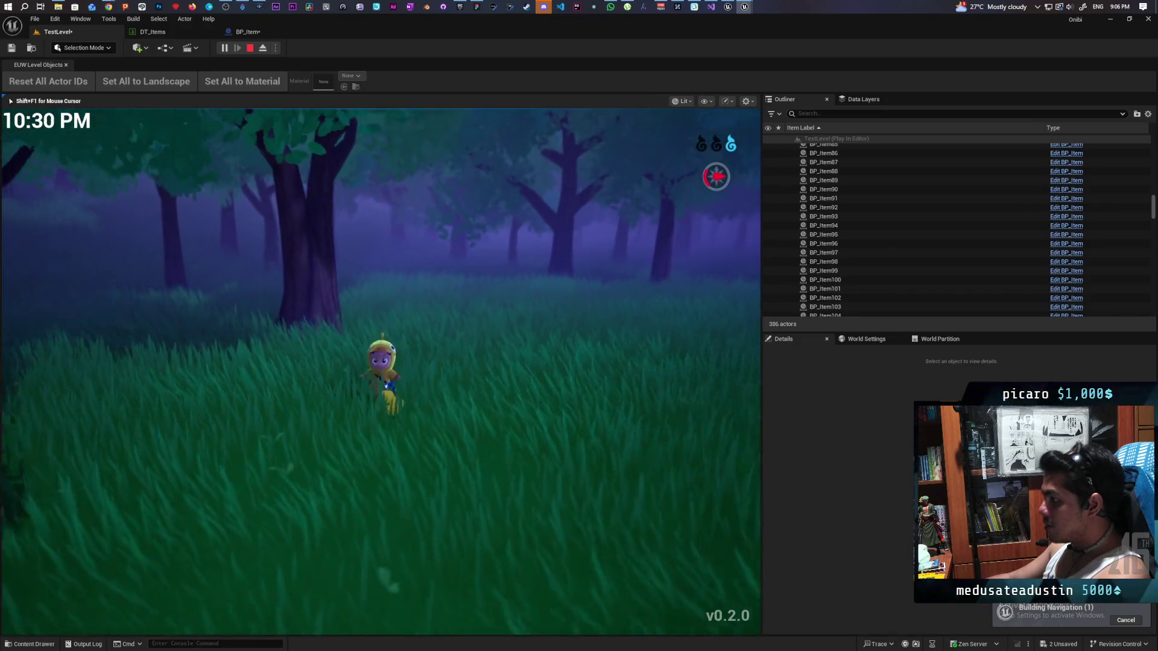
key("s")
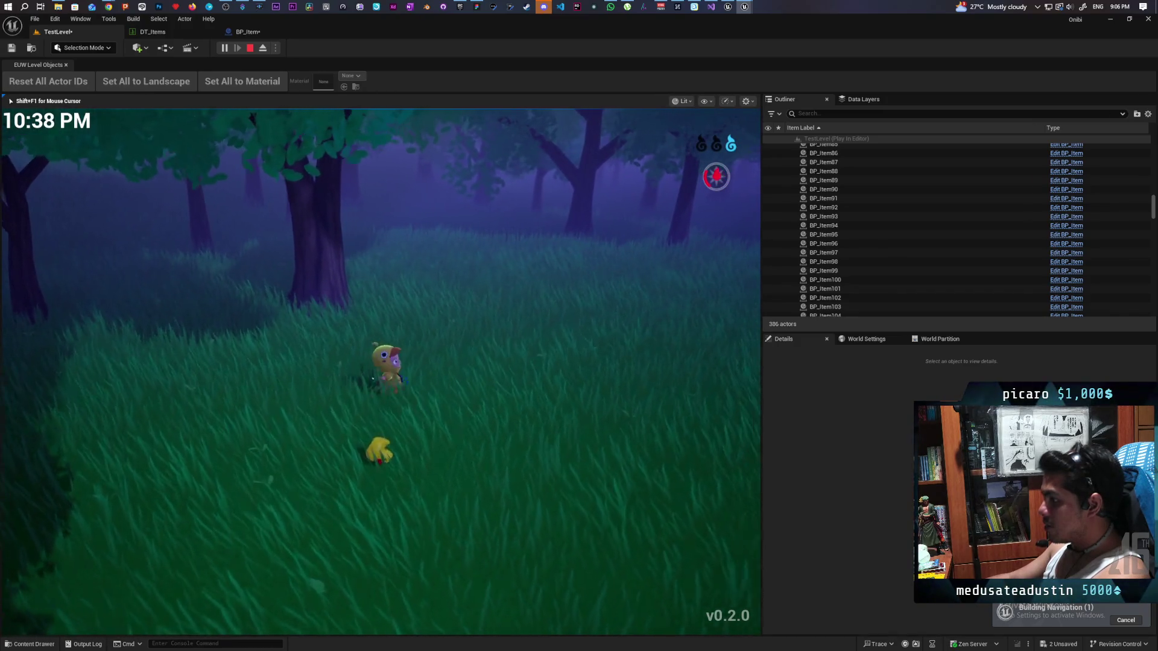
key("d")
key("a")
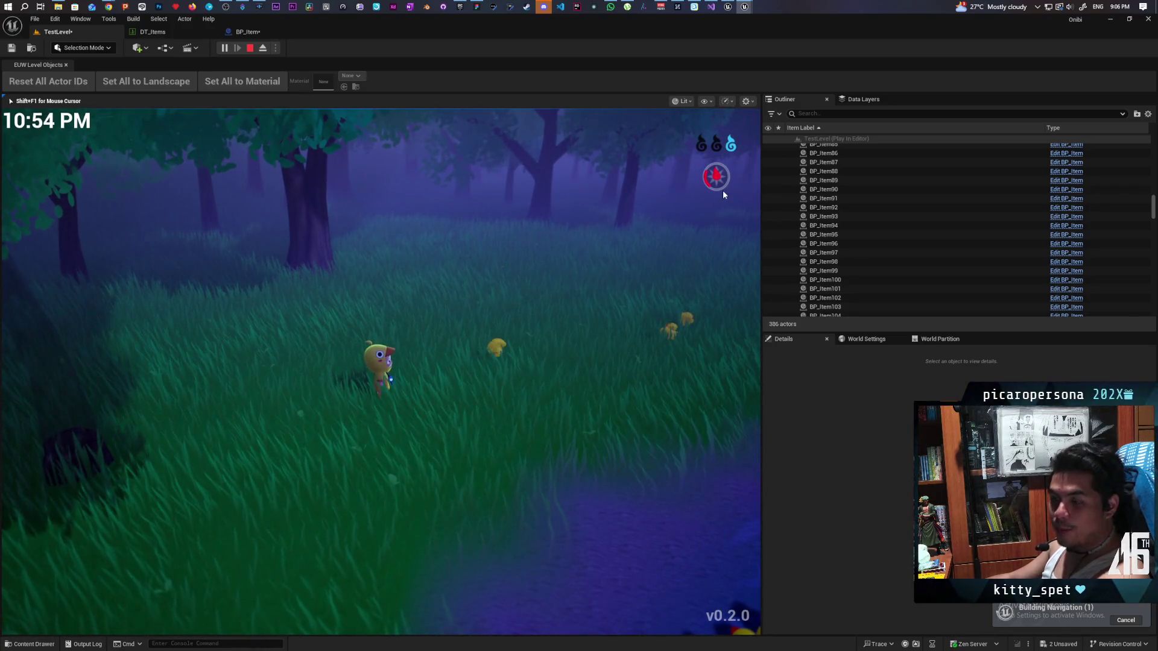
key("Escape")
Bring the RubberDuck mesh editor forward and remove the duck's existing collision.
mouse_move(744, 7)
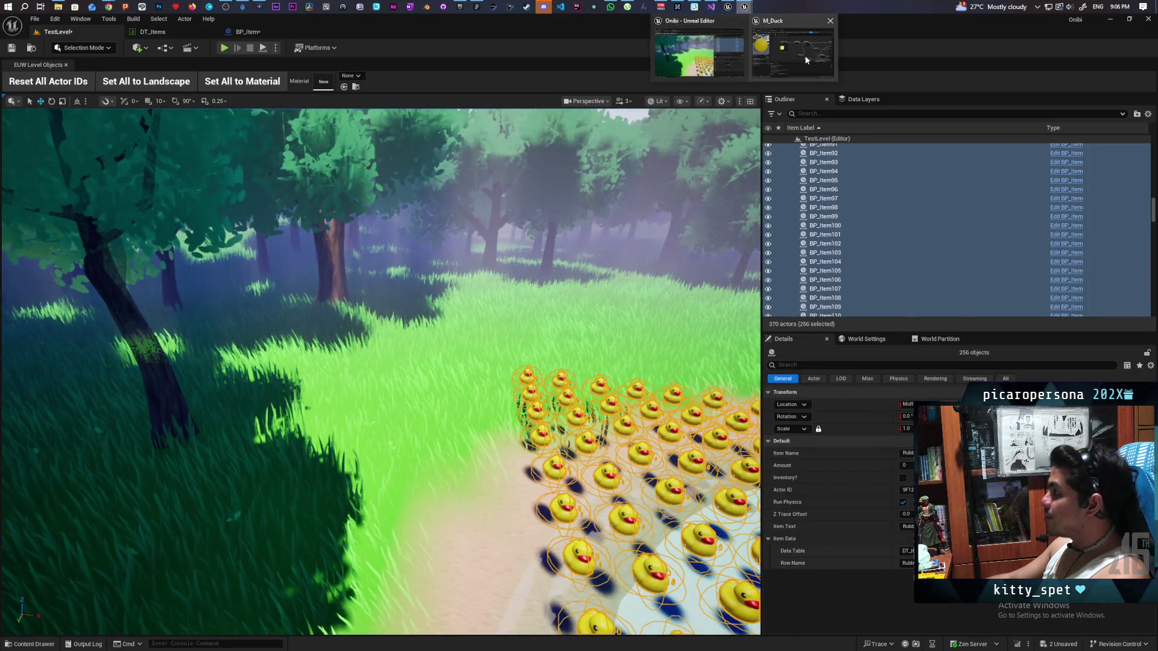
left_click(804, 56)
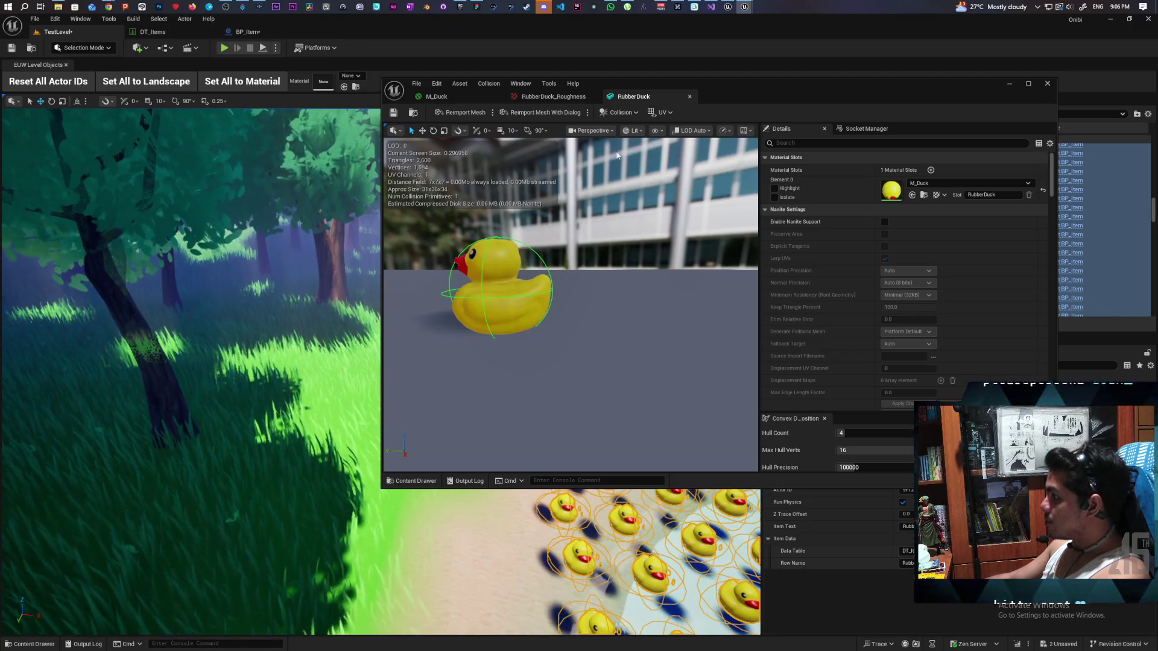
left_click(618, 112)
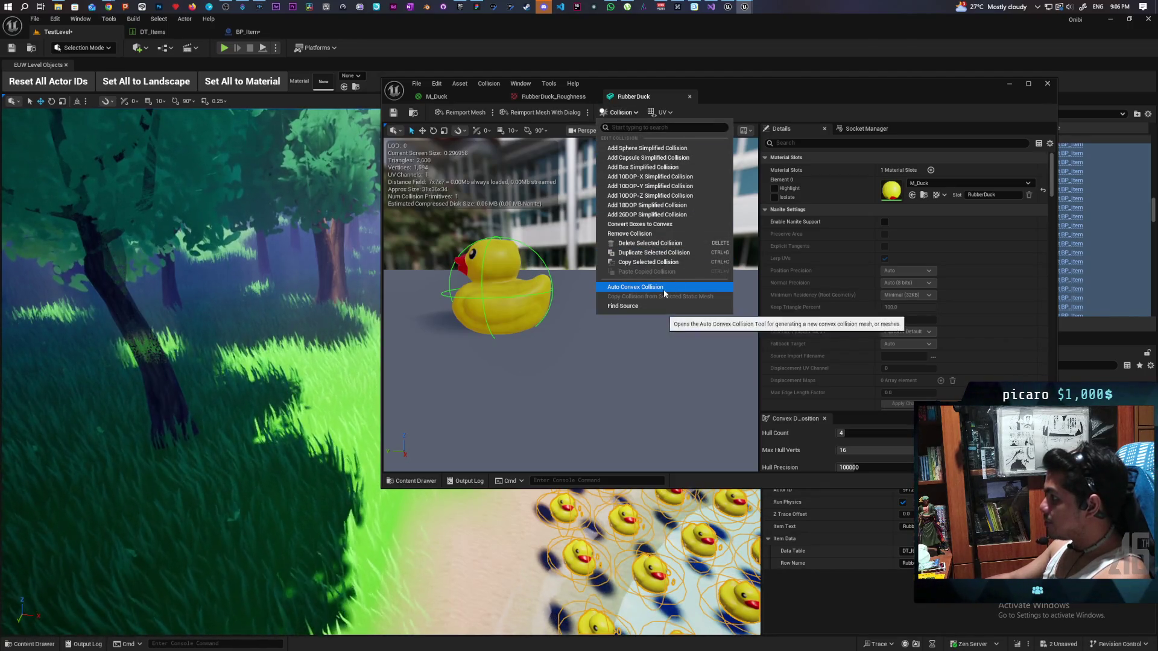
left_click(630, 233)
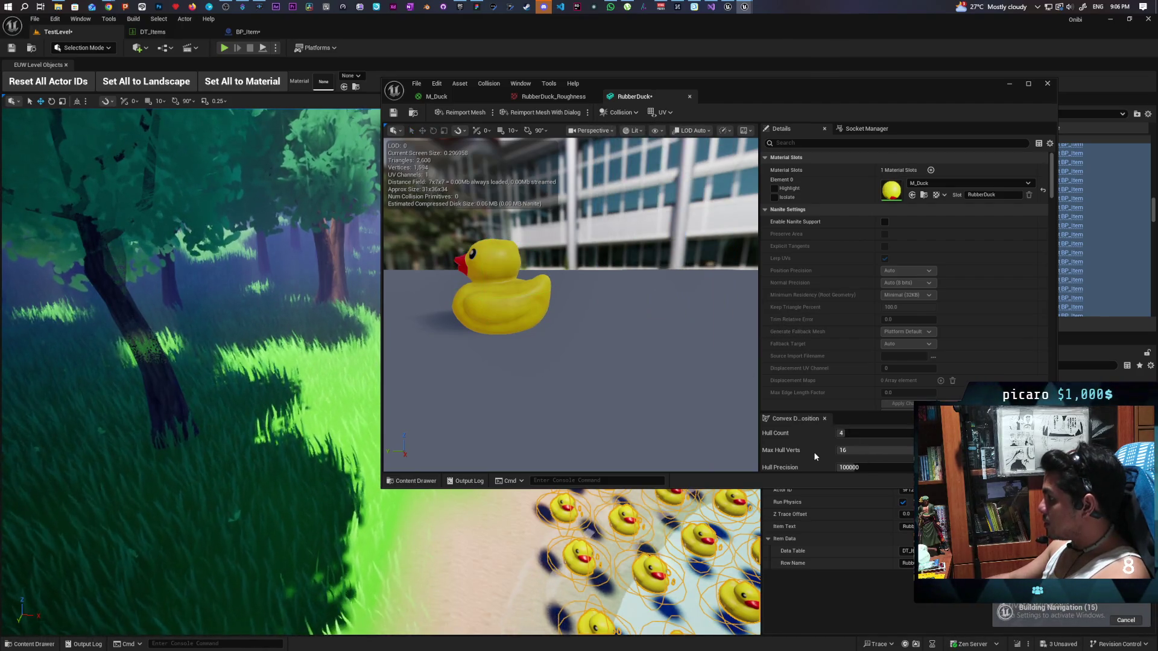
Apply convex decomposition (Hull Count 4, Max Hull Verts 16), then delete the generated collision hulls.
left_click_drag(812, 487, 890, 590)
left_click(890, 571)
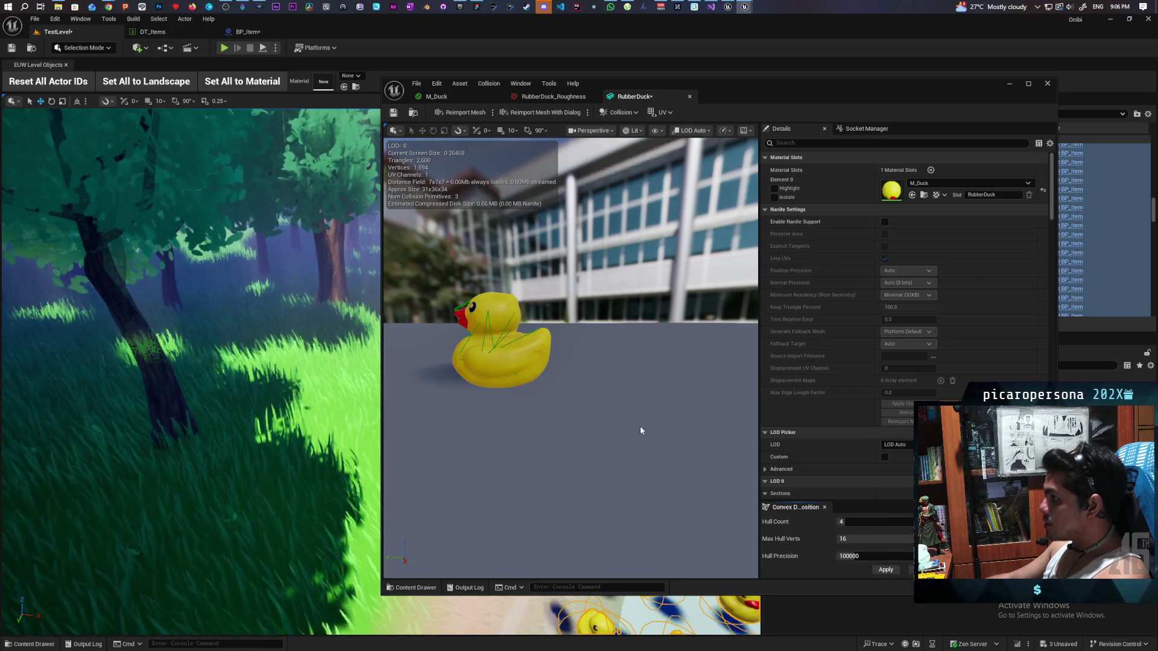
left_click(495, 345)
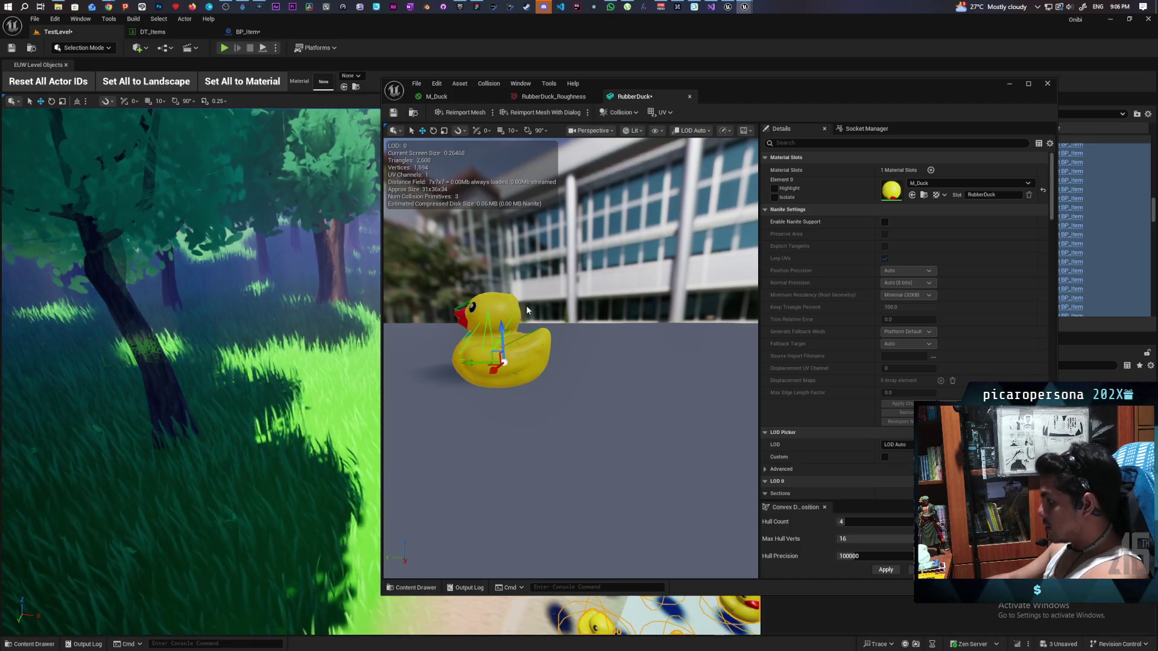
key("Delete")
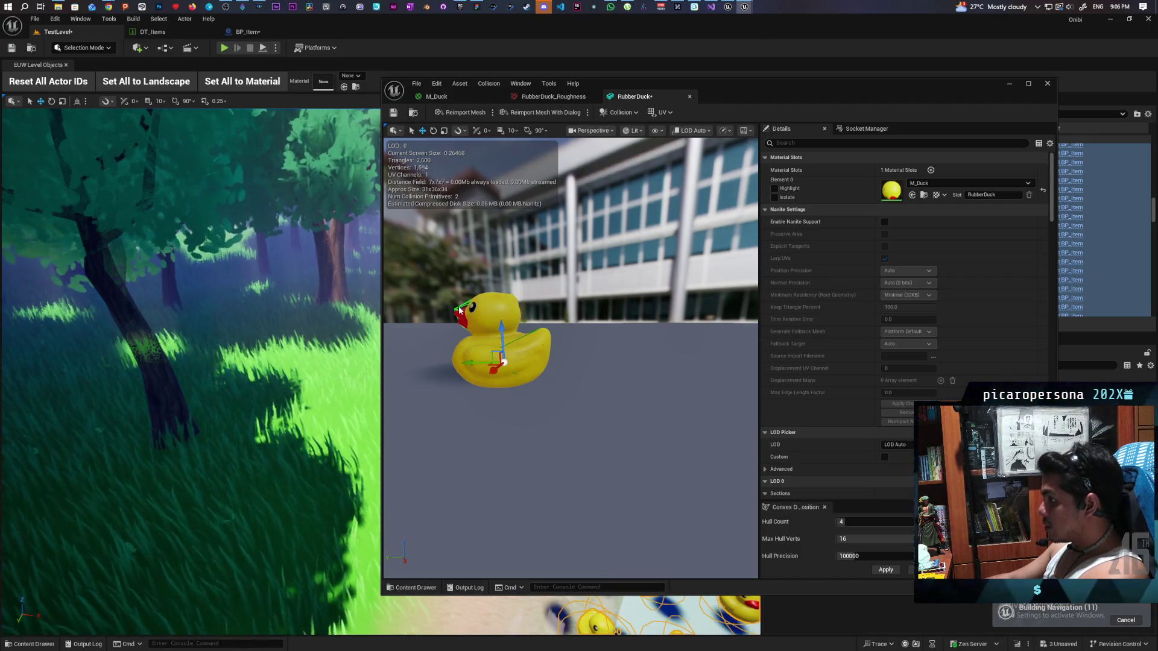
key("Delete")
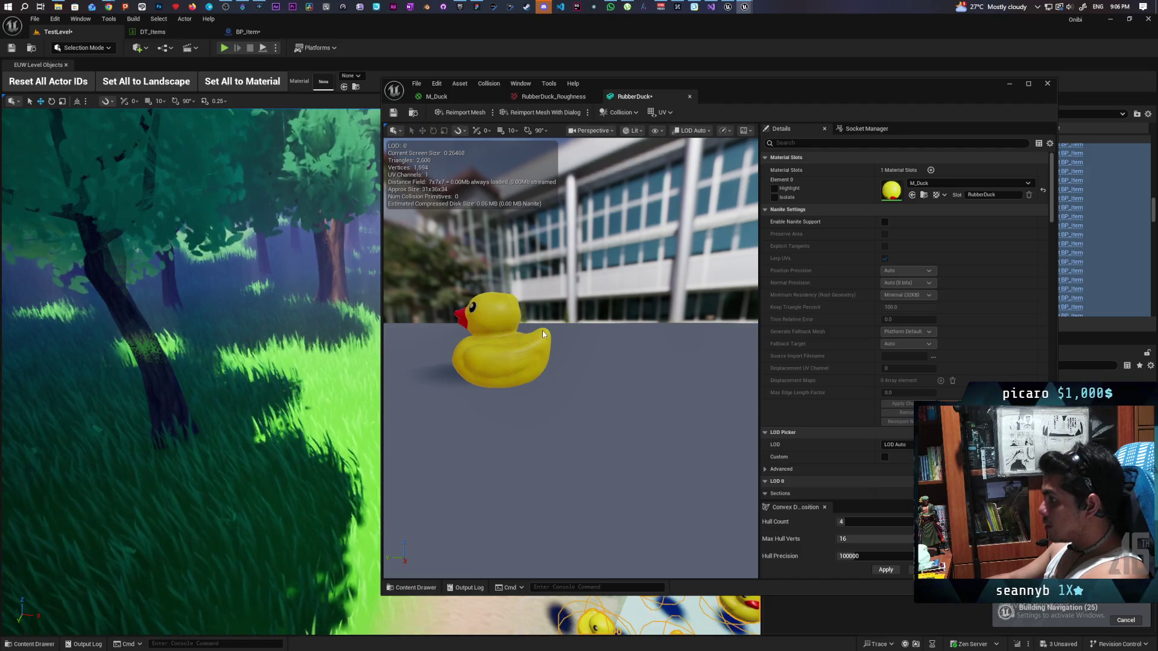
Apply Auto Convex Collision to the duck with Hull Precision 1000000 and inspect the resulting hulls.
left_click(620, 112)
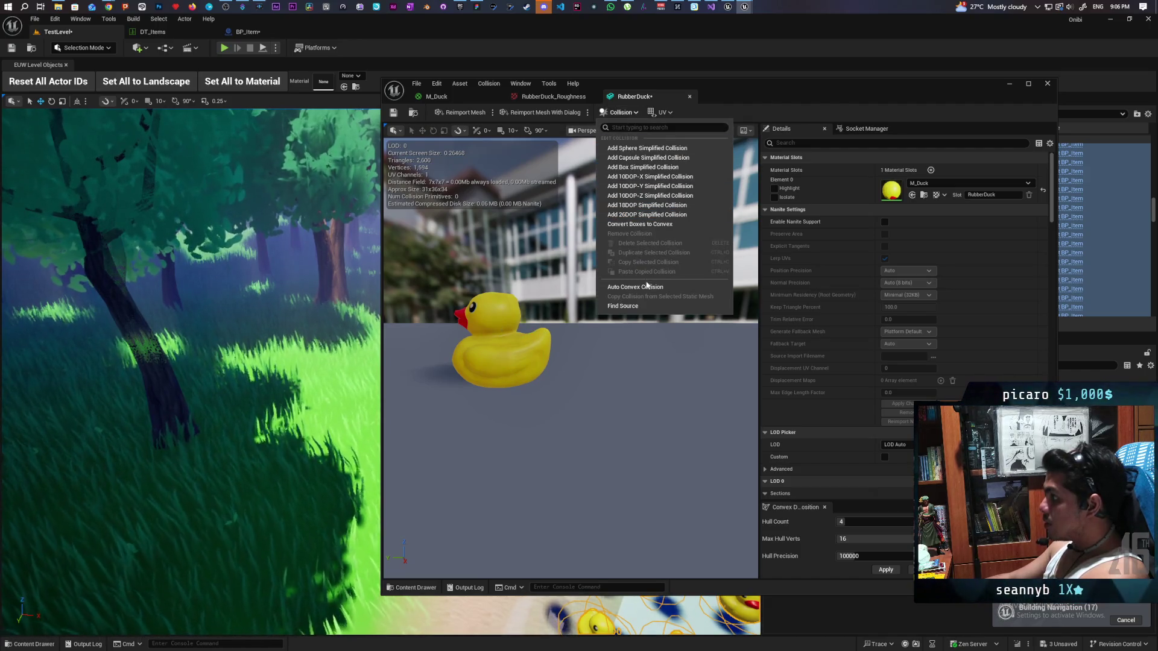
left_click(483, 355)
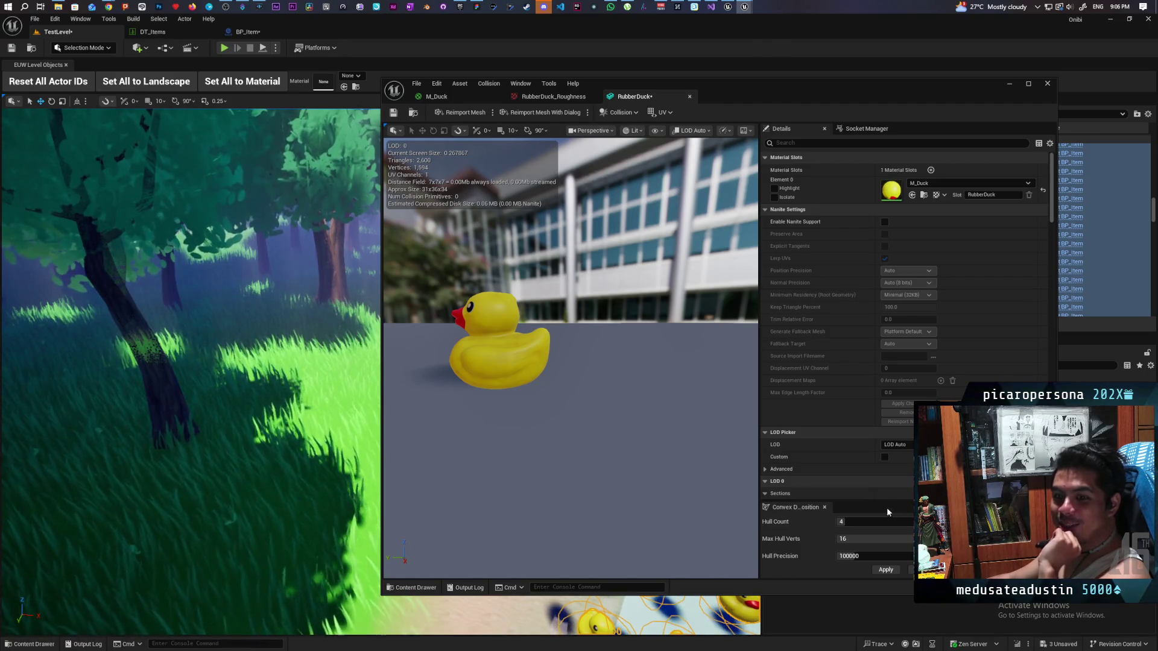
left_click(866, 557)
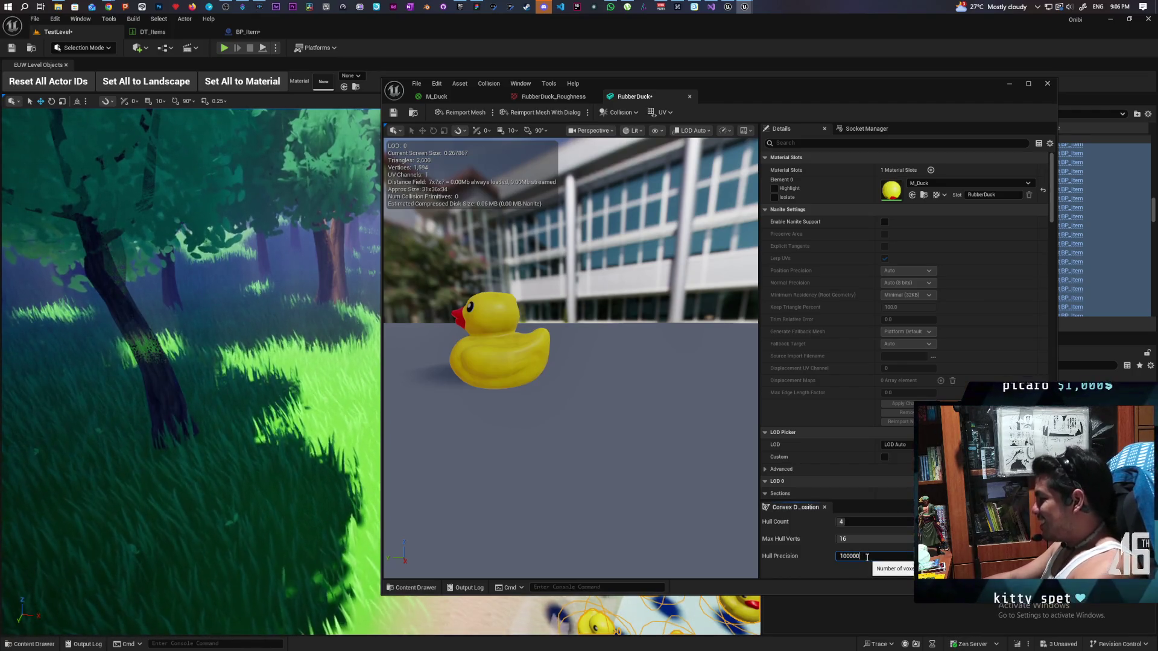
type("00")
left_click(886, 571)
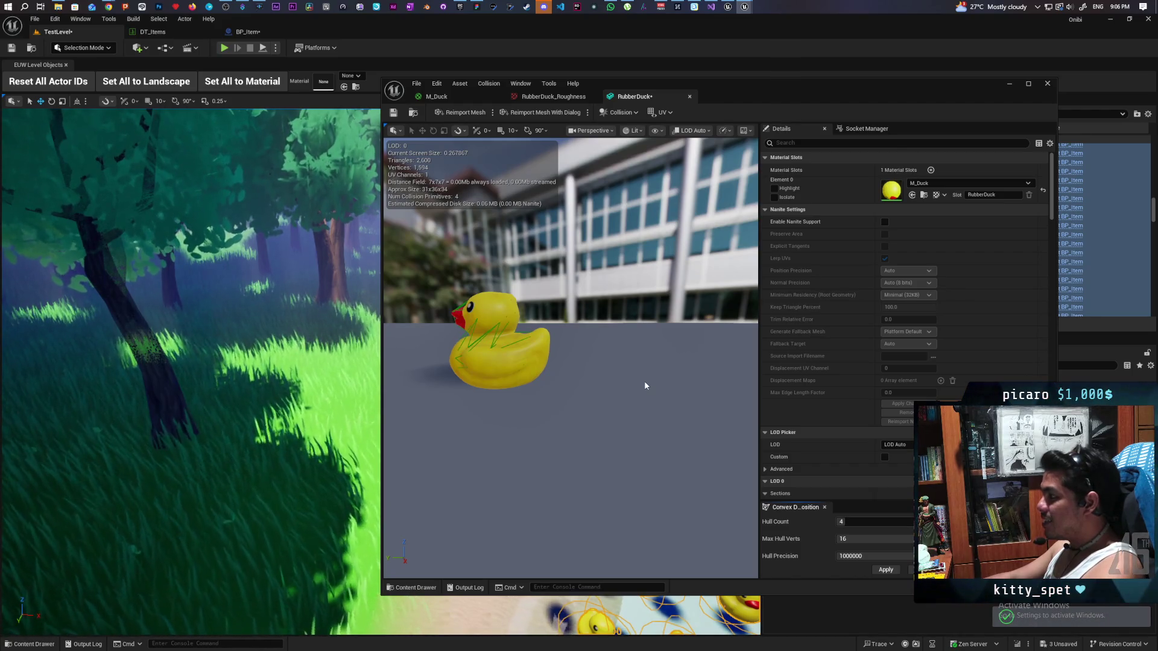
mouse_move(642, 381)
left_mouse_down()
mouse_move(500, 369)
mouse_move(609, 374)
mouse_move(609, 362)
mouse_move(603, 386)
mouse_move(591, 380)
mouse_move(597, 394)
mouse_move(611, 337)
mouse_move(594, 371)
mouse_move(603, 392)
left_mouse_up()
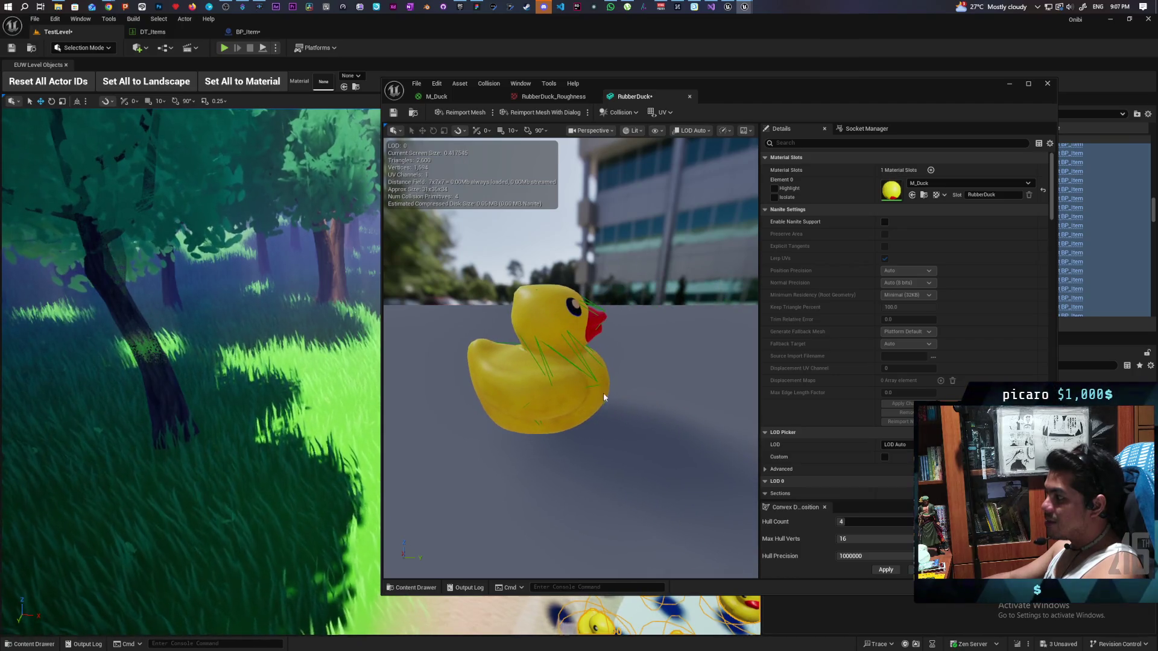
Save the RubberDuck mesh, minimise its editor, and launch a new play test of TestLevel.
left_click(394, 113)
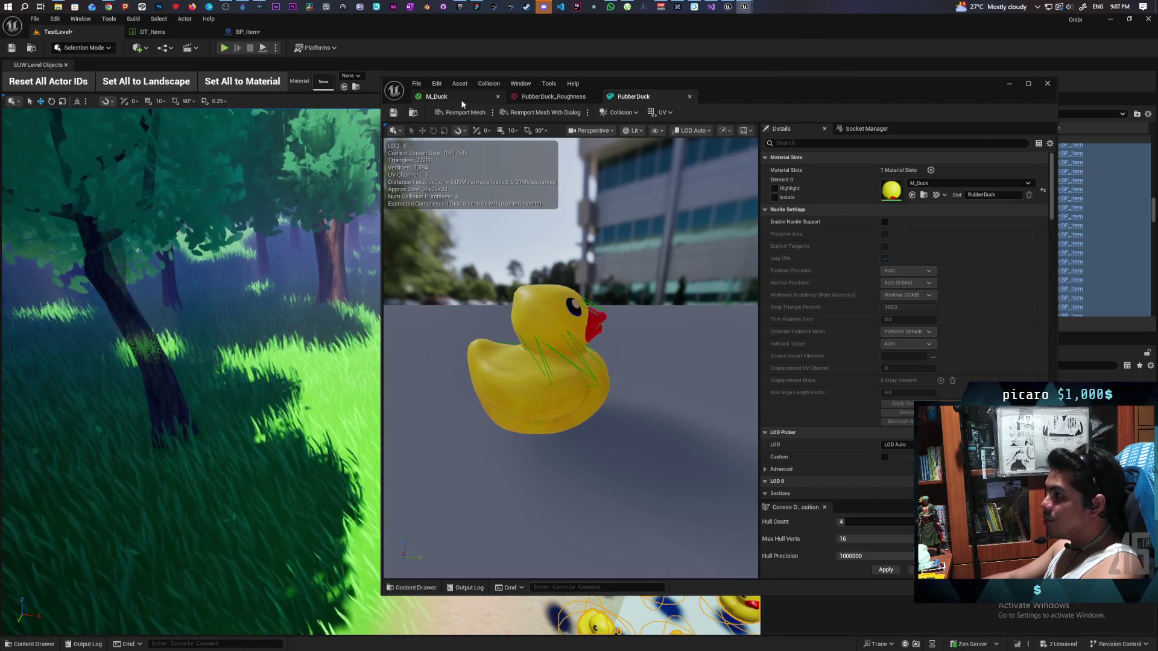
left_click(436, 96)
left_click(632, 96)
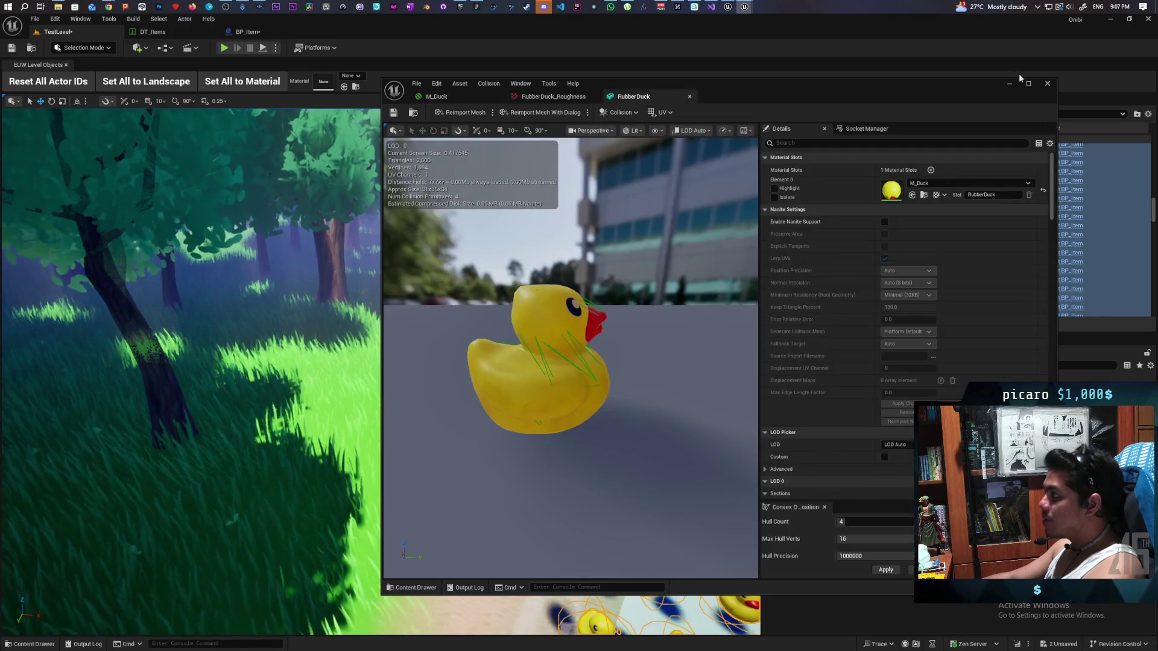
left_click(1009, 83)
key("alt+p")
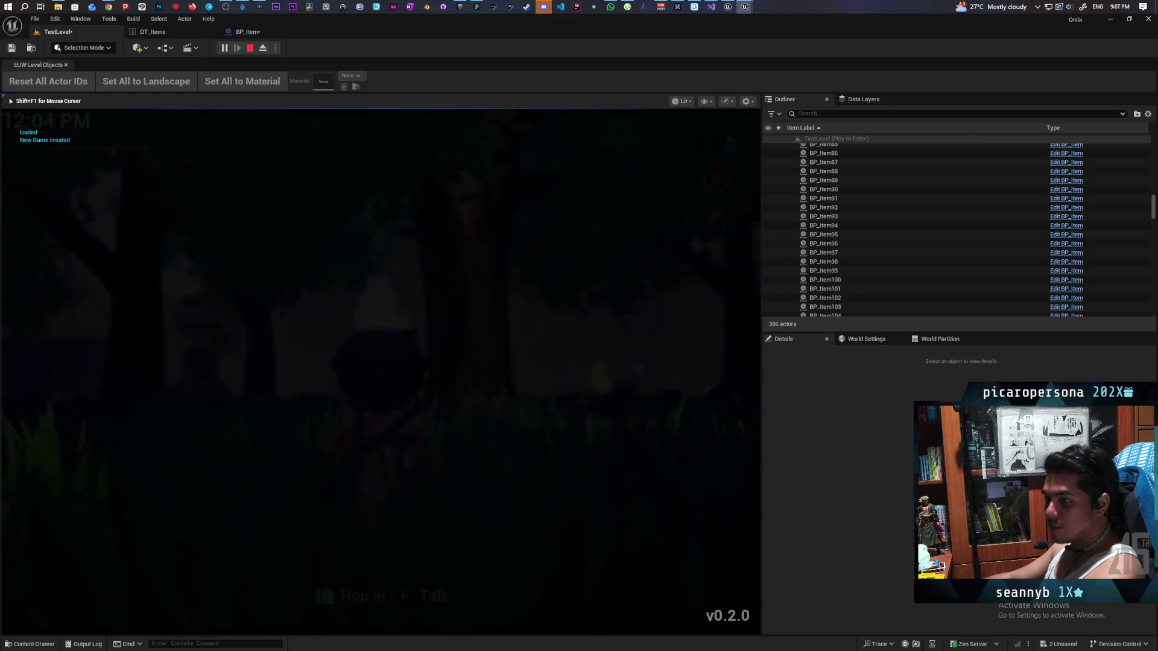
Run the character through the forest past the blue cube to the edge of the duck pond.
key("w")
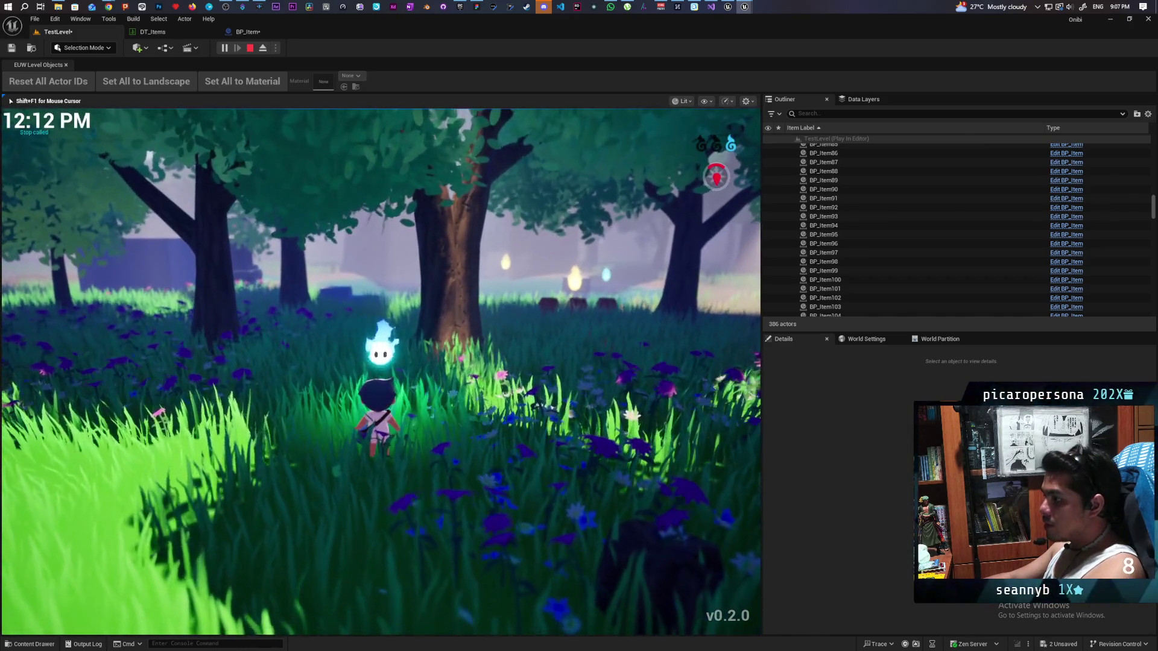
key("w")
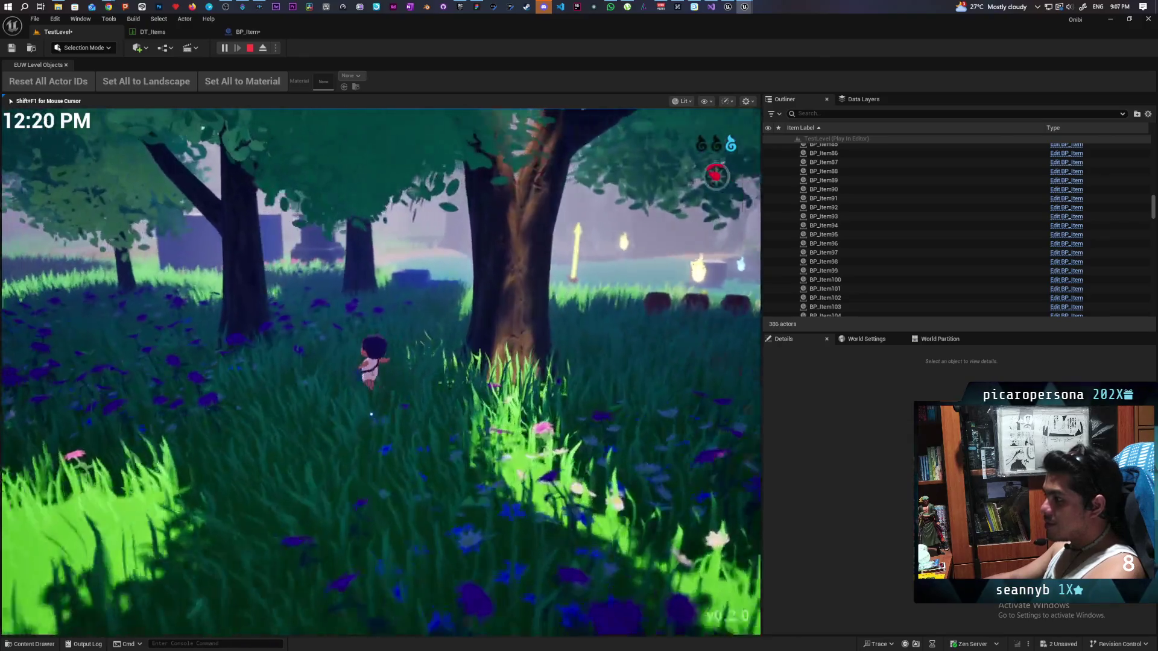
key("w")
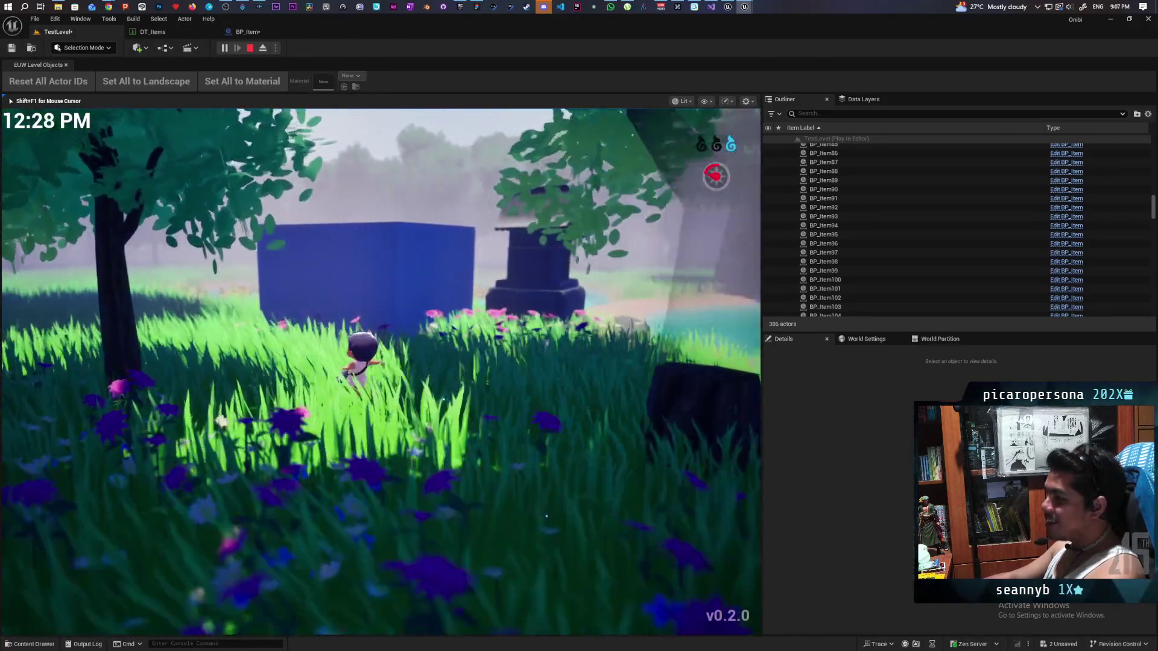
key("w")
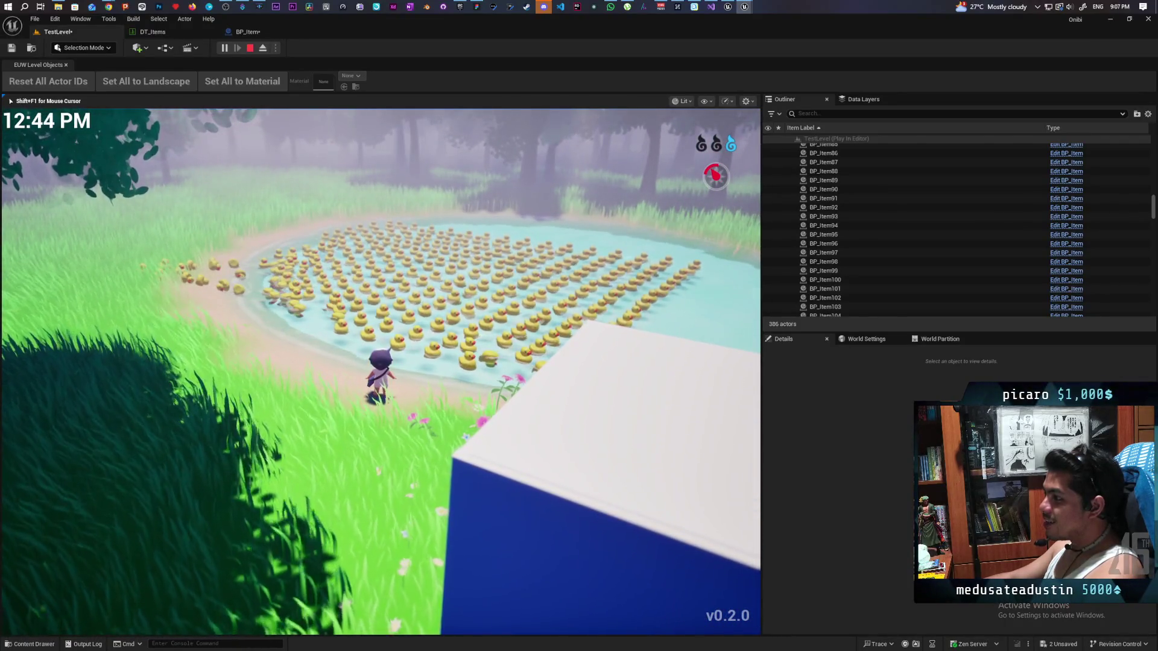
key("w")
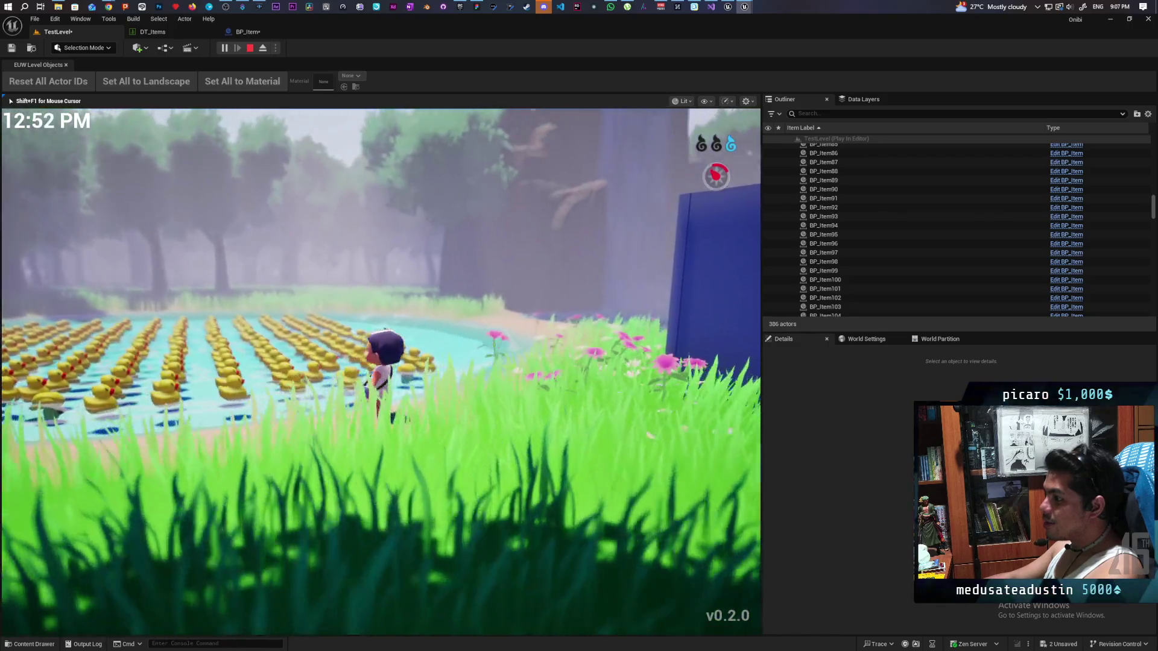